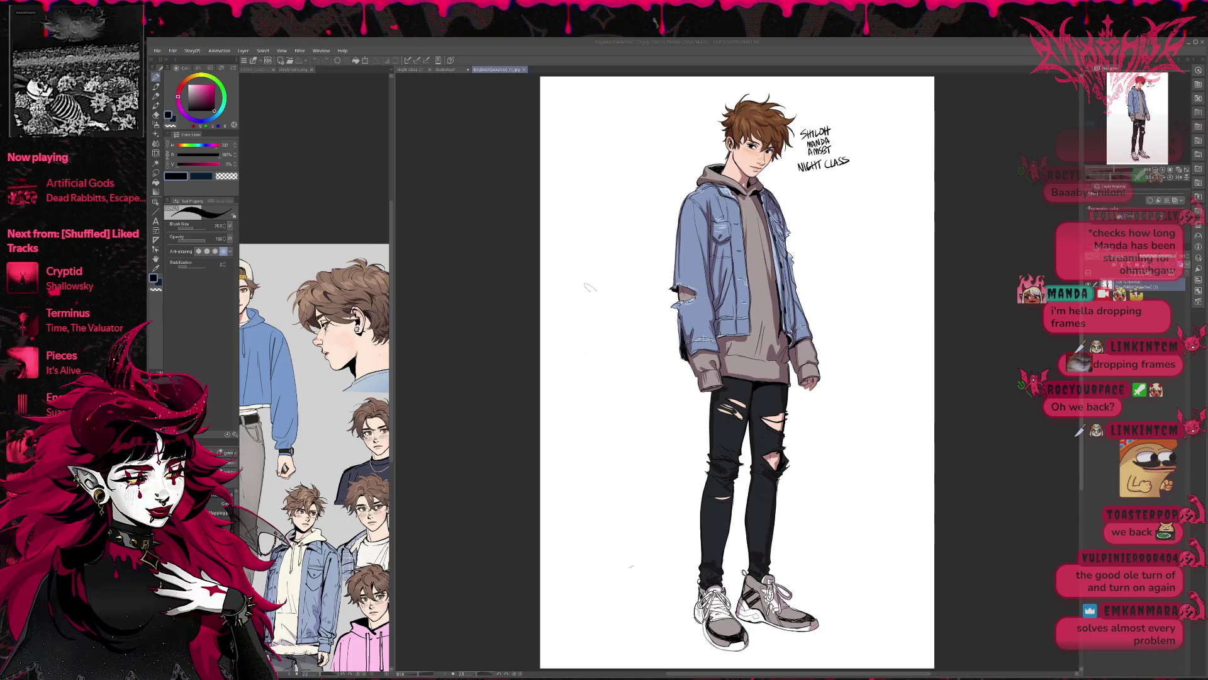
Bring the sketch document with the hooded boy and the cap-wearing boy to the front
{"action": "left_click", "coordinate": [446, 69]}
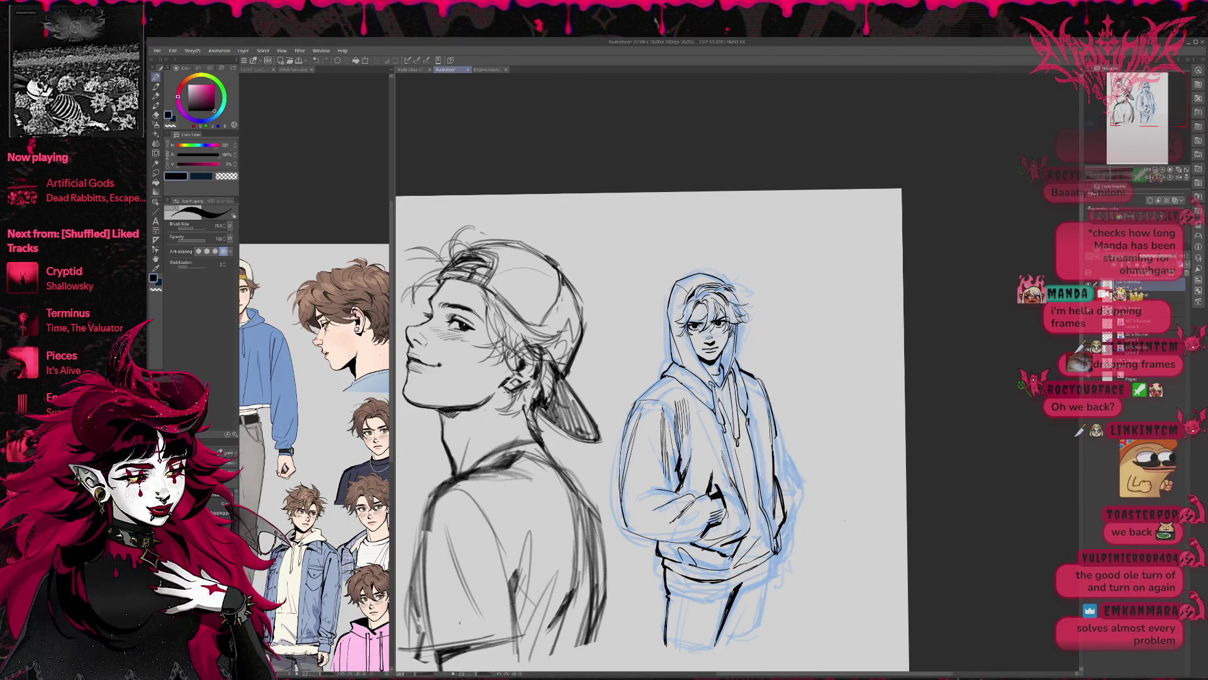
Redraw the hoodie's lower hem and erase stray strokes there, checking it in mirrored view
{"action": "mouse_move", "coordinate": [733, 632]}
{"action": "left_mouse_down"}
{"action": "mouse_move", "coordinate": [726, 591]}
{"action": "mouse_move", "coordinate": [715, 646]}
{"action": "left_mouse_up"}
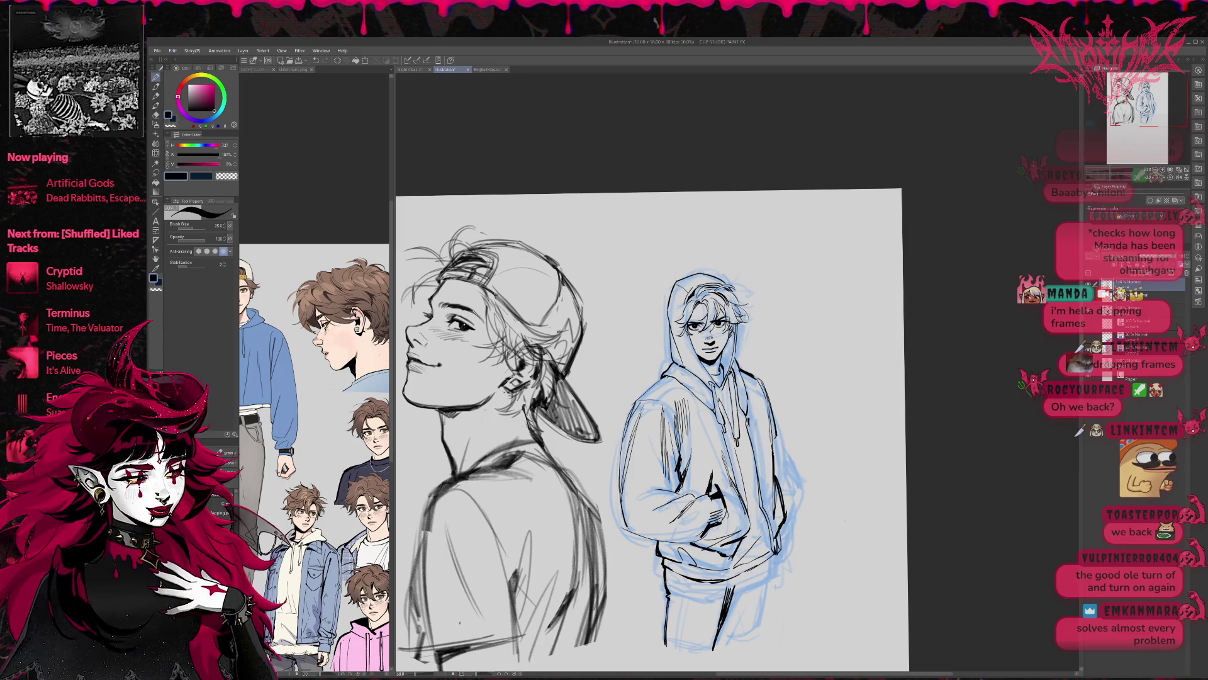
{"action": "left_click_drag", "start_coordinate": [666, 586], "coordinate": [703, 601]}
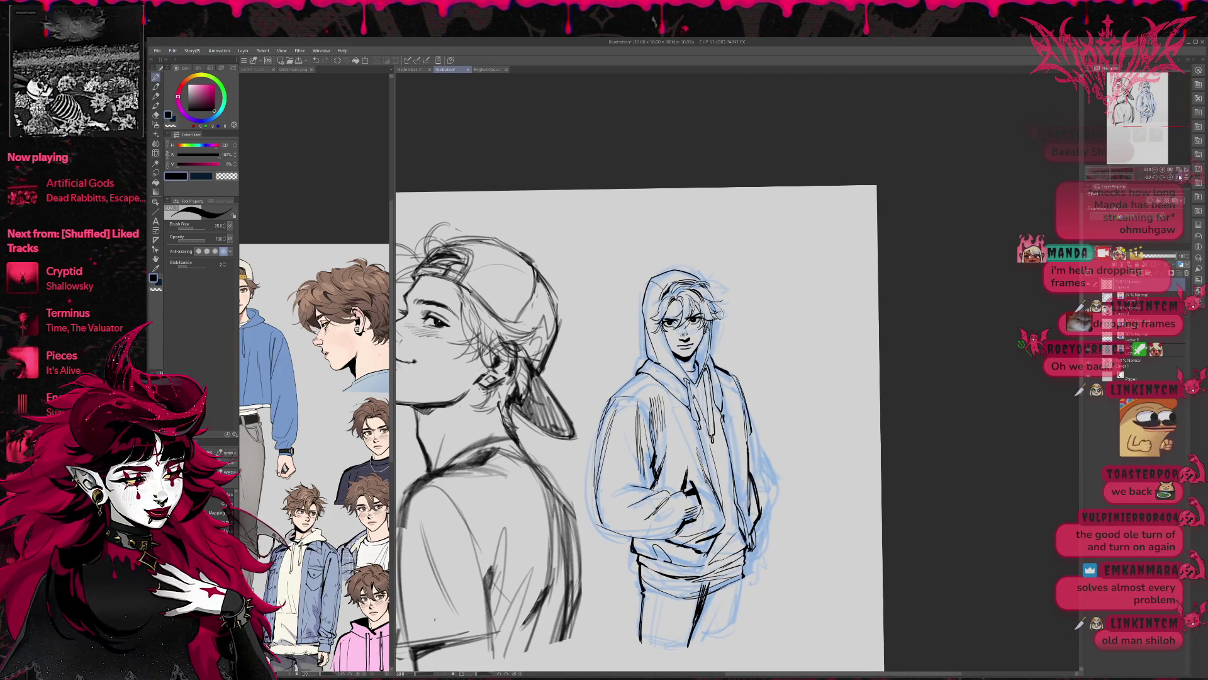
{"action": "key", "text": "h"}
{"action": "left_click_drag", "start_coordinate": [956, 312], "coordinate": [749, 269]}
{"action": "key", "text": "e"}
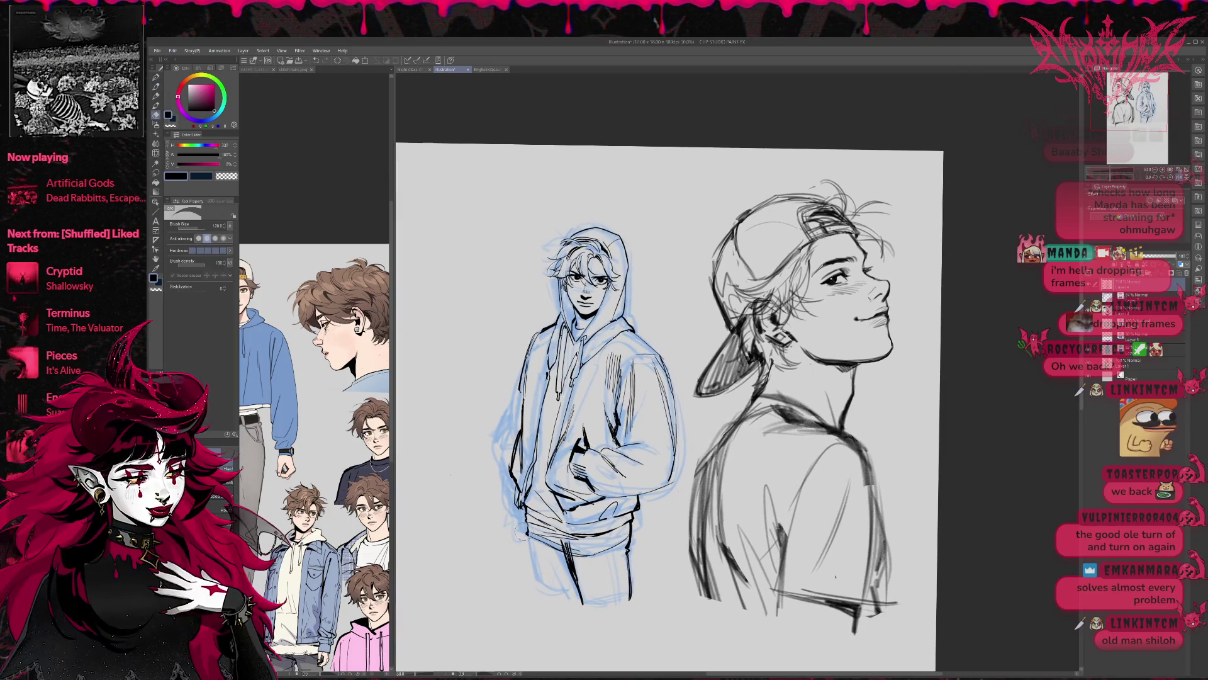
{"action": "left_click_drag", "start_coordinate": [549, 556], "coordinate": [578, 527]}
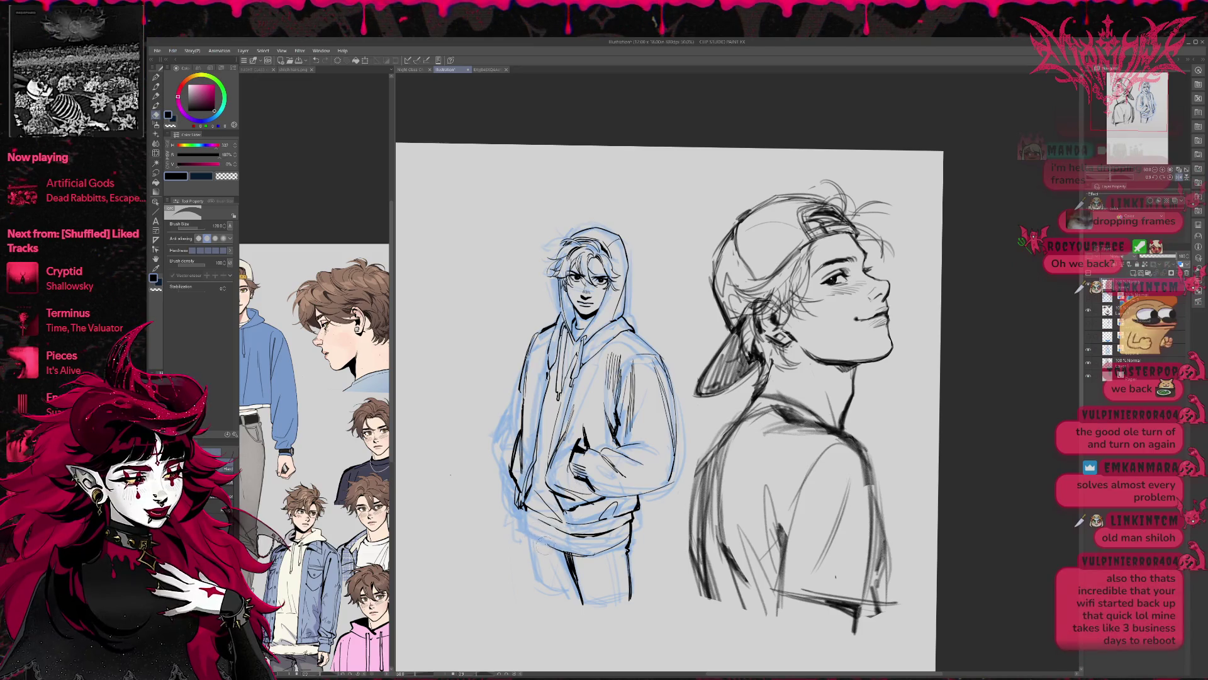
{"action": "key", "text": "p"}
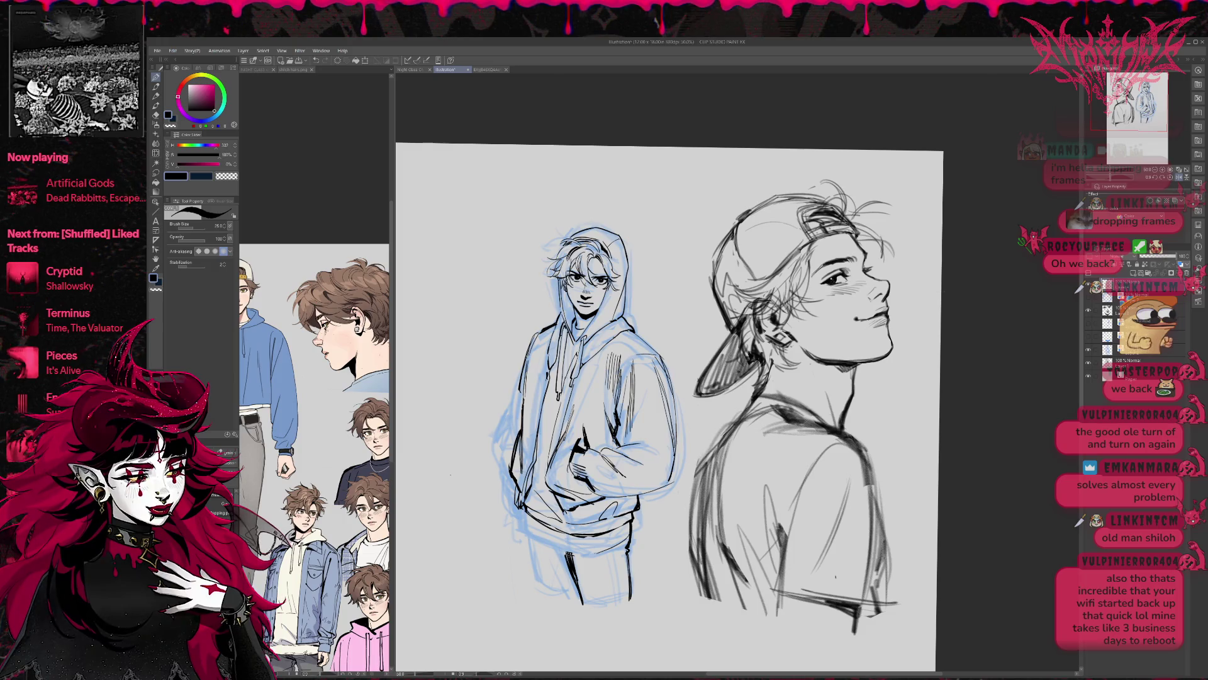
{"action": "left_click", "coordinate": [1172, 178]}
Centre the view on the hooded boy while alternating eraser and pen on the hem
{"action": "key", "text": "e"}
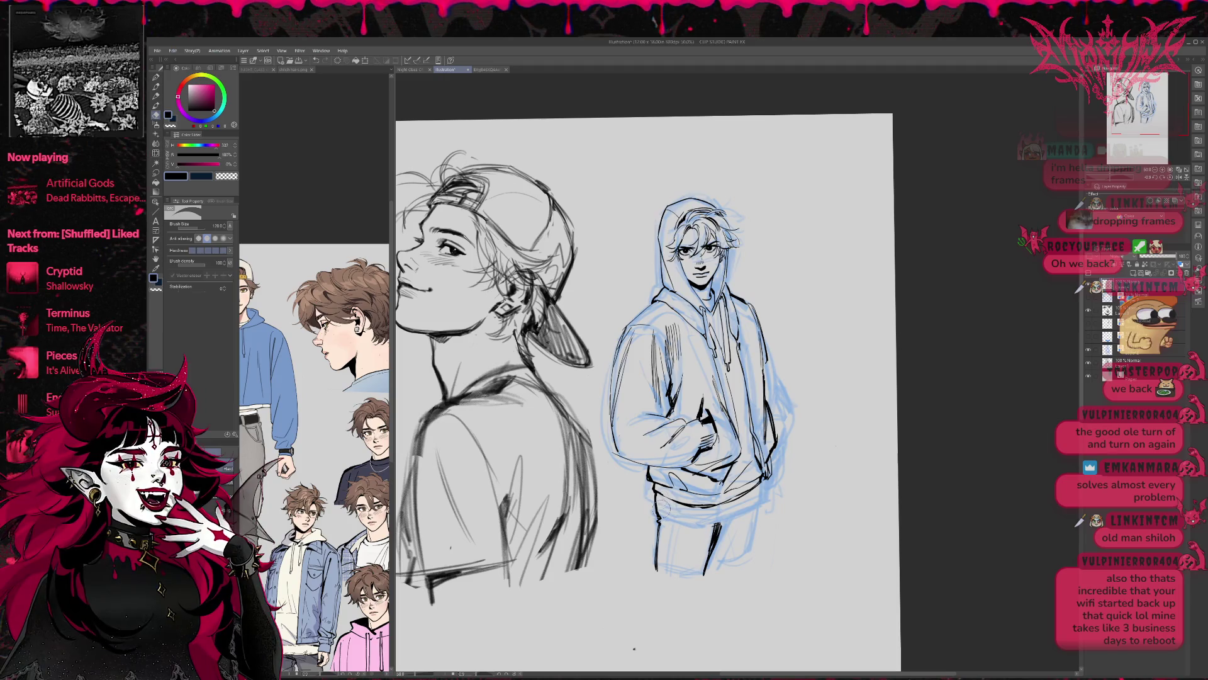
{"action": "scroll", "coordinate": [647, 372], "scroll_direction": "down", "scroll_amount": 3}
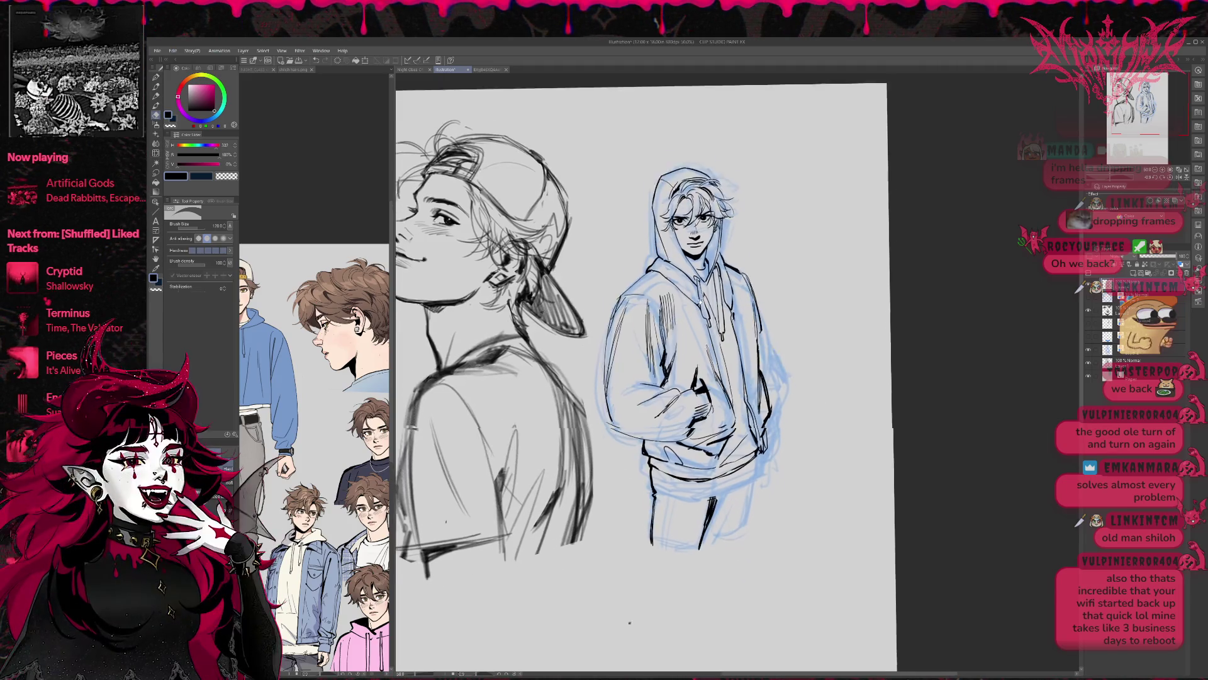
{"action": "left_click_drag", "start_coordinate": [697, 377], "coordinate": [650, 372]}
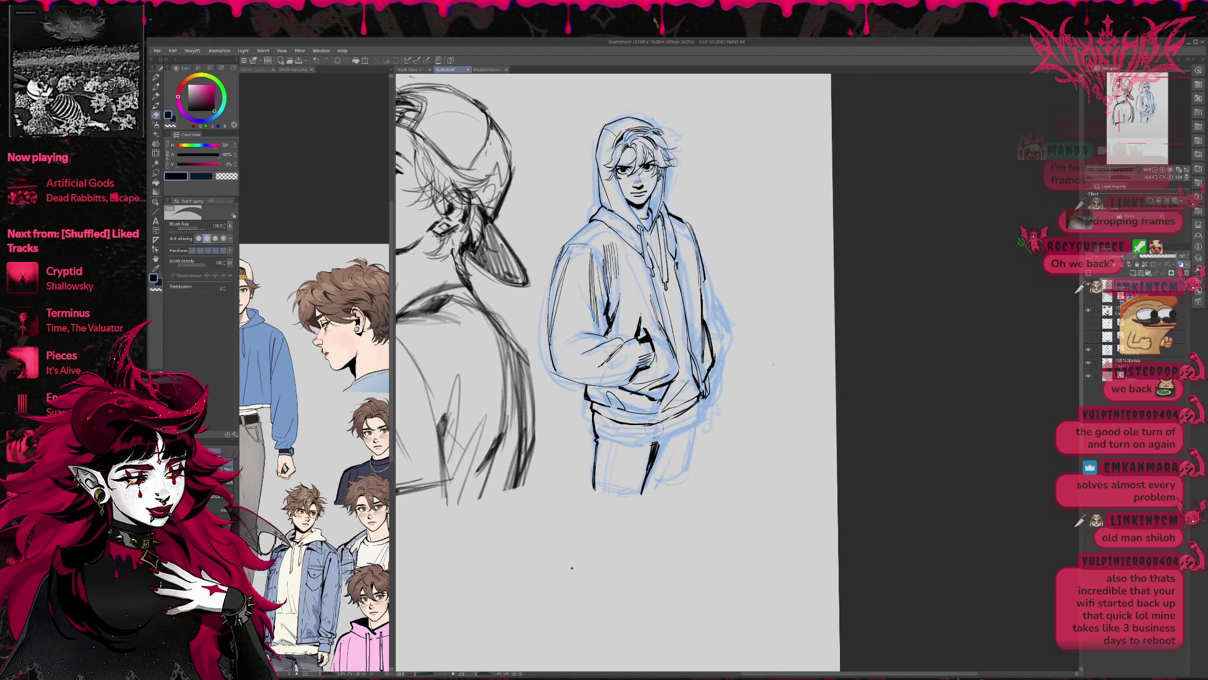
{"action": "key", "text": "p"}
{"action": "key", "text": "e"}
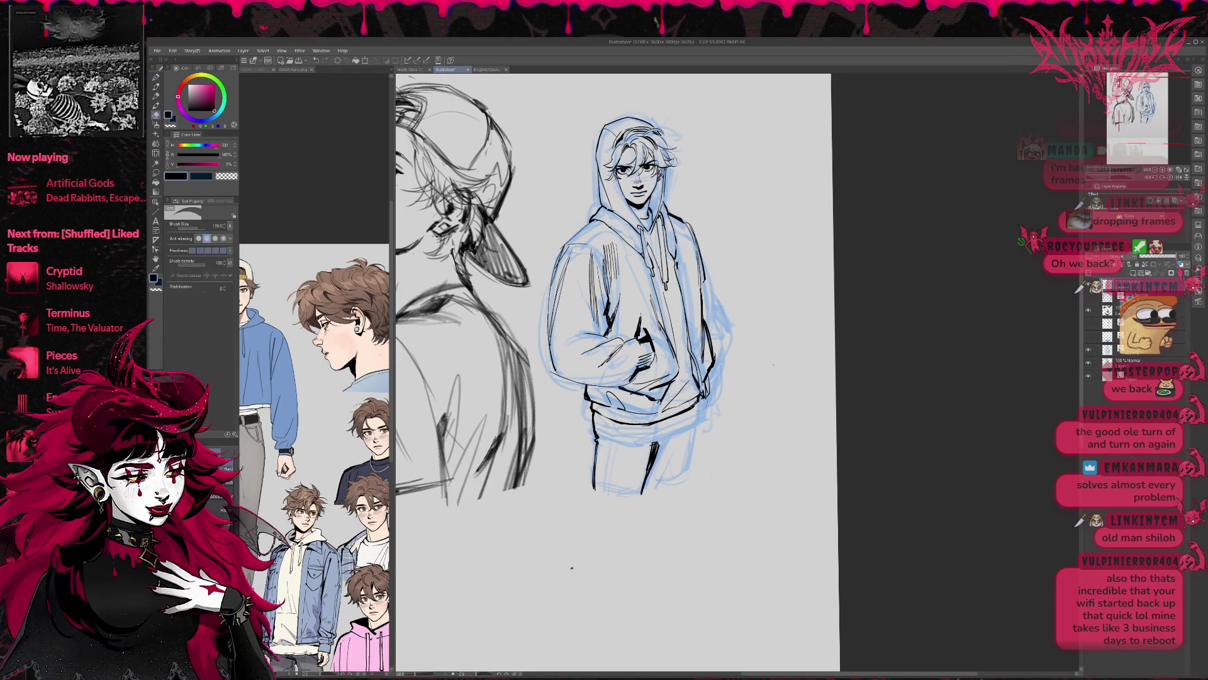
{"action": "key", "text": "p"}
{"action": "left_click_drag", "start_coordinate": [734, 384], "coordinate": [702, 387]}
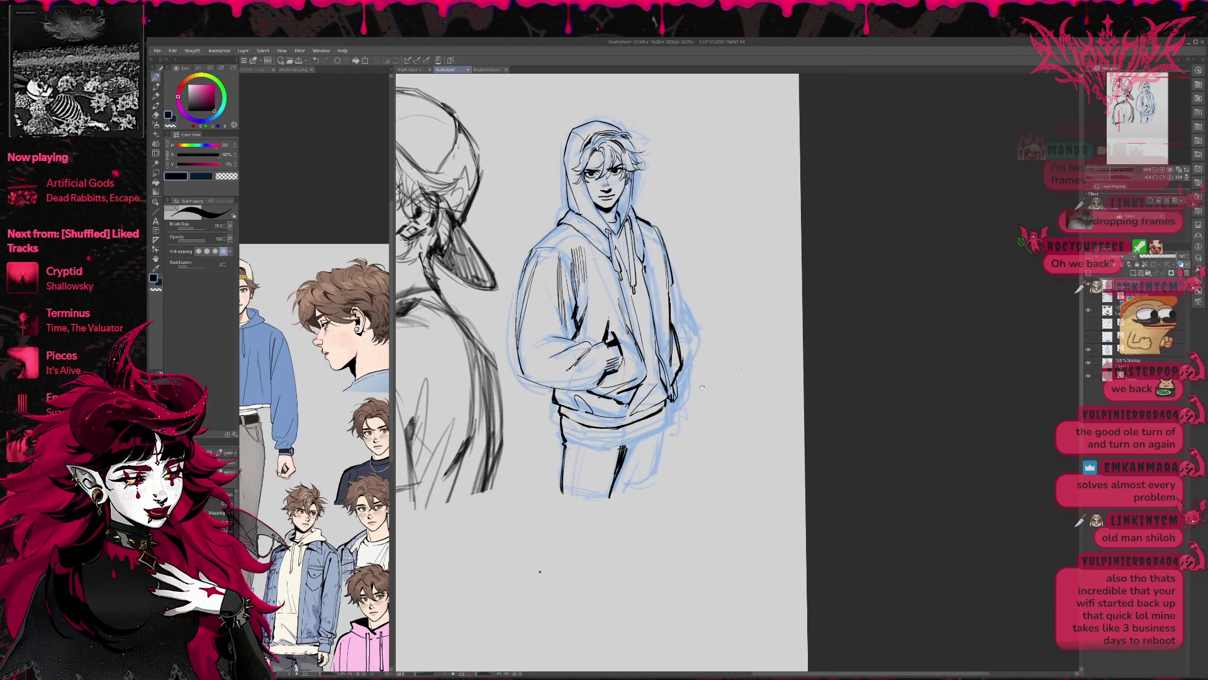
{"action": "key", "text": "e"}
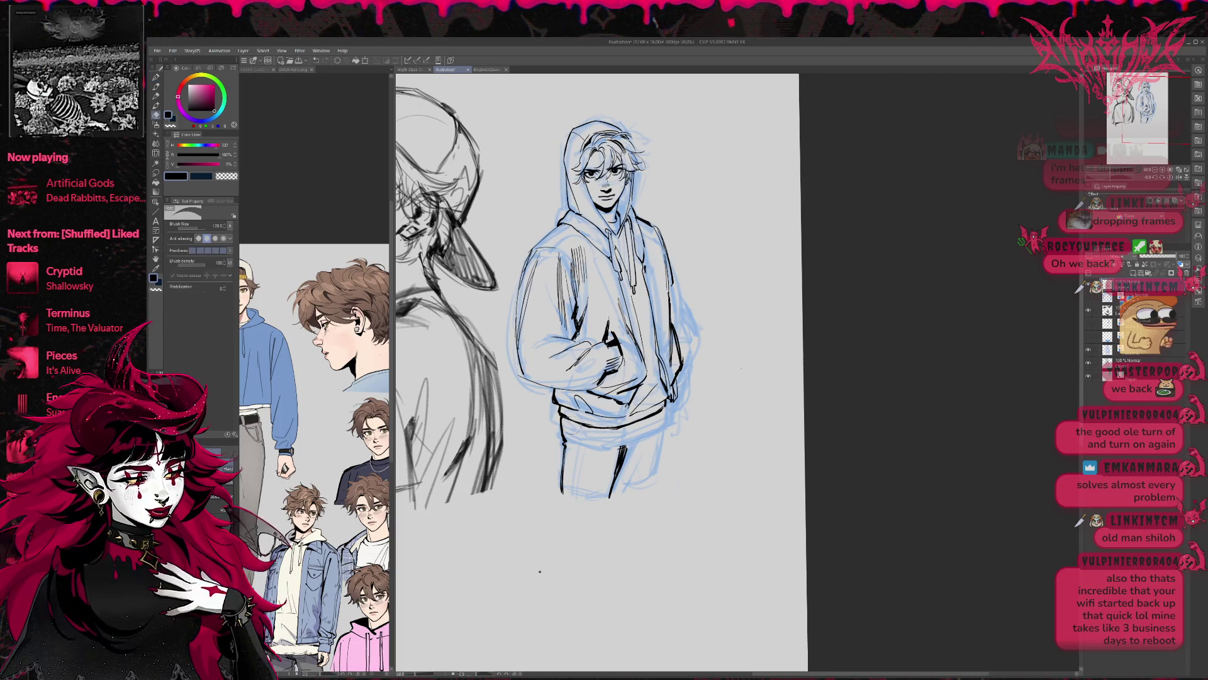
{"action": "key", "text": "p"}
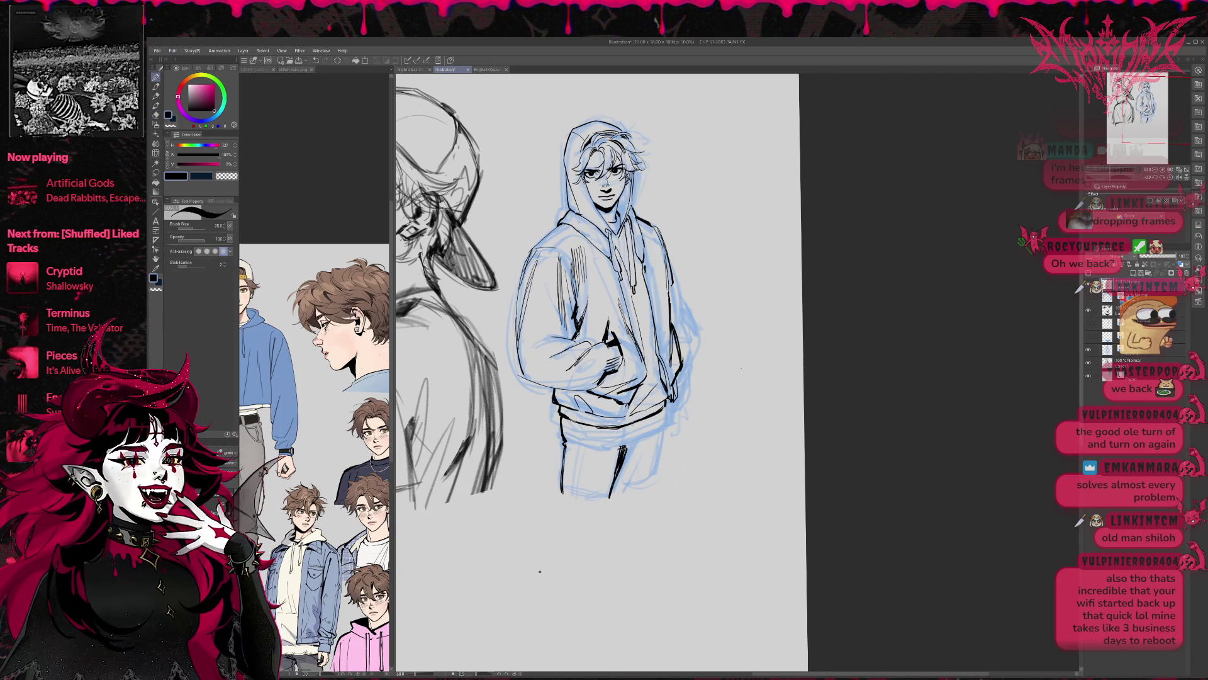
{"action": "key", "text": "e"}
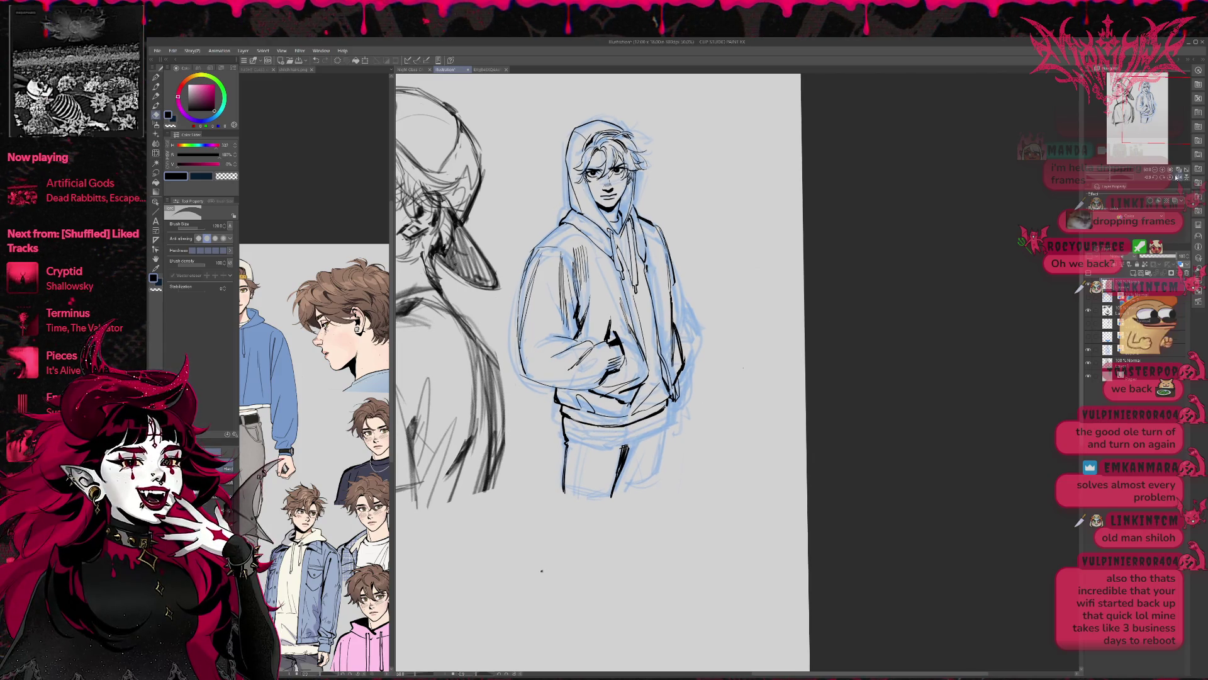
Ink a short line beside the hoodie in mirrored view and keep tidying the hem
{"action": "key", "text": "h"}
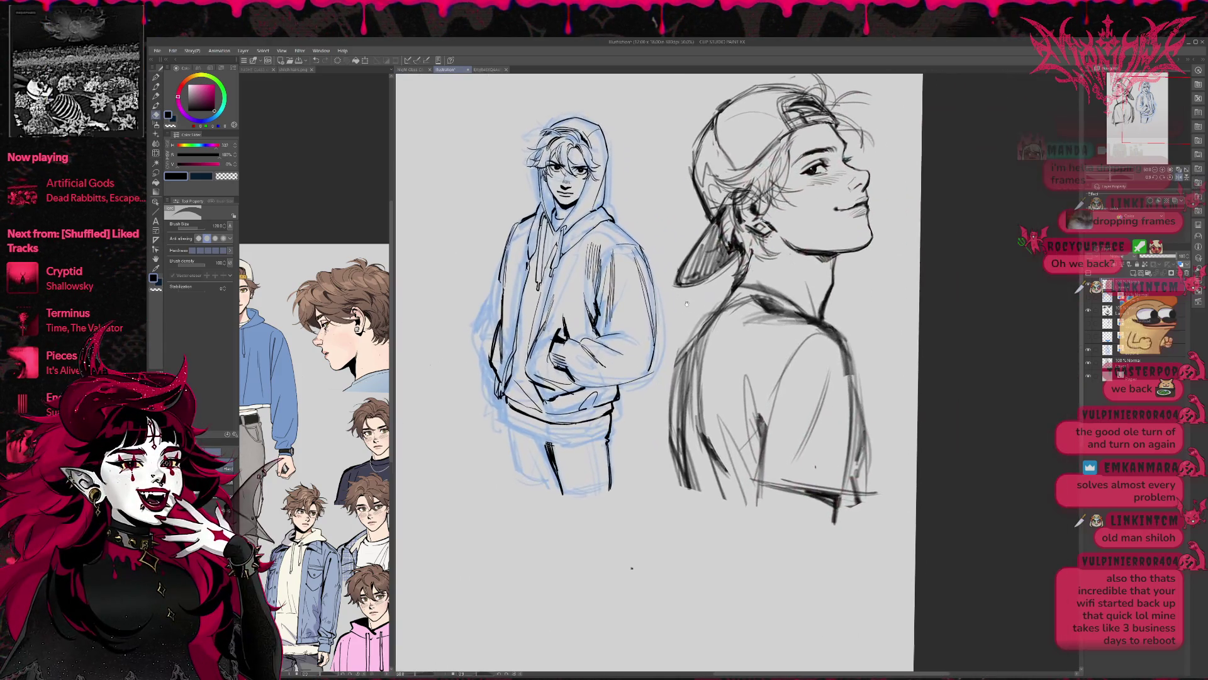
{"action": "key", "text": "p"}
{"action": "left_click_drag", "start_coordinate": [507, 431], "coordinate": [511, 455]}
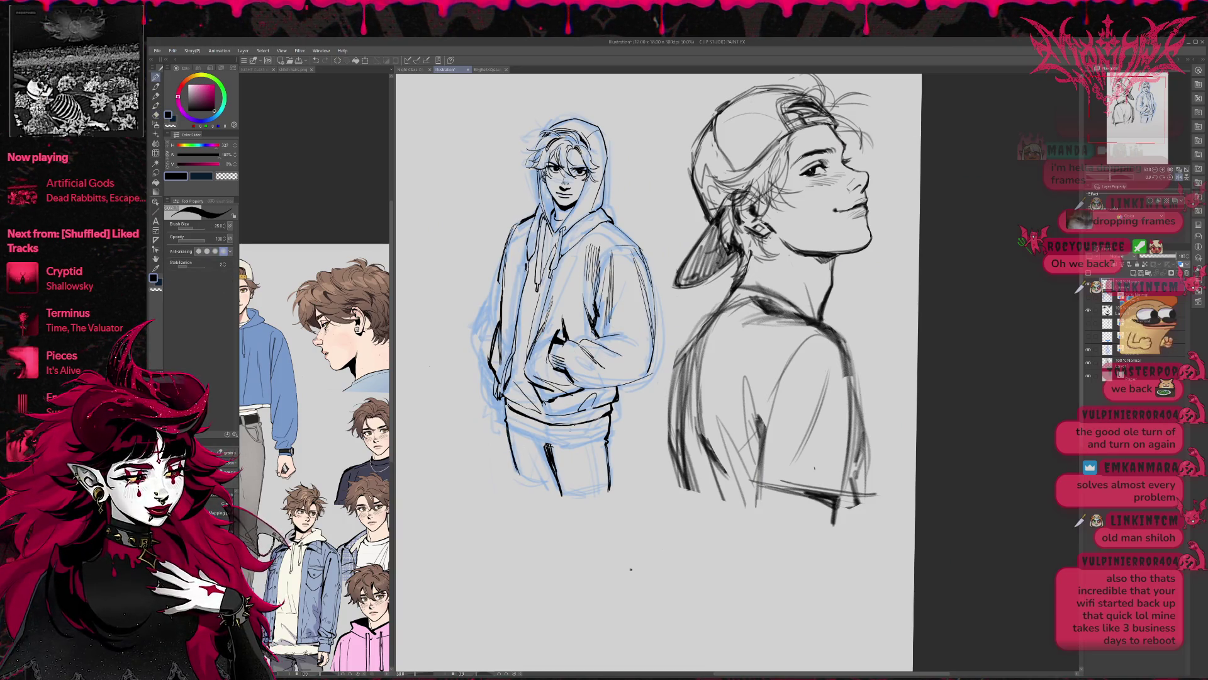
{"action": "key", "text": "e"}
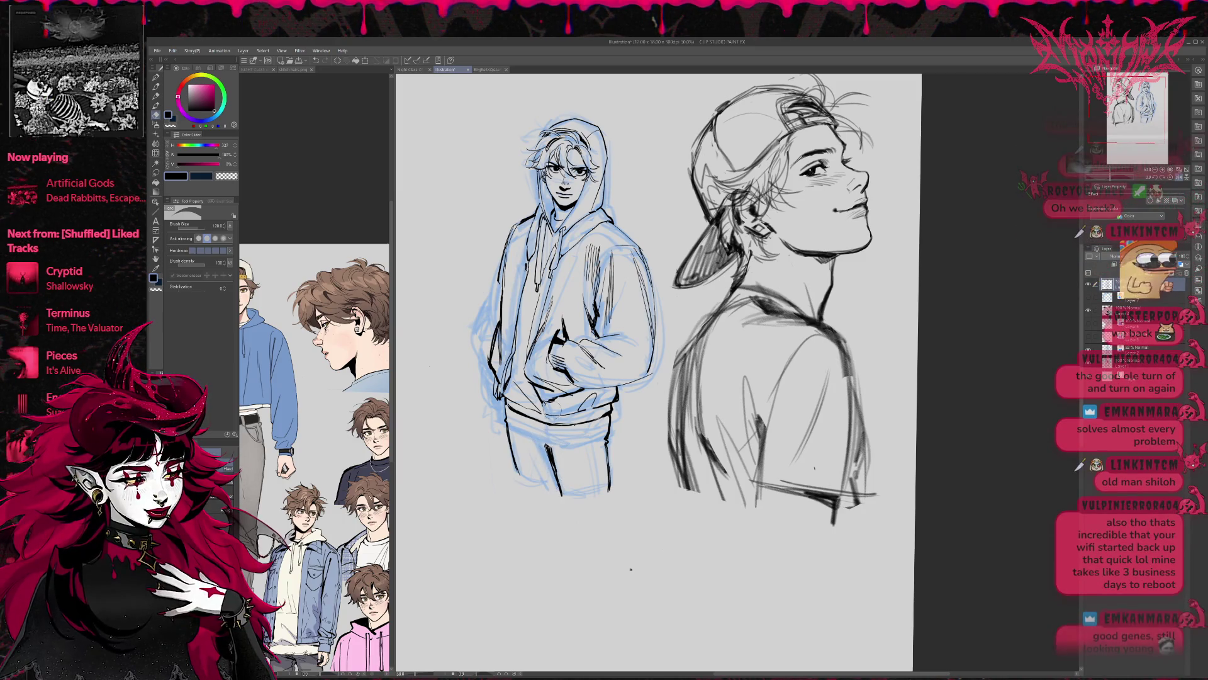
{"action": "key", "text": "p"}
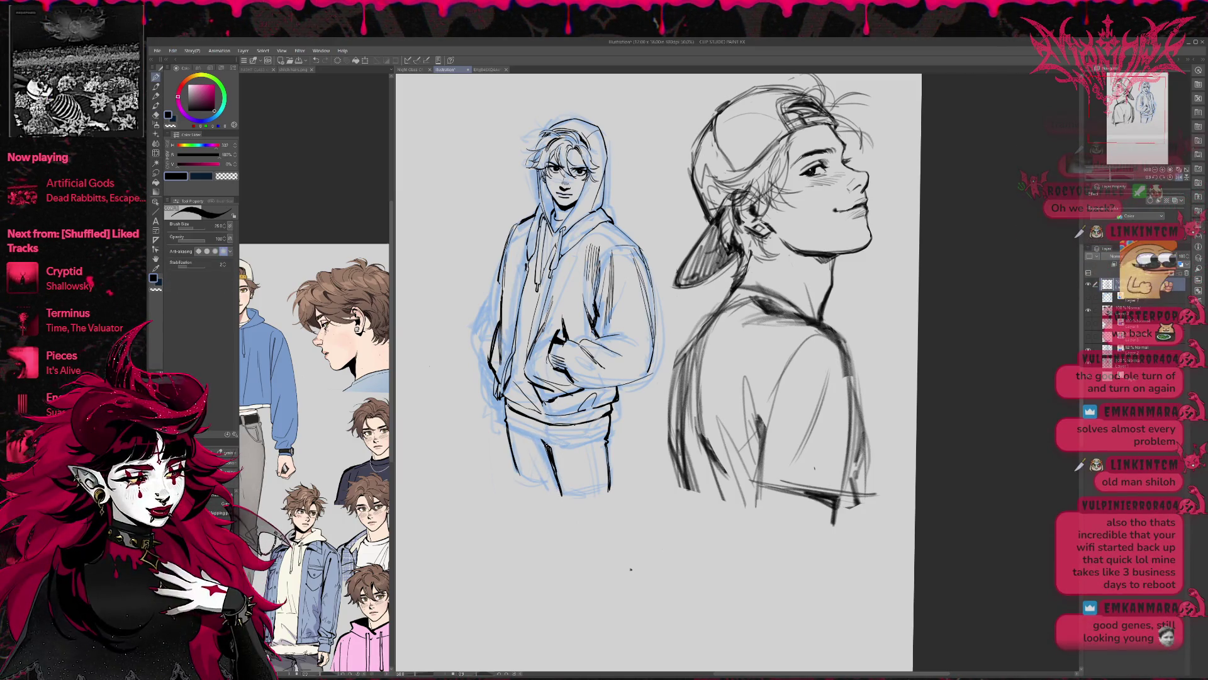
{"action": "left_click_drag", "start_coordinate": [649, 406], "coordinate": [639, 410]}
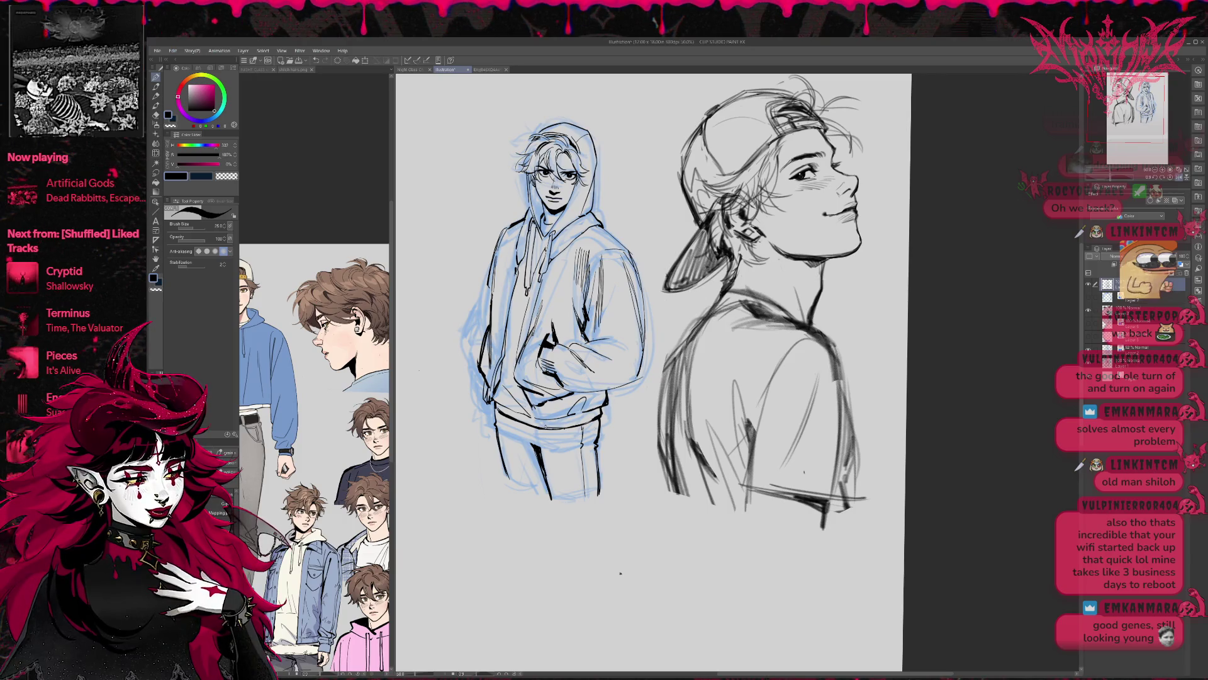
{"action": "key", "text": "e"}
{"action": "key", "text": "p"}
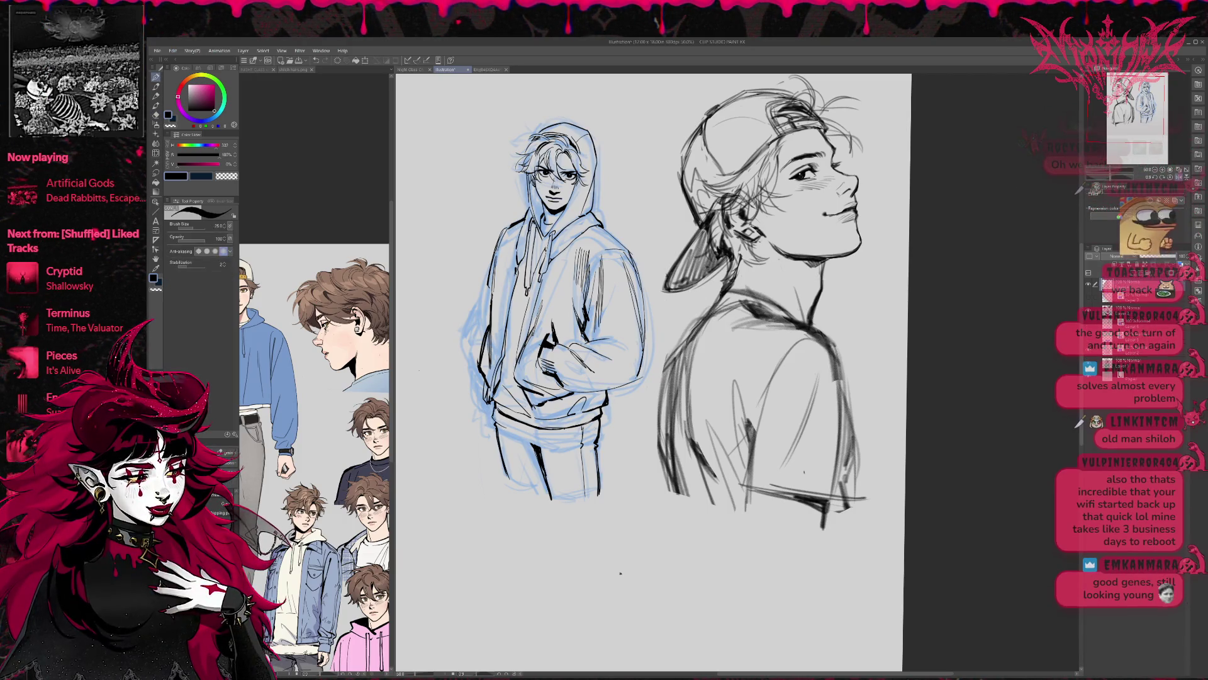
{"action": "key", "text": "e"}
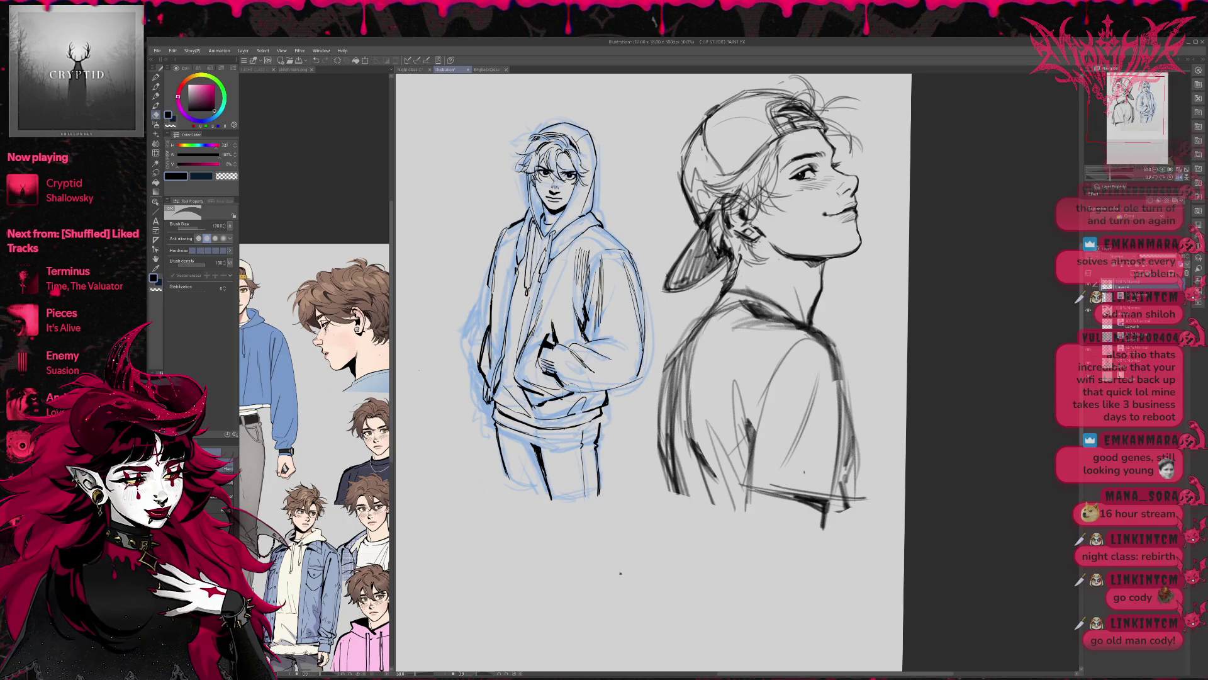
Flip the canvas and erase the blue sketch lines on the hooded boy's right leg
{"action": "key", "text": "p"}
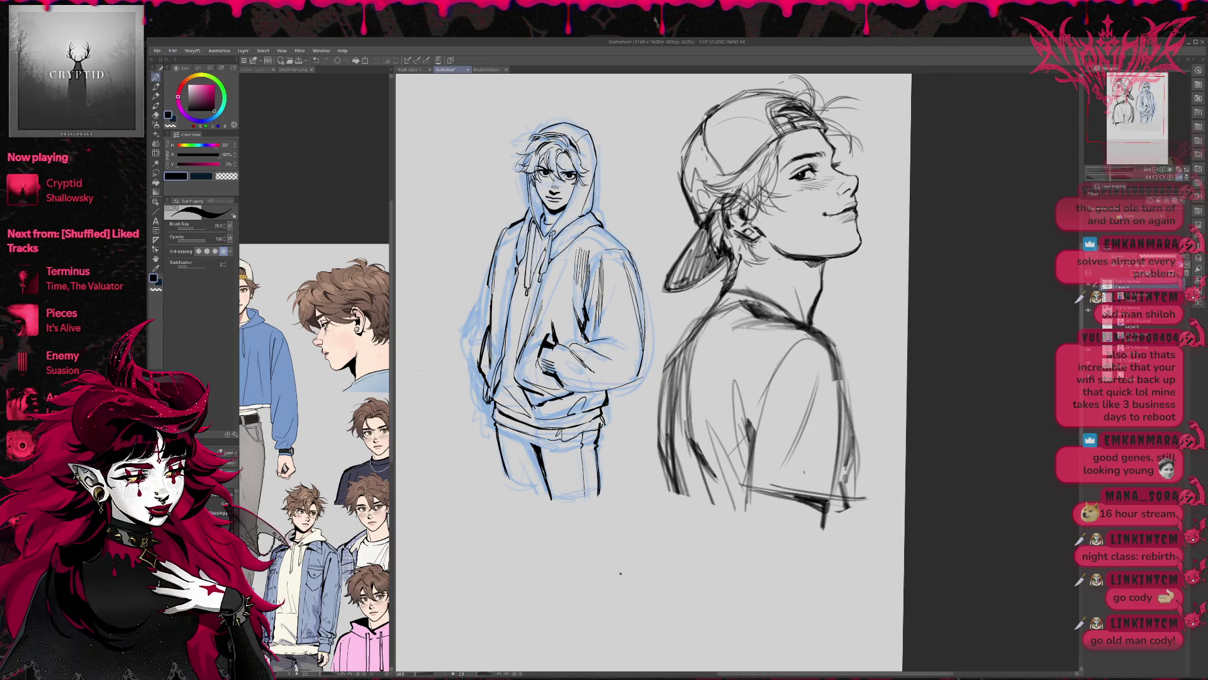
{"action": "key", "text": "e"}
{"action": "key", "text": "p"}
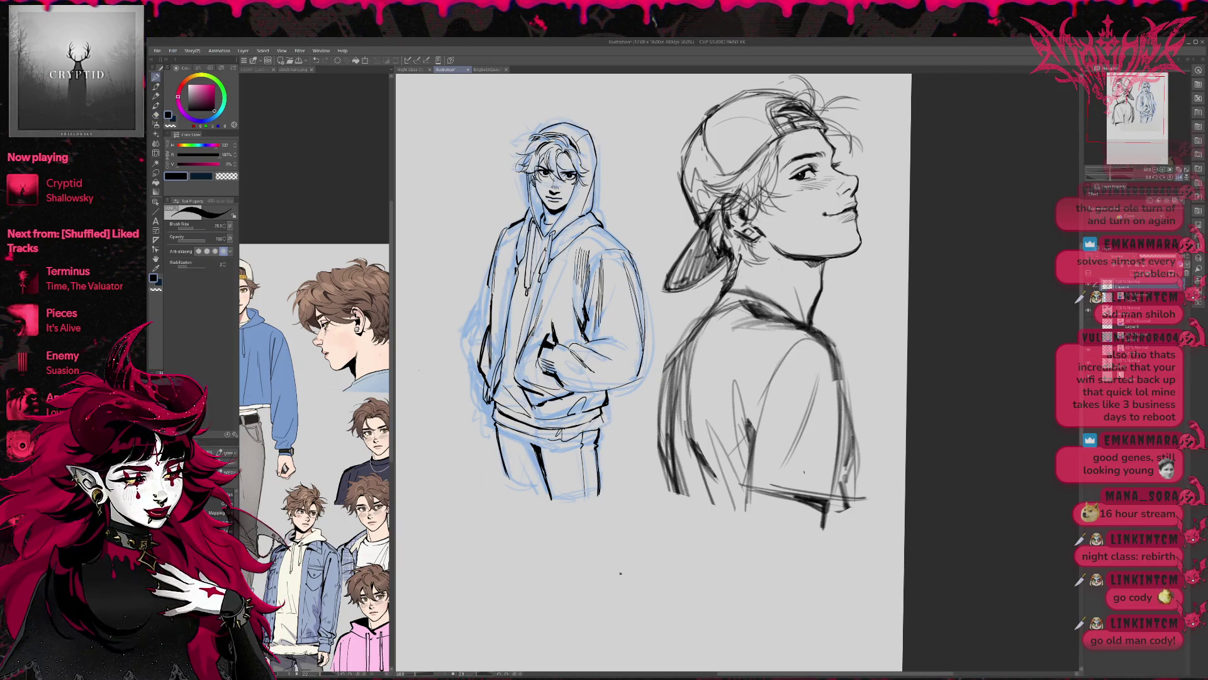
{"action": "key", "text": "e"}
{"action": "key", "text": "p"}
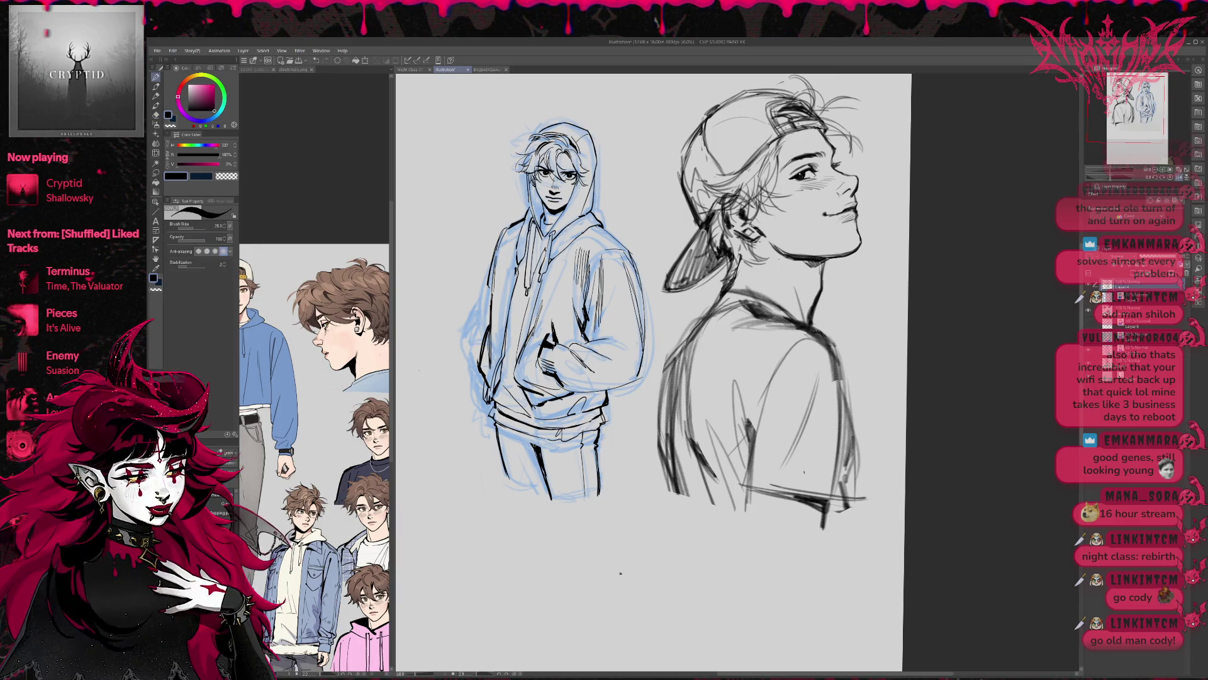
{"action": "key", "text": "h"}
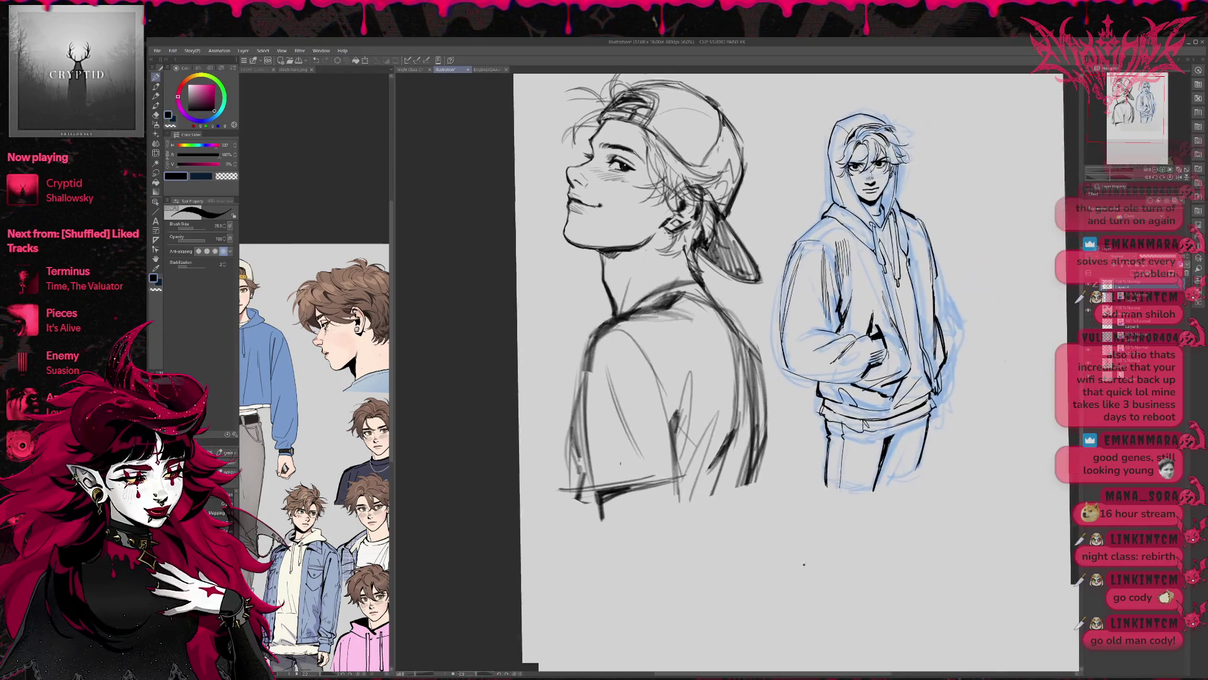
{"action": "scroll", "coordinate": [629, 372], "scroll_direction": "right", "scroll_amount": 5}
{"action": "key", "text": "e"}
{"action": "left_click_drag", "start_coordinate": [653, 464], "coordinate": [671, 450]}
Ink dark lines and short strokes along the right leg
{"action": "key", "text": "p"}
{"action": "left_click_drag", "start_coordinate": [648, 502], "coordinate": [674, 438]}
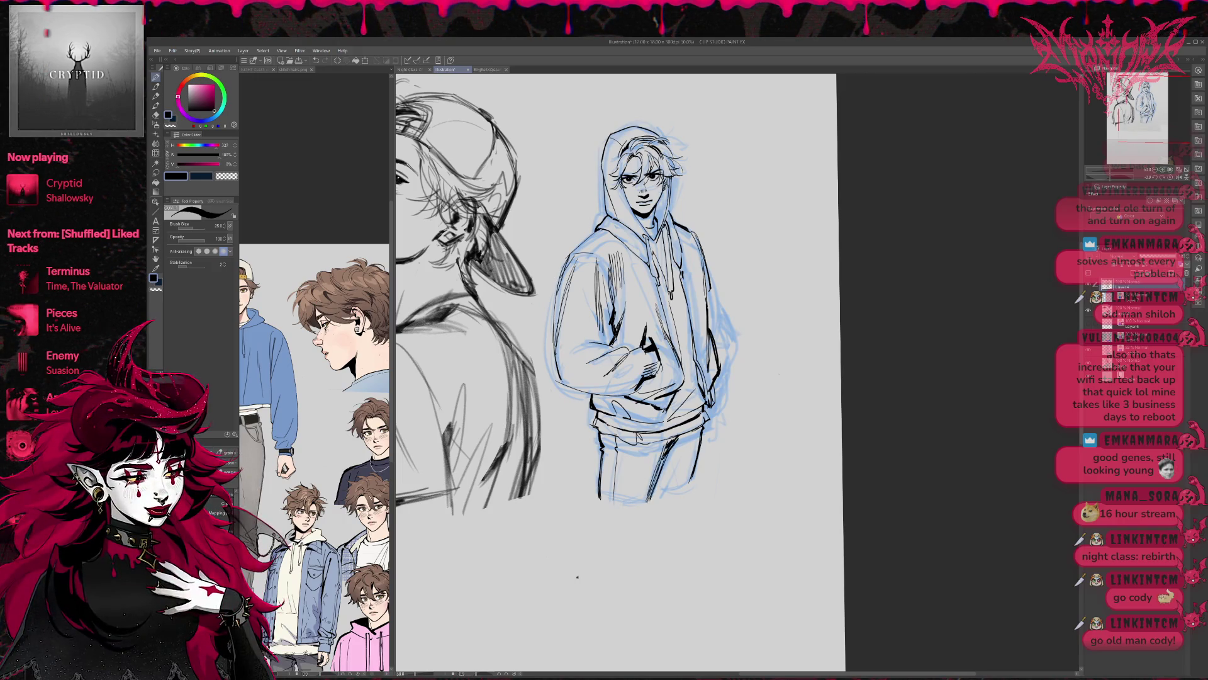
{"action": "key", "text": "e"}
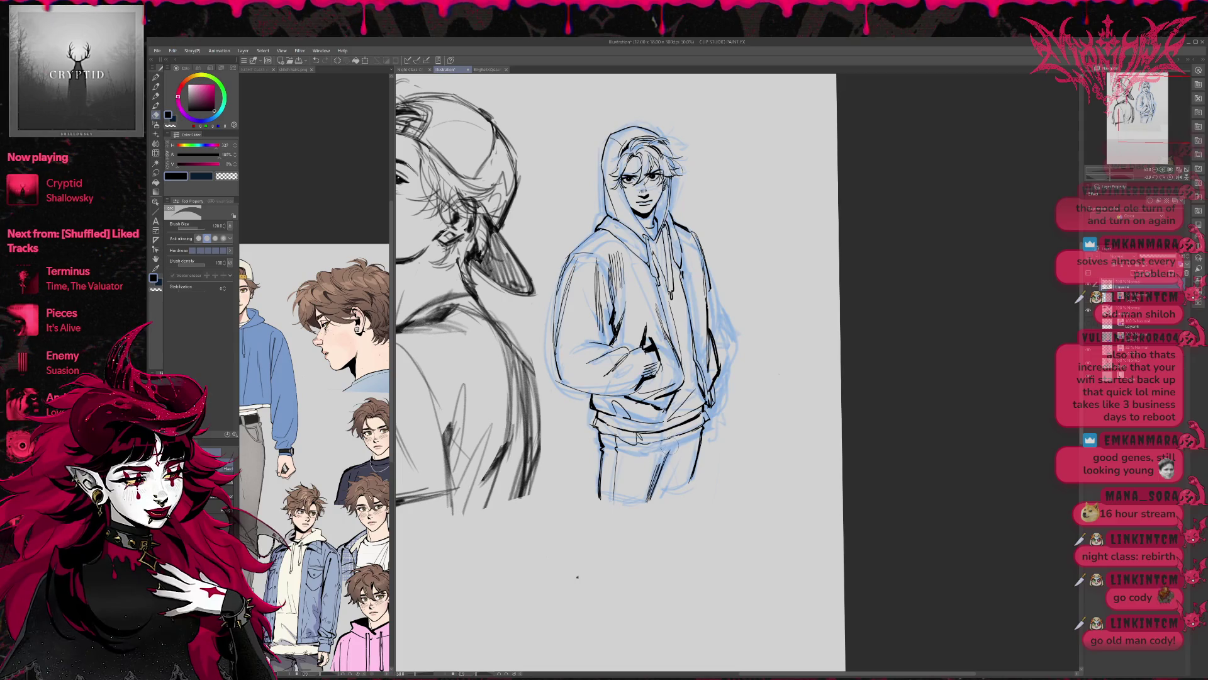
{"action": "key", "text": "p"}
{"action": "left_click_drag", "start_coordinate": [660, 440], "coordinate": [668, 459]}
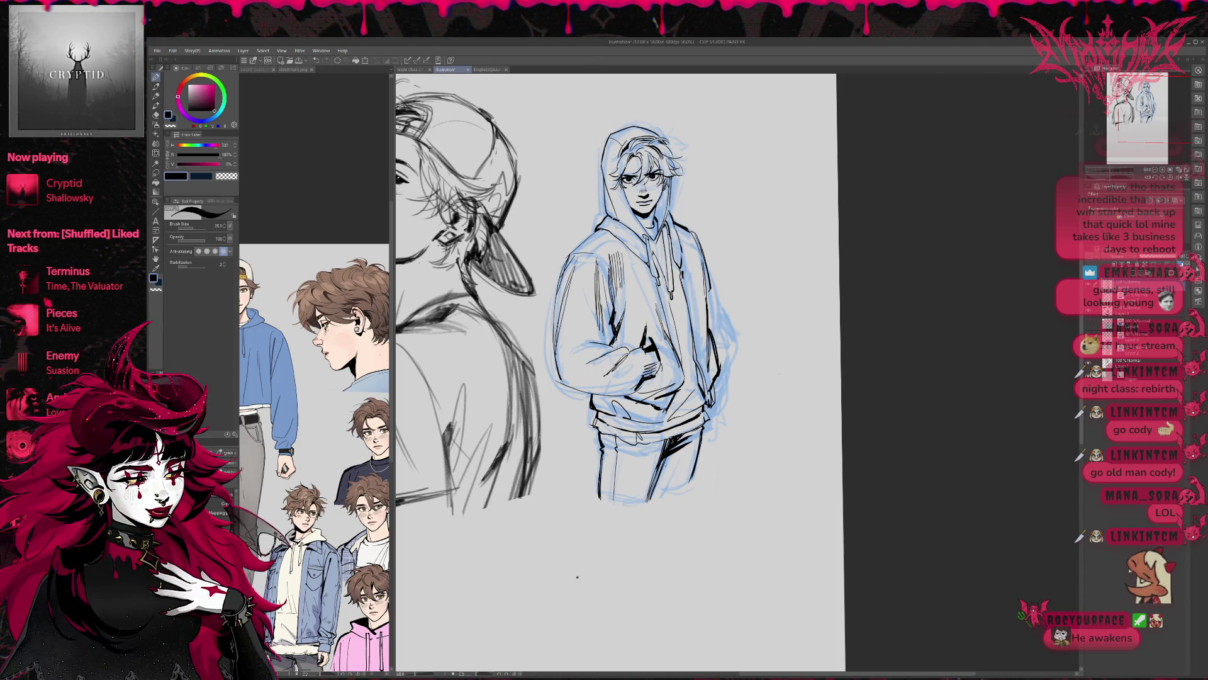
Erase the blue sketch strokes on the jeans and along the pants' right edge
{"action": "key", "text": "e"}
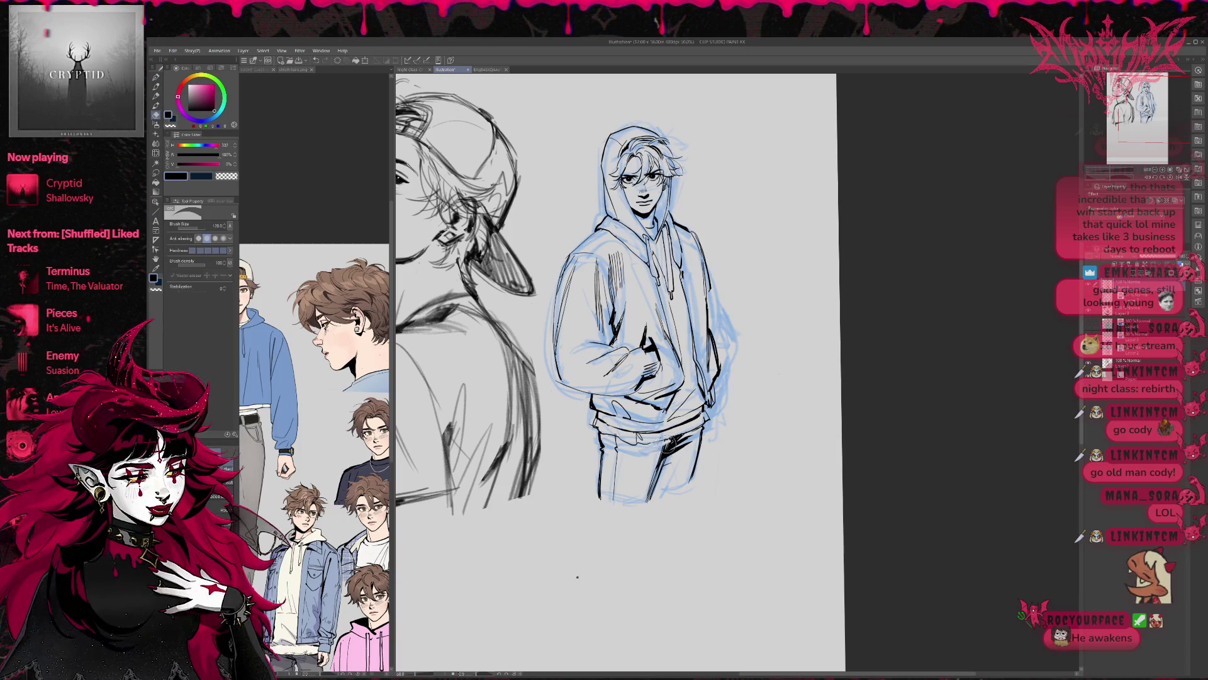
{"action": "key", "text": "p"}
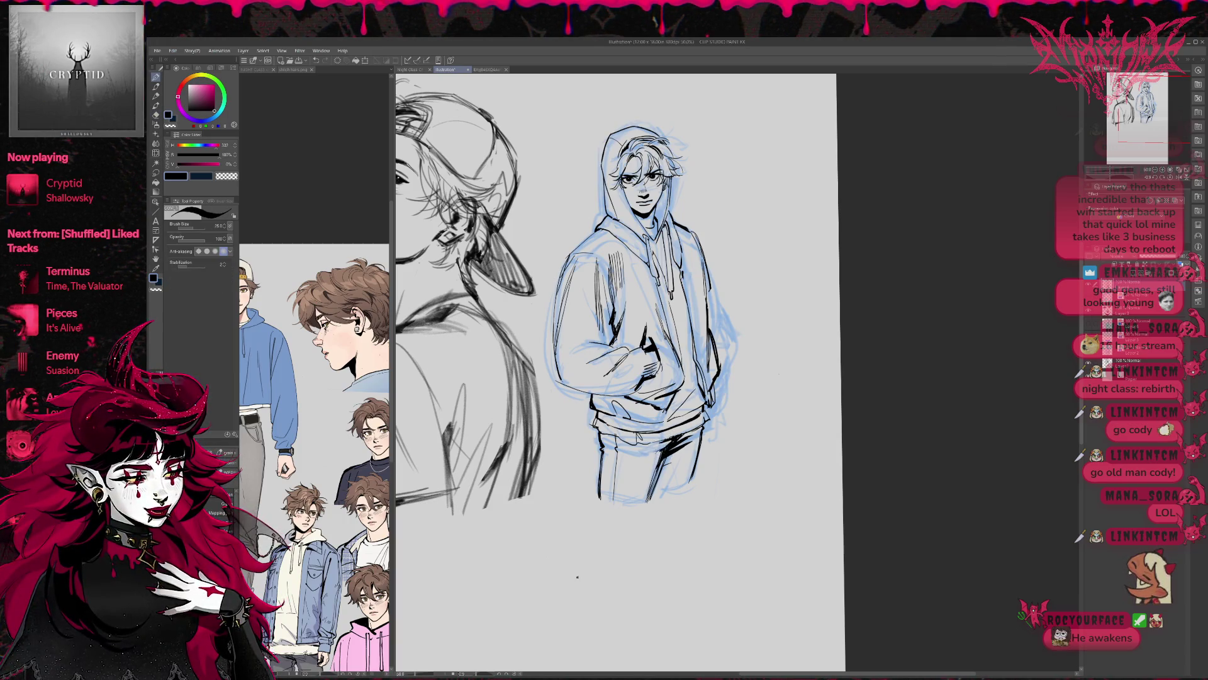
{"action": "key", "text": "e"}
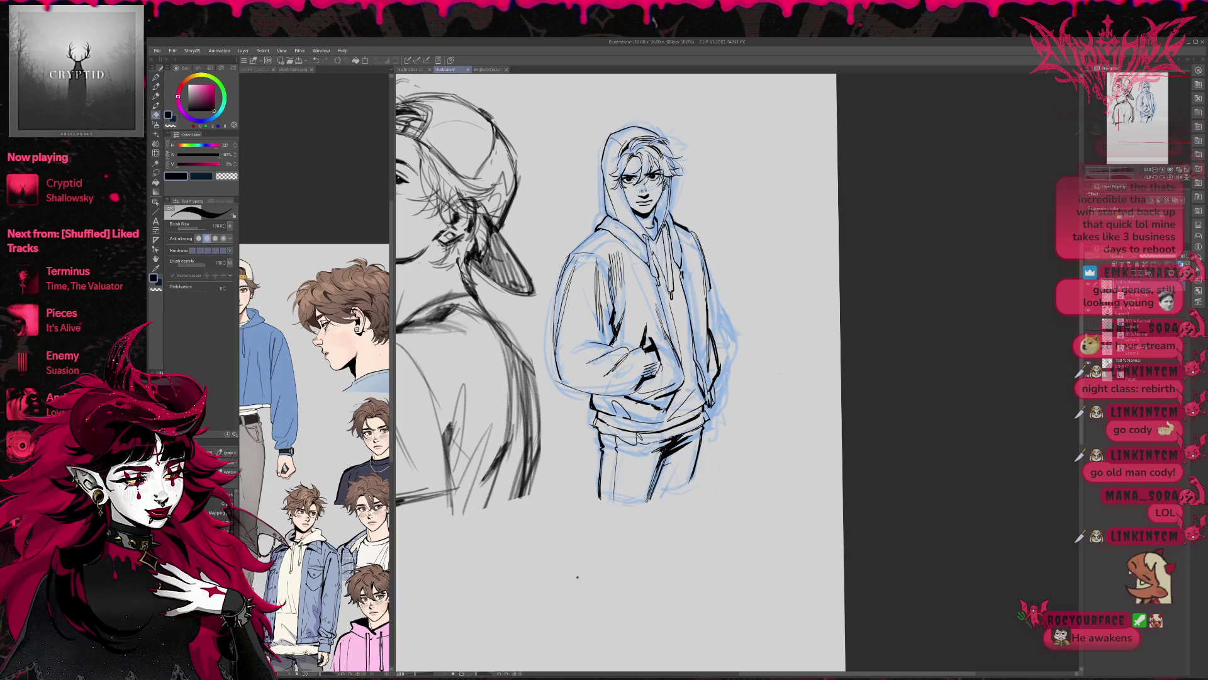
{"action": "mouse_move", "coordinate": [661, 447]}
{"action": "left_mouse_down"}
{"action": "mouse_move", "coordinate": [677, 444]}
{"action": "mouse_move", "coordinate": [661, 472]}
{"action": "mouse_move", "coordinate": [678, 447]}
{"action": "mouse_move", "coordinate": [659, 471]}
{"action": "left_mouse_up"}
{"action": "mouse_move", "coordinate": [574, 575]}
{"action": "left_mouse_down"}
{"action": "mouse_move", "coordinate": [896, 573]}
{"action": "mouse_move", "coordinate": [662, 608]}
{"action": "left_mouse_up"}
{"action": "key", "text": "p"}
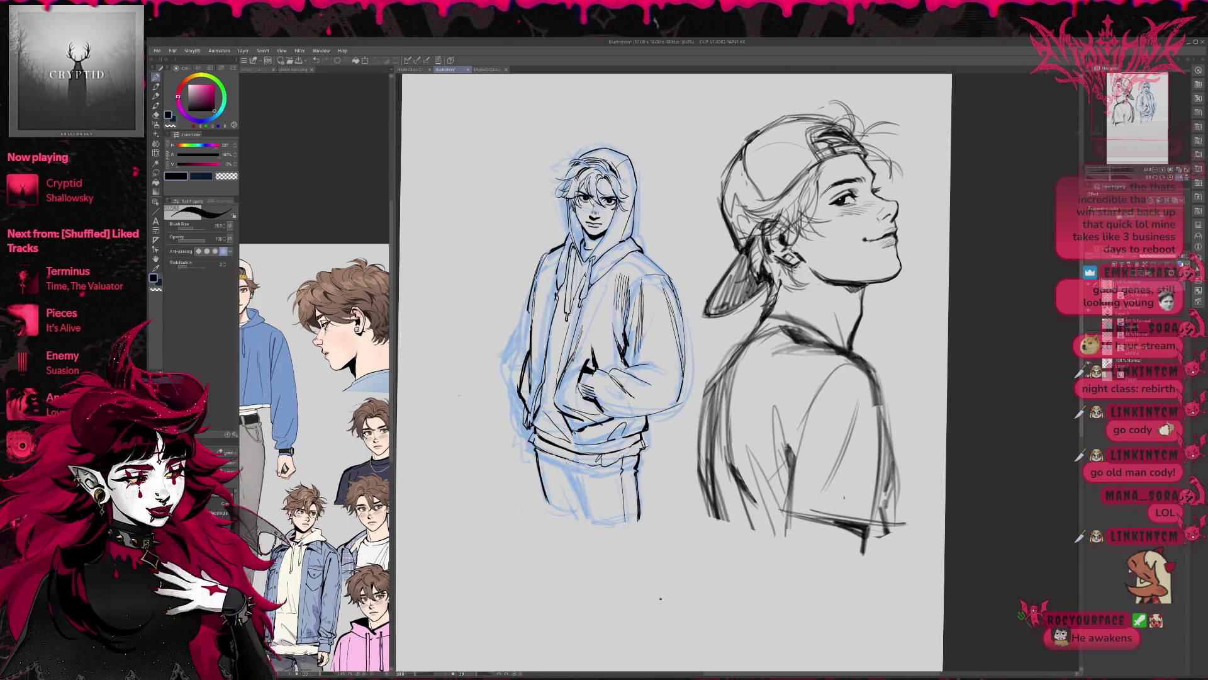
{"action": "key", "text": "e"}
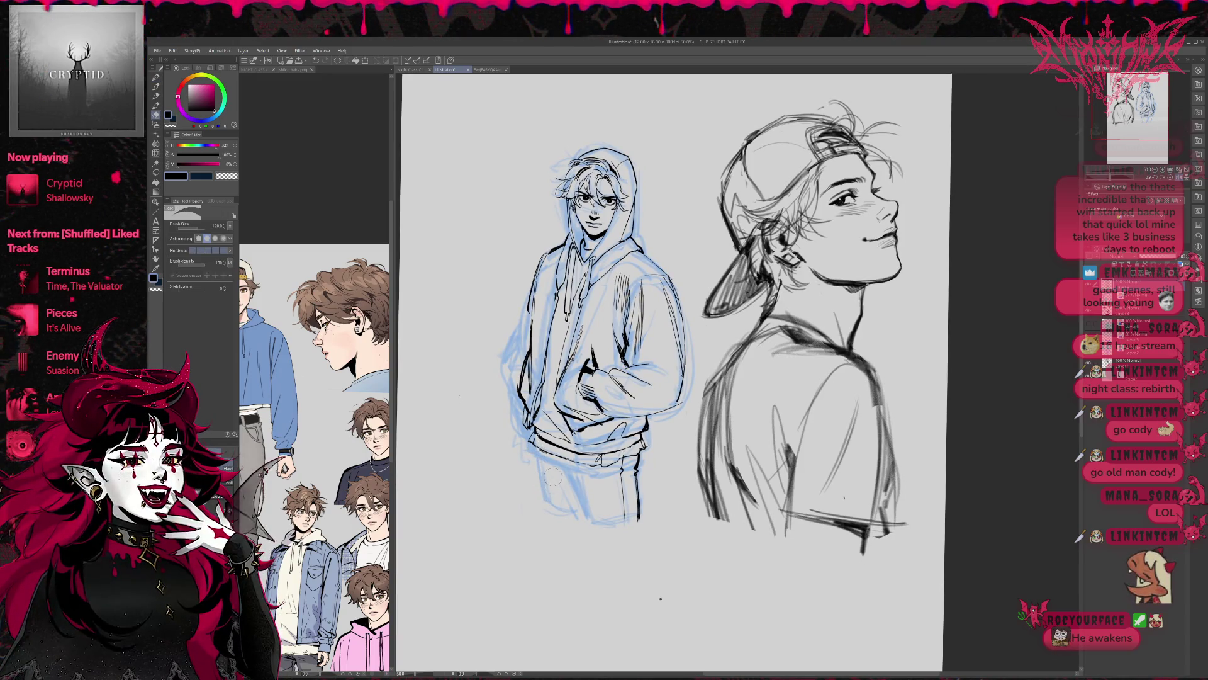
{"action": "key", "text": "p"}
{"action": "key", "text": "e"}
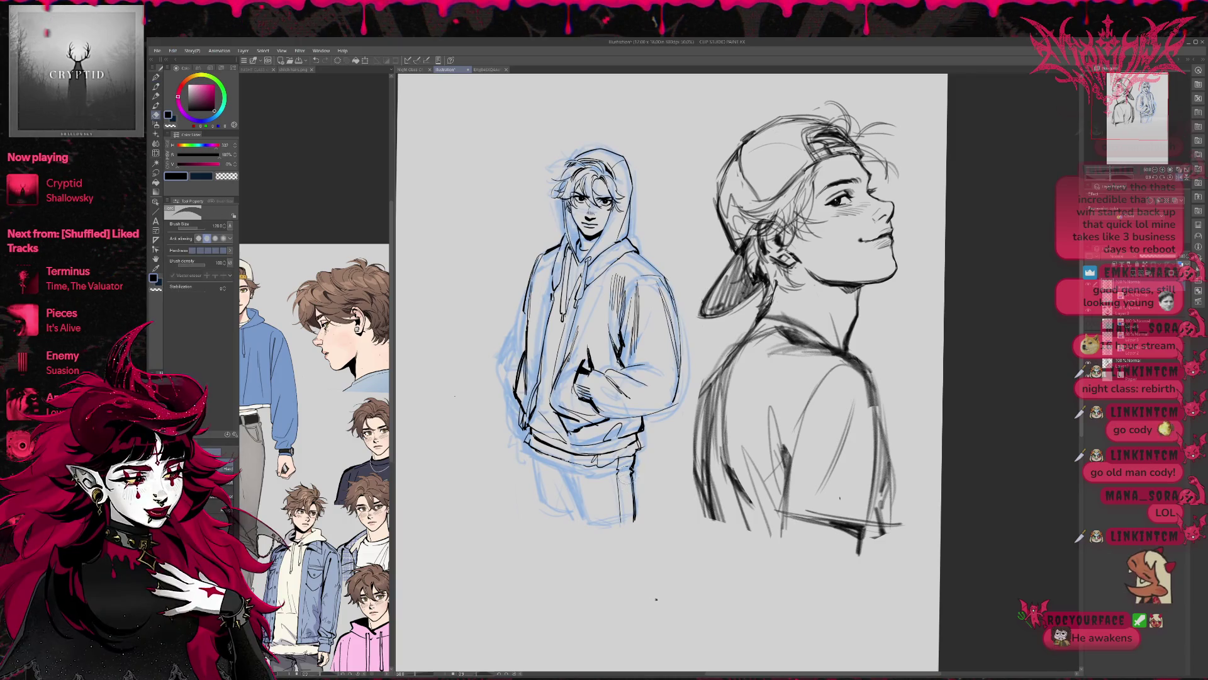
{"action": "left_click_drag", "start_coordinate": [633, 463], "coordinate": [636, 522]}
Ink the left and right pant legs, redrawing the right-leg line once
{"action": "key", "text": "p"}
{"action": "mouse_move", "coordinate": [545, 447]}
{"action": "left_mouse_down"}
{"action": "mouse_move", "coordinate": [534, 498]}
{"action": "mouse_move", "coordinate": [565, 489]}
{"action": "left_mouse_up"}
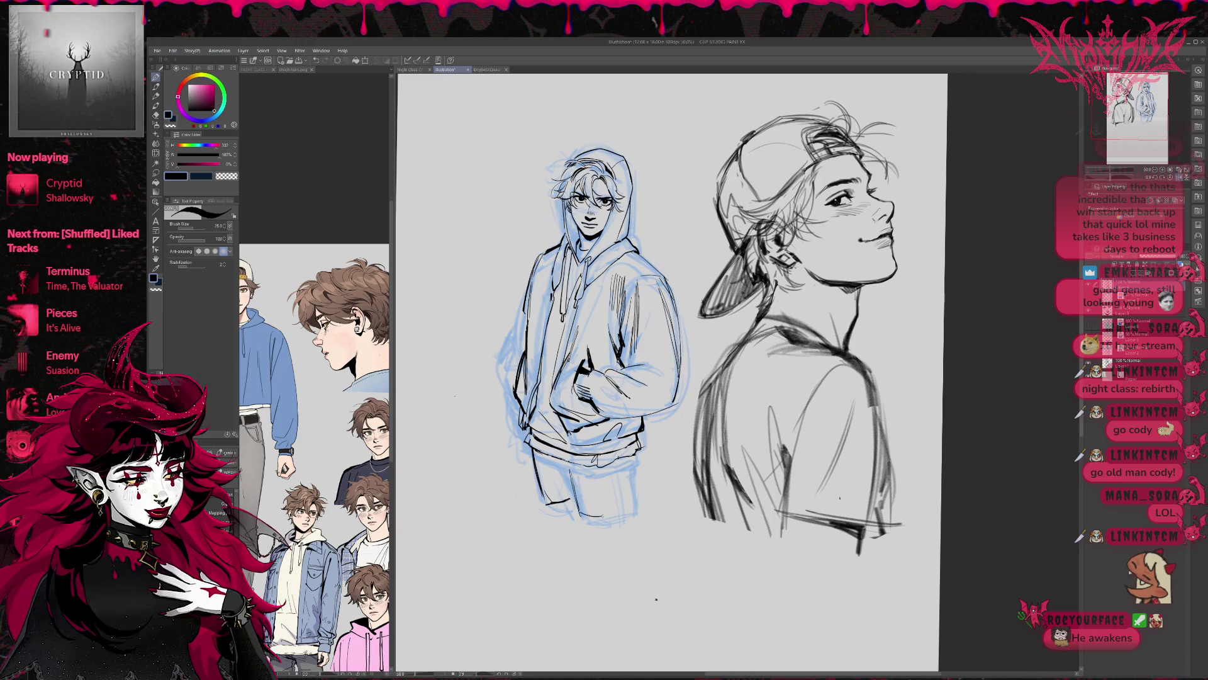
{"action": "left_click_drag", "start_coordinate": [622, 478], "coordinate": [624, 501]}
{"action": "key", "text": "ctrl+z"}
{"action": "left_click_drag", "start_coordinate": [625, 458], "coordinate": [625, 502]}
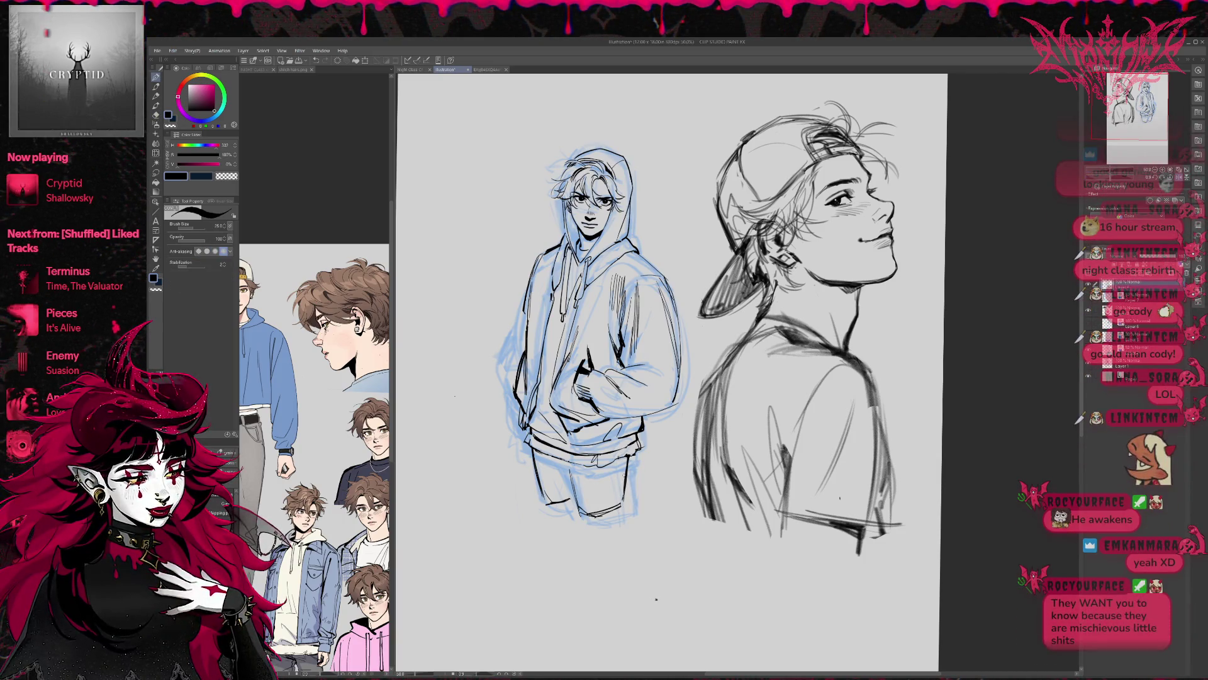
In mirrored view, ink the pants' bottom edge and centre line
{"action": "key", "text": "h"}
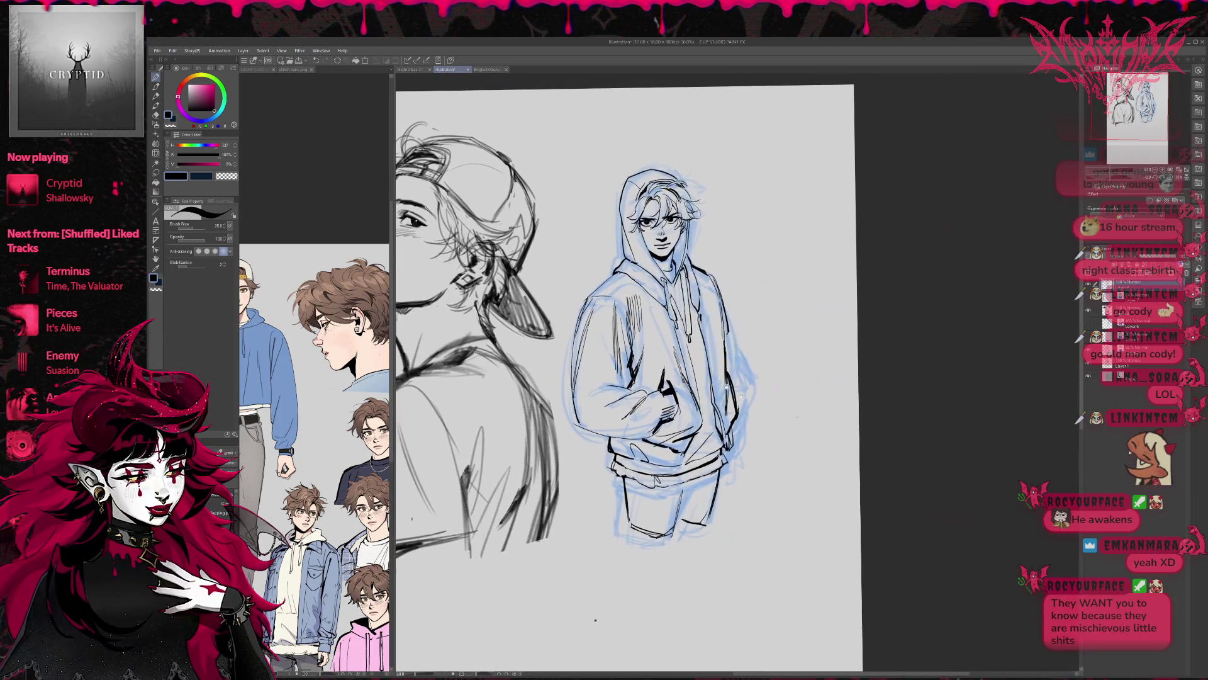
{"action": "key", "text": "e"}
{"action": "key", "text": "p"}
{"action": "left_click_drag", "start_coordinate": [613, 523], "coordinate": [660, 528]}
{"action": "mouse_move", "coordinate": [667, 482]}
{"action": "left_mouse_down"}
{"action": "mouse_move", "coordinate": [663, 530]}
{"action": "mouse_move", "coordinate": [651, 525]}
{"action": "mouse_move", "coordinate": [676, 516]}
{"action": "left_mouse_up"}
{"action": "key", "text": "e"}
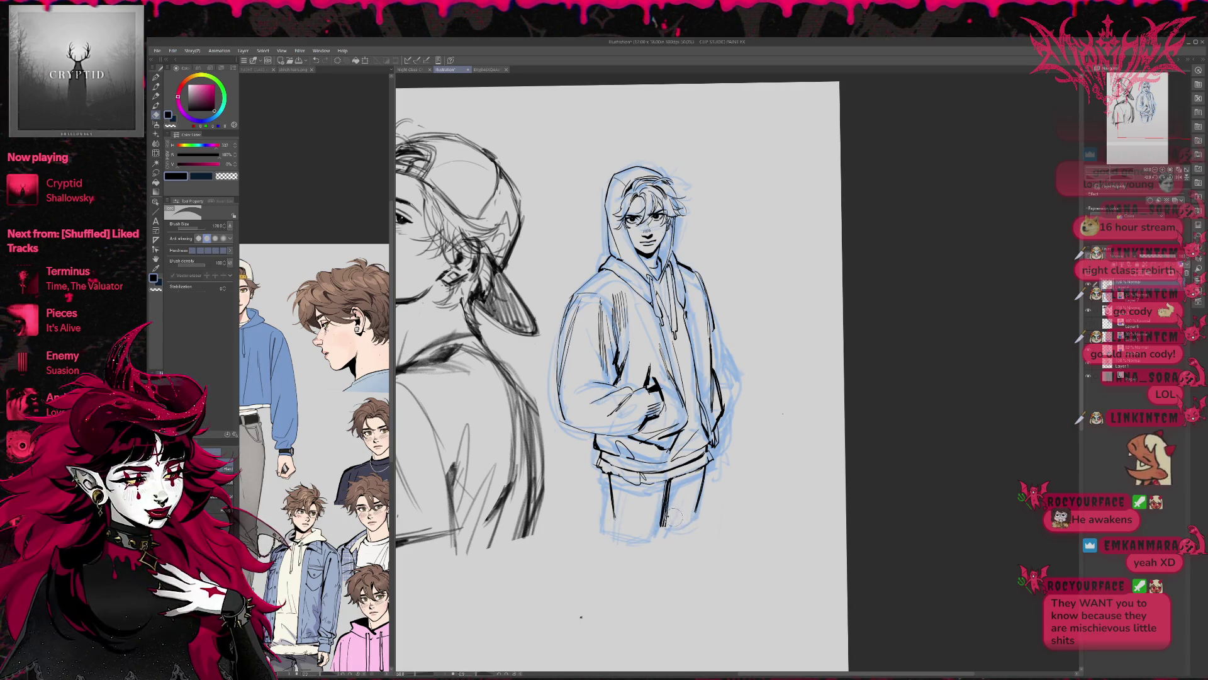
{"action": "key", "text": "p"}
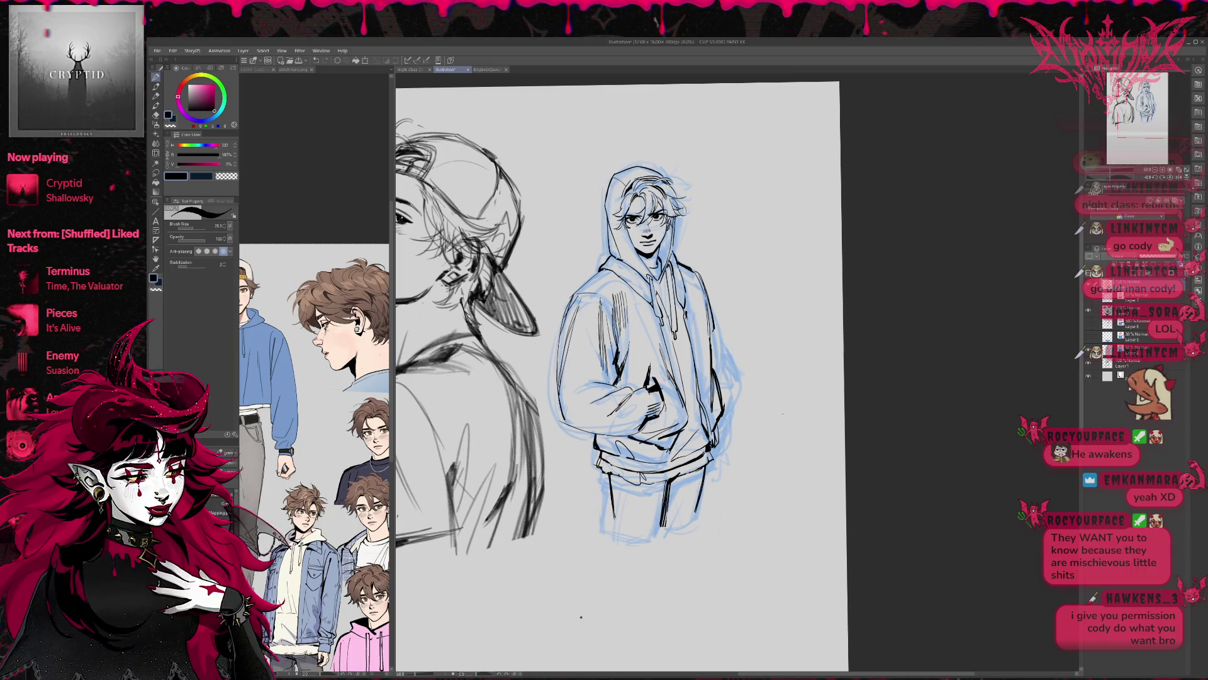
Hide the blue sketch layer and begin a fold line on the right trouser leg
{"action": "left_click_drag", "start_coordinate": [629, 378], "coordinate": [610, 399]}
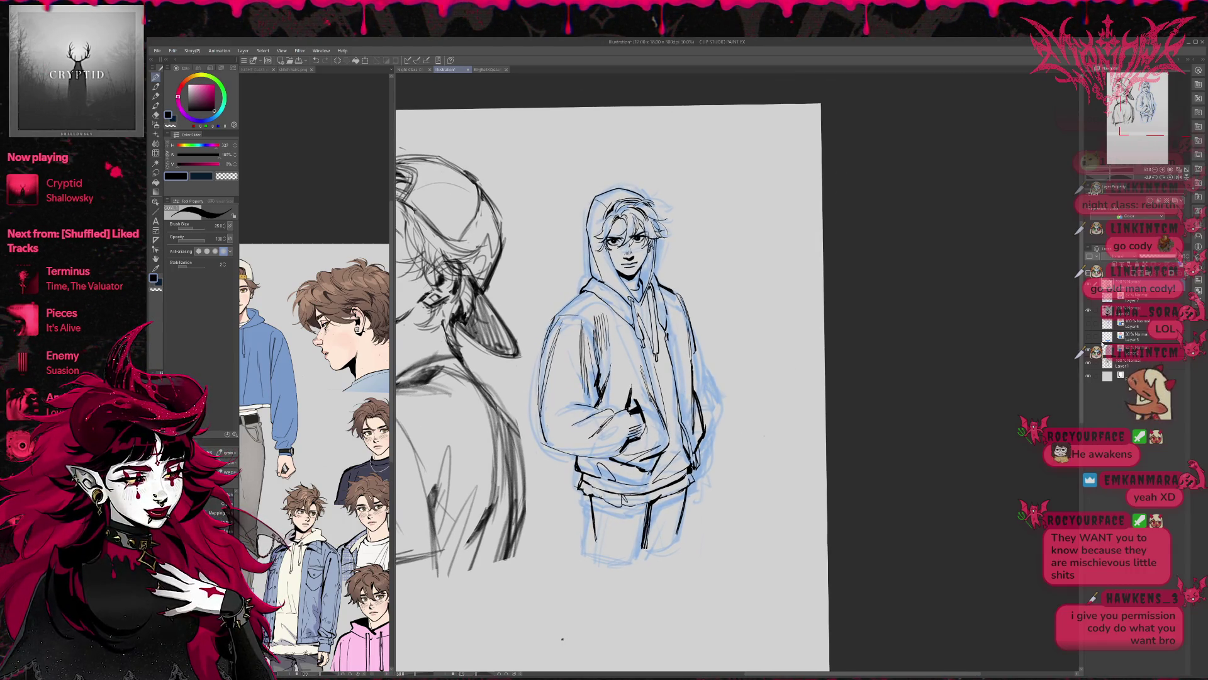
{"action": "left_click", "coordinate": [1088, 348]}
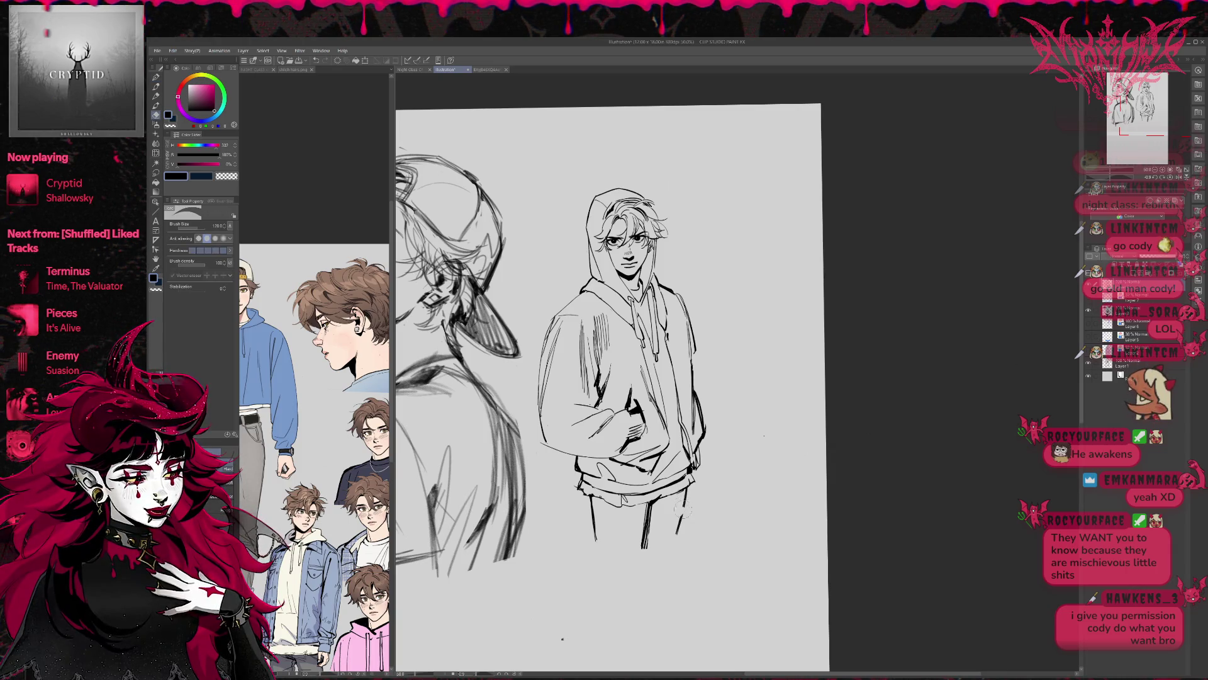
{"action": "left_click_drag", "start_coordinate": [659, 521], "coordinate": [683, 506]}
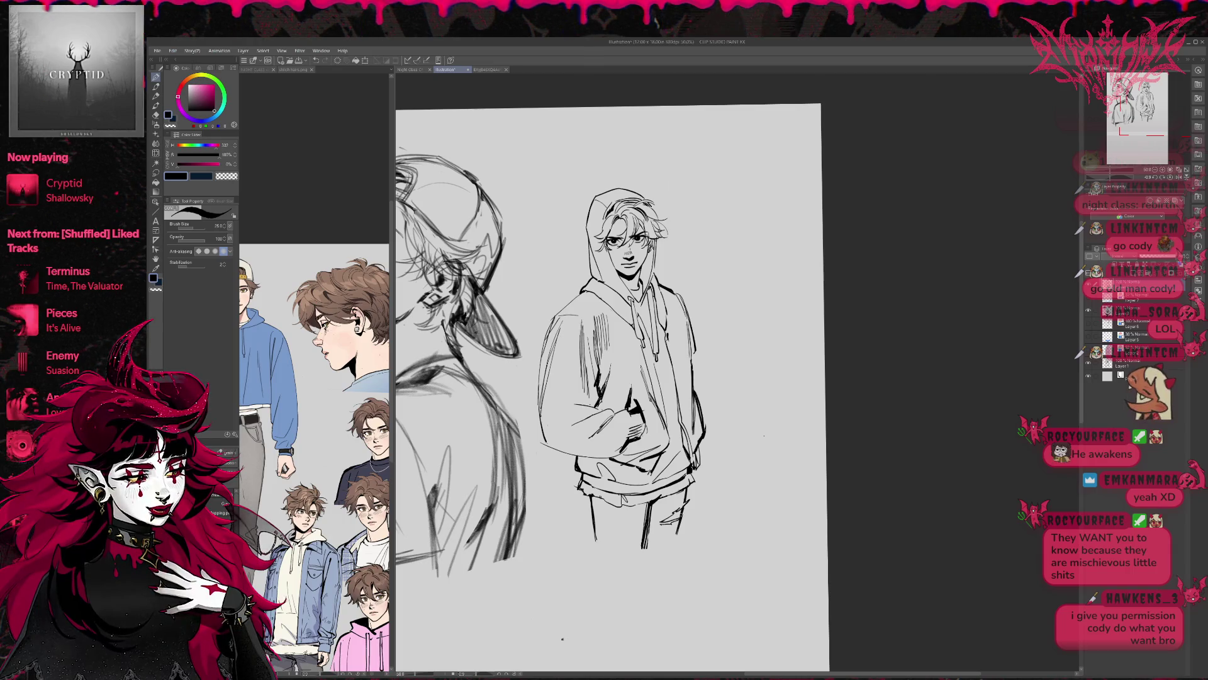
Deepen the left trouser leg outline and erase unwanted lines on the right leg
{"action": "left_click_drag", "start_coordinate": [598, 497], "coordinate": [603, 516]}
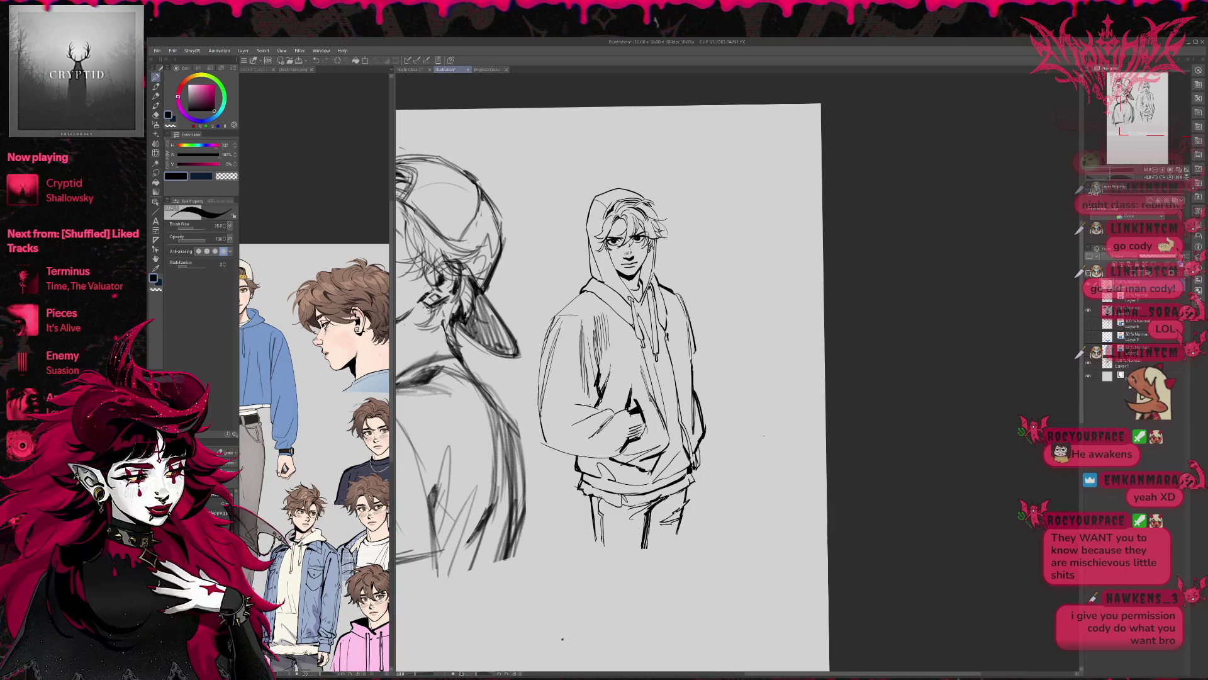
{"action": "key", "text": "e"}
{"action": "mouse_move", "coordinate": [652, 511]}
{"action": "left_mouse_down"}
{"action": "mouse_move", "coordinate": [648, 541]}
{"action": "mouse_move", "coordinate": [657, 497]}
{"action": "mouse_move", "coordinate": [632, 516]}
{"action": "mouse_move", "coordinate": [644, 535]}
{"action": "left_mouse_up"}
{"action": "key", "text": "p"}
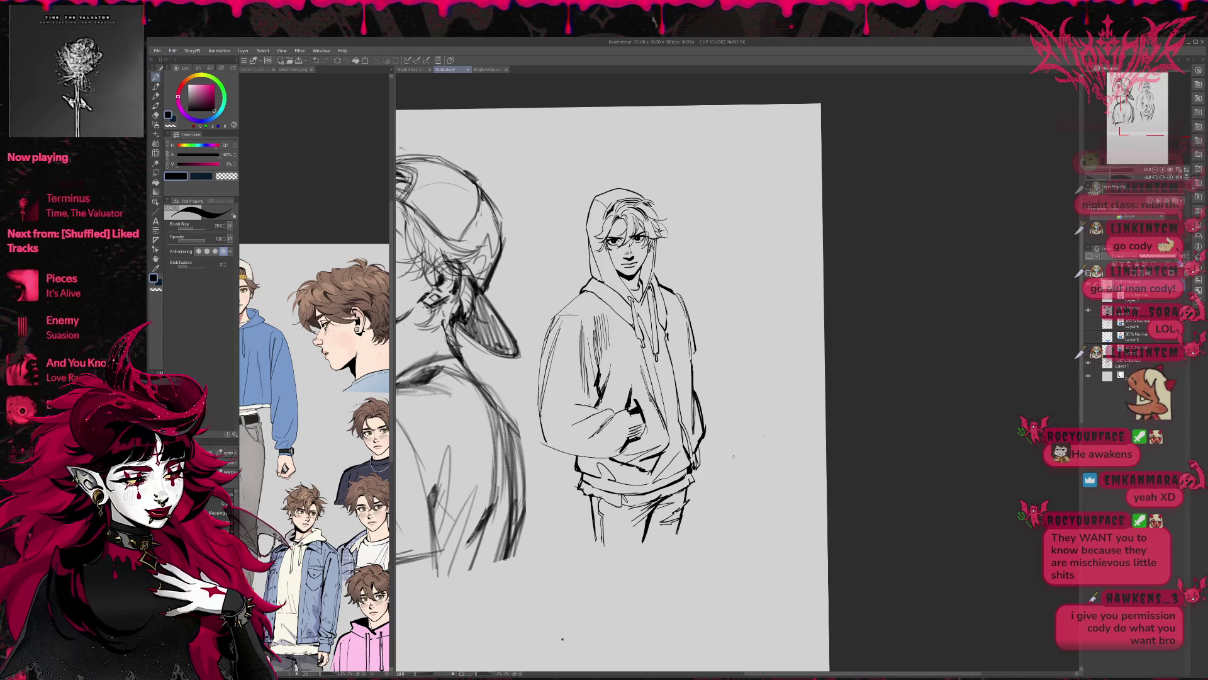
{"action": "key", "text": "e"}
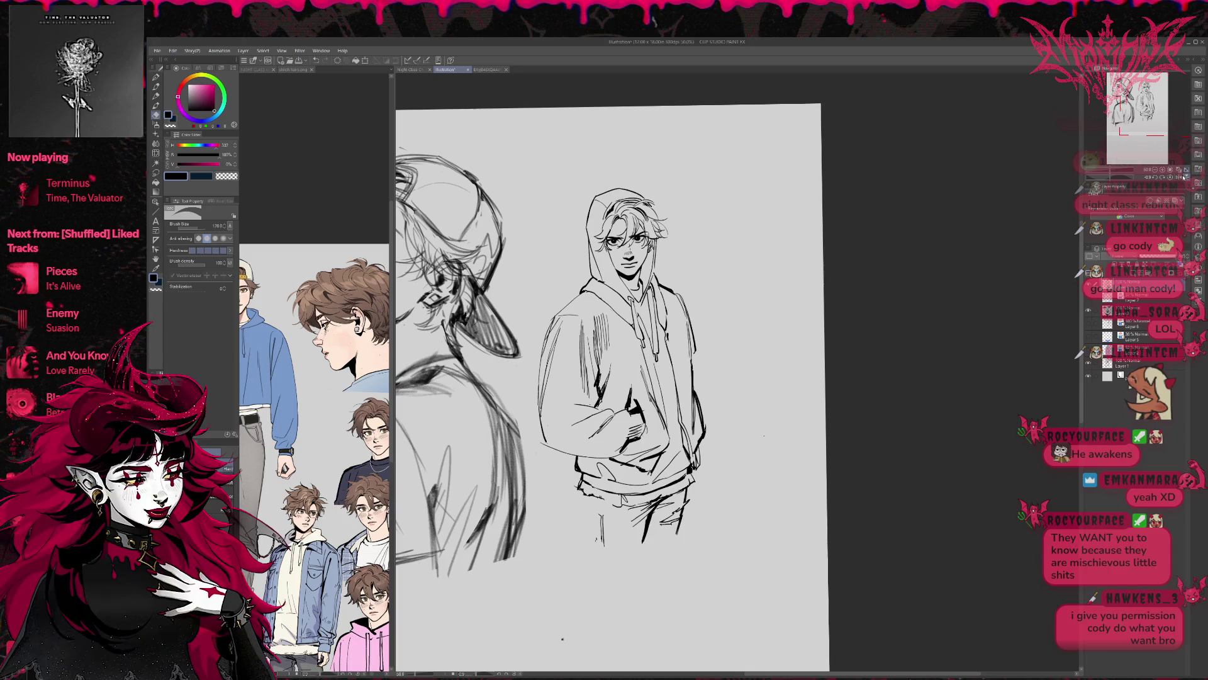
{"action": "key", "text": "h"}
{"action": "left_click_drag", "start_coordinate": [972, 338], "coordinate": [719, 361]}
Erase stray strokes at the leg bottoms, try a shoe and undo it
{"action": "key", "text": "p"}
{"action": "key", "text": "e"}
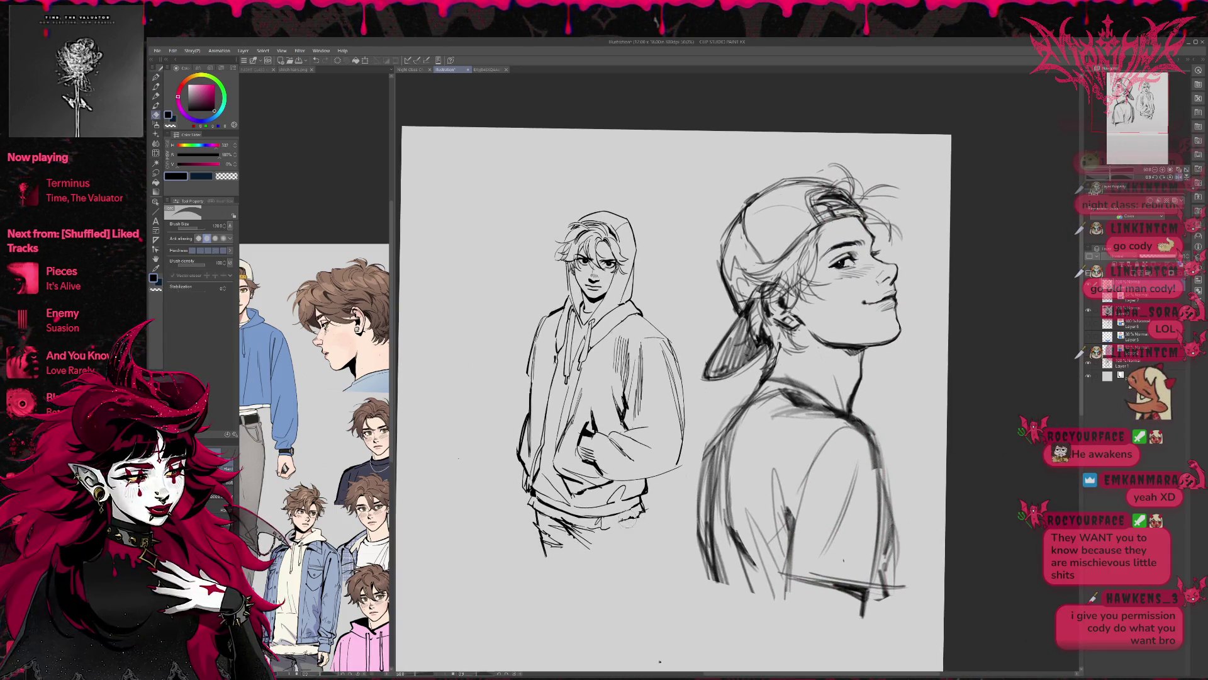
{"action": "mouse_move", "coordinate": [588, 538]}
{"action": "left_mouse_down"}
{"action": "mouse_move", "coordinate": [560, 526]}
{"action": "mouse_move", "coordinate": [604, 532]}
{"action": "mouse_move", "coordinate": [587, 559]}
{"action": "left_mouse_up"}
{"action": "key", "text": "p"}
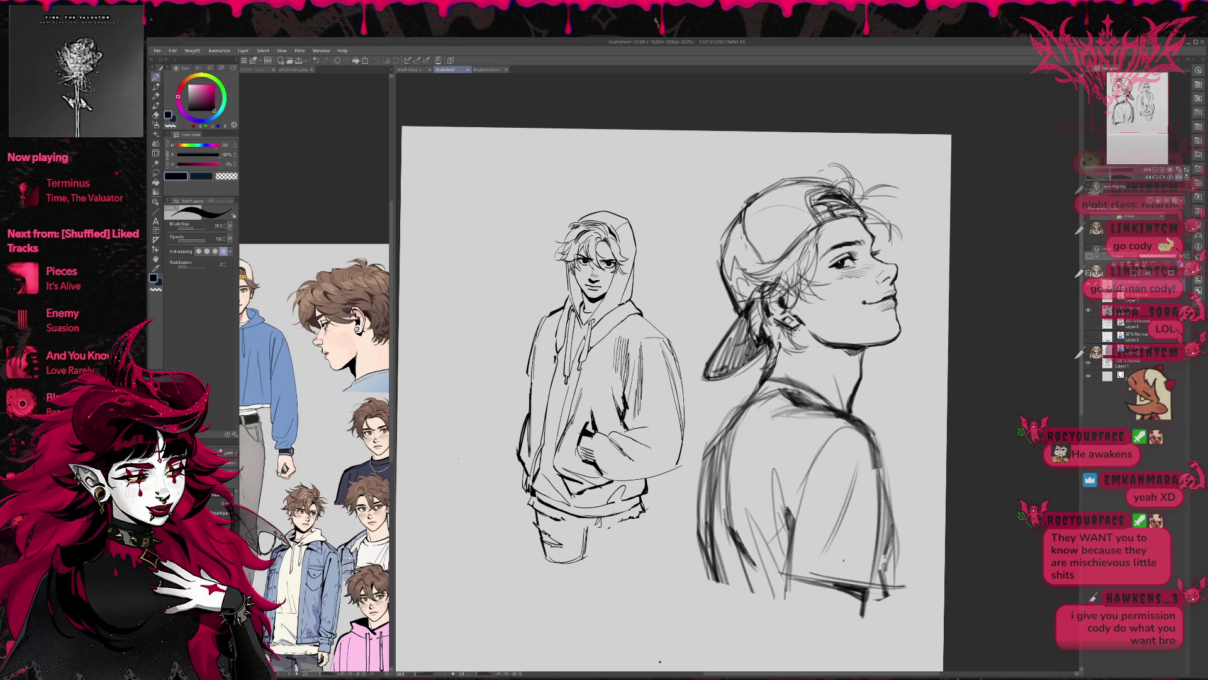
{"action": "mouse_move", "coordinate": [569, 515]}
{"action": "left_mouse_down"}
{"action": "mouse_move", "coordinate": [572, 569]}
{"action": "mouse_move", "coordinate": [618, 565]}
{"action": "left_mouse_up"}
{"action": "key", "text": "ctrl+z"}
{"action": "key", "text": "ctrl+z"}
{"action": "key", "text": "ctrl+z"}
{"action": "key", "text": "e"}
{"action": "mouse_move", "coordinate": [532, 513]}
{"action": "left_mouse_down"}
{"action": "mouse_move", "coordinate": [548, 559]}
{"action": "mouse_move", "coordinate": [554, 544]}
{"action": "mouse_move", "coordinate": [586, 561]}
{"action": "left_mouse_up"}
Ink the hoodie's lower hem, discarding a few short trial strokes
{"action": "key", "text": "p"}
{"action": "mouse_move", "coordinate": [578, 517]}
{"action": "left_mouse_down"}
{"action": "mouse_move", "coordinate": [615, 531]}
{"action": "mouse_move", "coordinate": [644, 513]}
{"action": "left_mouse_up"}
{"action": "key", "text": "e"}
{"action": "key", "text": "p"}
{"action": "key", "text": "e"}
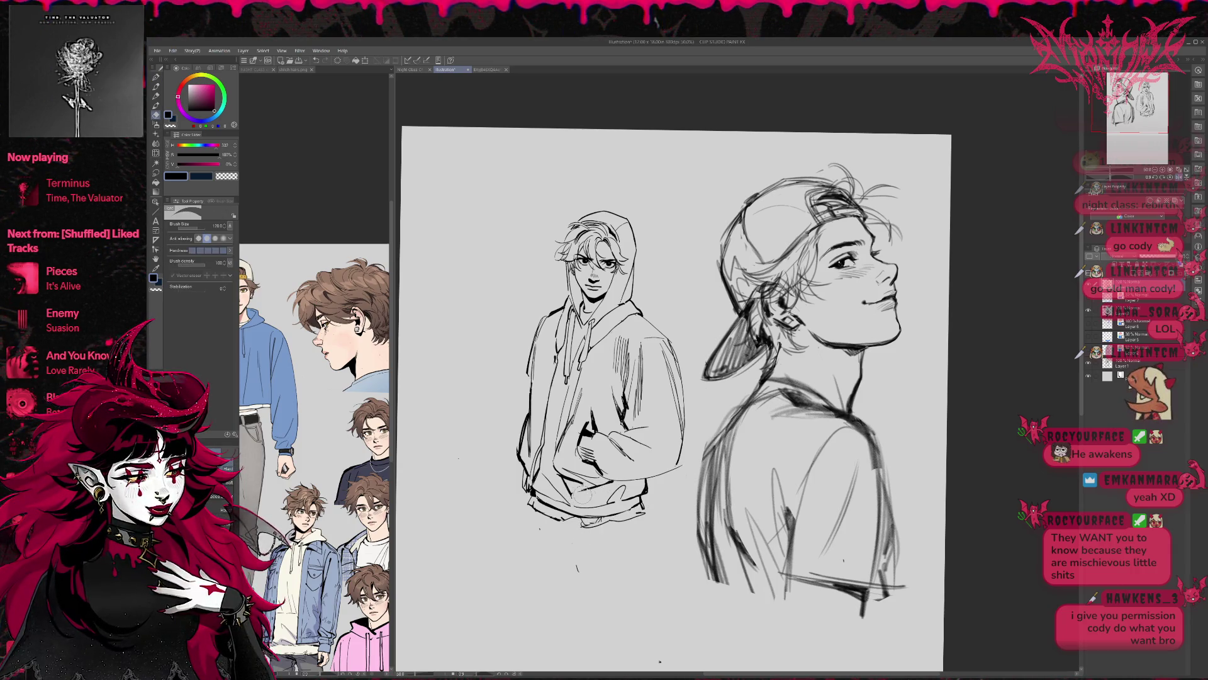
{"action": "key", "text": "p"}
{"action": "left_click_drag", "start_coordinate": [573, 498], "coordinate": [633, 482]}
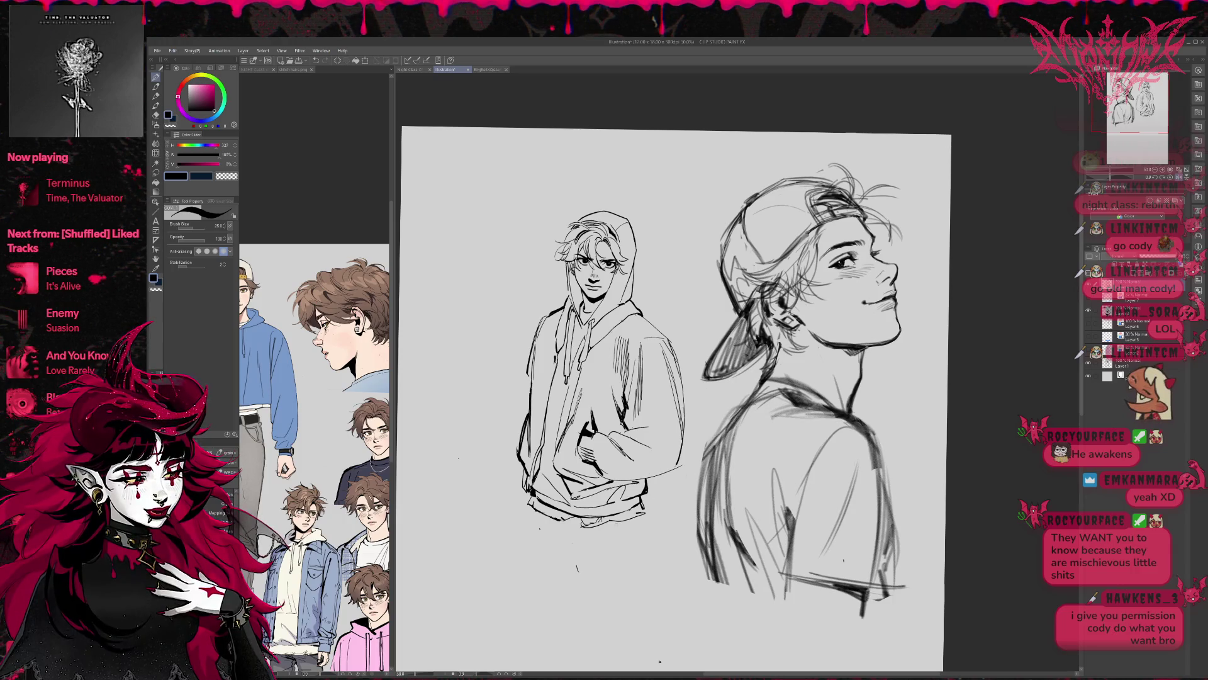
Draw the left leg outline with its hem and the right leg's outer line
{"action": "key", "text": "e"}
{"action": "key", "text": "p"}
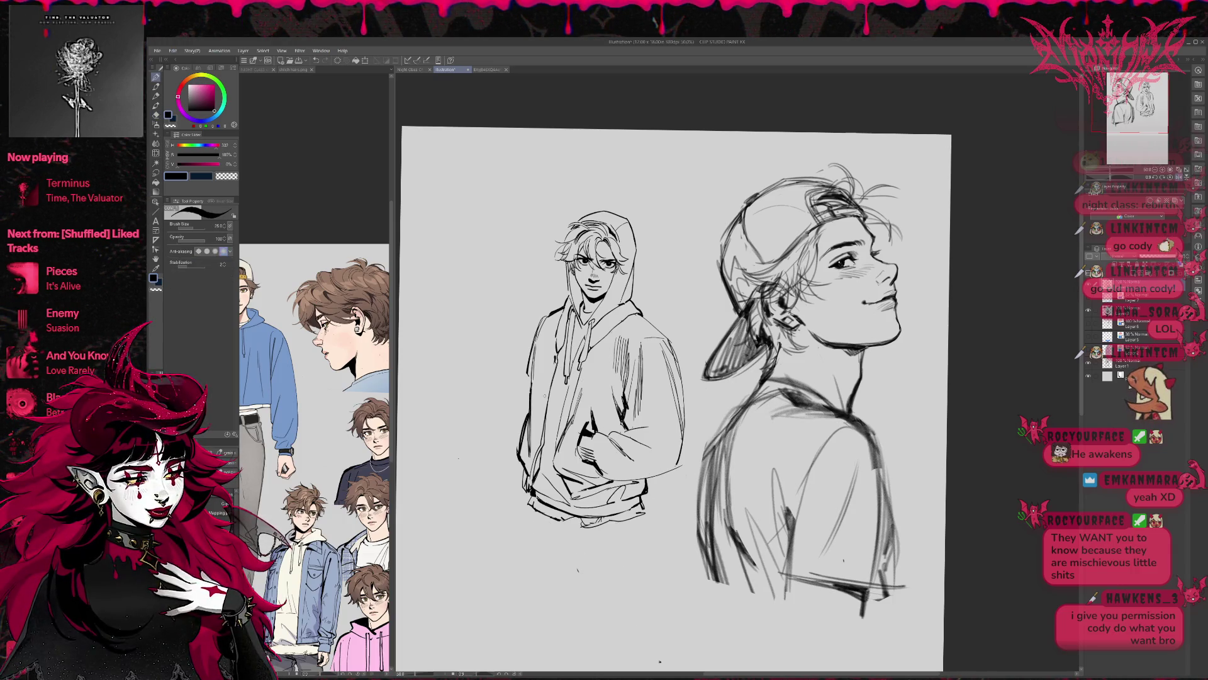
{"action": "mouse_move", "coordinate": [531, 508]}
{"action": "left_mouse_down"}
{"action": "mouse_move", "coordinate": [531, 572]}
{"action": "mouse_move", "coordinate": [570, 571]}
{"action": "left_mouse_up"}
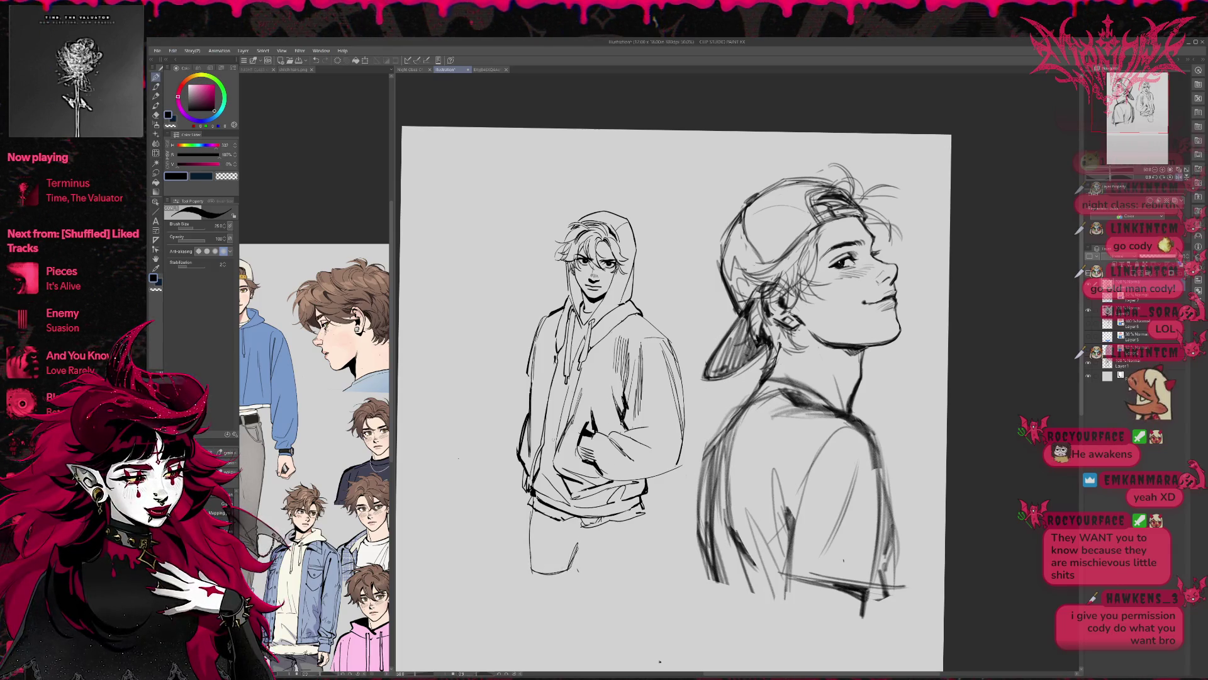
{"action": "mouse_move", "coordinate": [577, 527]}
{"action": "left_mouse_down"}
{"action": "mouse_move", "coordinate": [586, 577]}
{"action": "mouse_move", "coordinate": [629, 571]}
{"action": "left_mouse_up"}
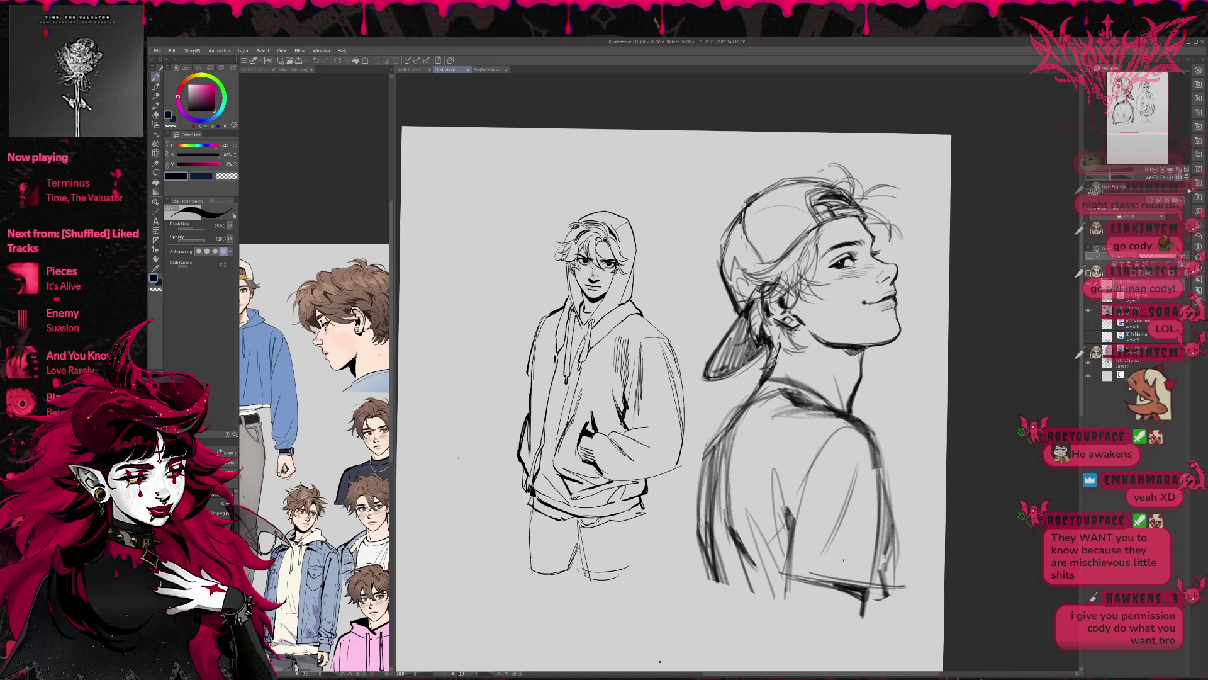
{"action": "key", "text": "h"}
{"action": "left_click_drag", "start_coordinate": [972, 447], "coordinate": [718, 457]}
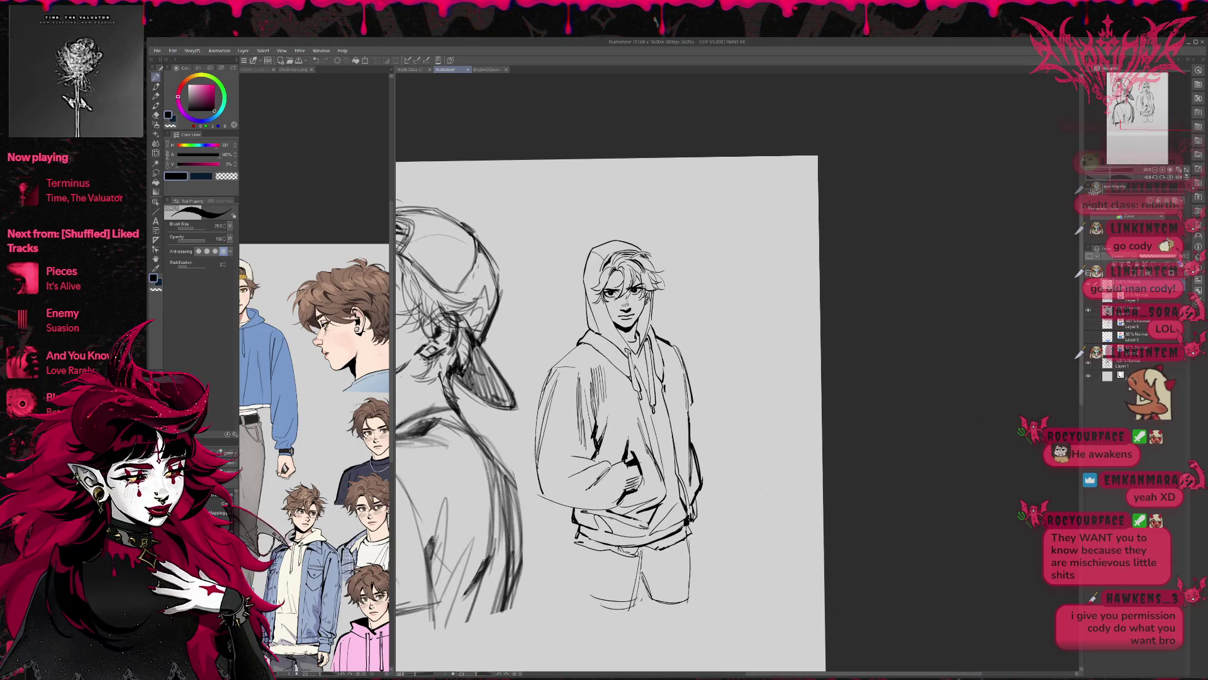
Extend the left leg line and redraw the pant hem and inner leg lines
{"action": "mouse_move", "coordinate": [584, 551]}
{"action": "left_mouse_down"}
{"action": "mouse_move", "coordinate": [592, 611]}
{"action": "mouse_move", "coordinate": [625, 605]}
{"action": "mouse_move", "coordinate": [639, 579]}
{"action": "mouse_move", "coordinate": [649, 599]}
{"action": "left_mouse_up"}
{"action": "key", "text": "e"}
{"action": "key", "text": "p"}
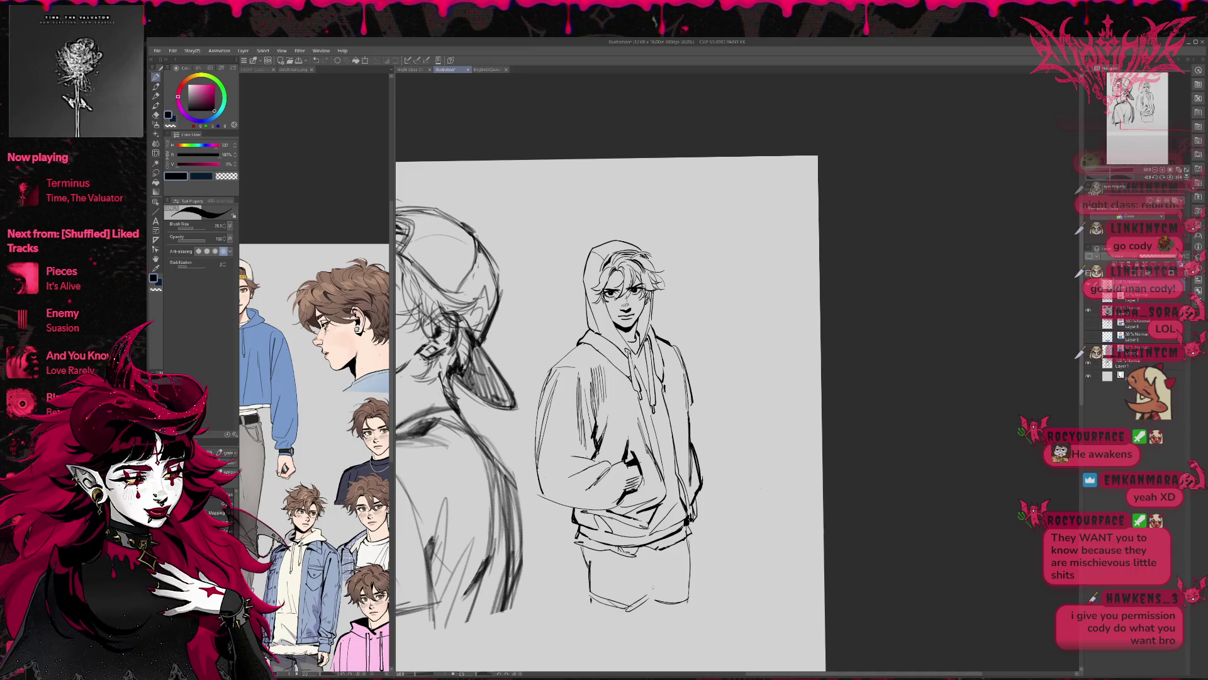
{"action": "mouse_move", "coordinate": [637, 557]}
{"action": "left_mouse_down"}
{"action": "mouse_move", "coordinate": [630, 609]}
{"action": "mouse_move", "coordinate": [647, 599]}
{"action": "left_mouse_up"}
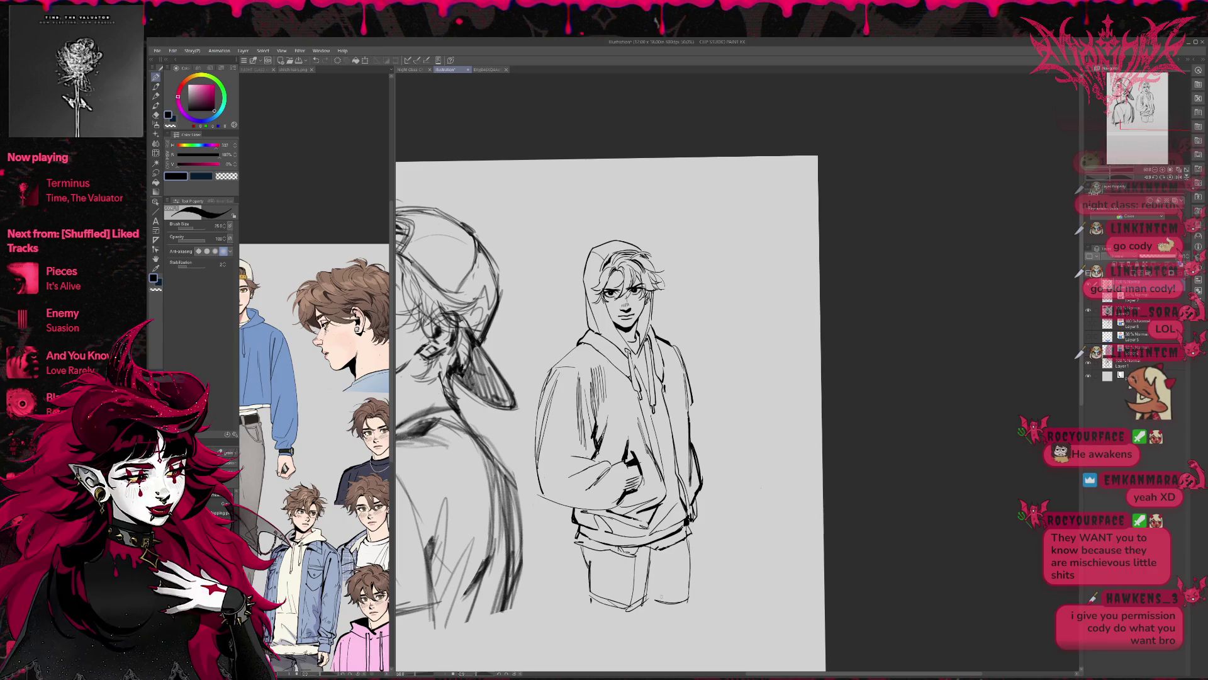
{"action": "key", "text": "e"}
{"action": "left_click_drag", "start_coordinate": [660, 603], "coordinate": [673, 602]}
{"action": "key", "text": "p"}
{"action": "mouse_move", "coordinate": [670, 550]}
{"action": "left_mouse_down"}
{"action": "mouse_move", "coordinate": [670, 608]}
{"action": "mouse_move", "coordinate": [685, 611]}
{"action": "mouse_move", "coordinate": [673, 603]}
{"action": "mouse_move", "coordinate": [673, 613]}
{"action": "left_mouse_up"}
Rework the left pant-leg line and hem, erasing the small stray marks there
{"action": "key", "text": "e"}
{"action": "key", "text": "p"}
{"action": "key", "text": "e"}
{"action": "mouse_move", "coordinate": [586, 552]}
{"action": "left_mouse_down"}
{"action": "mouse_move", "coordinate": [588, 571]}
{"action": "mouse_move", "coordinate": [582, 562]}
{"action": "left_mouse_up"}
{"action": "key", "text": "p"}
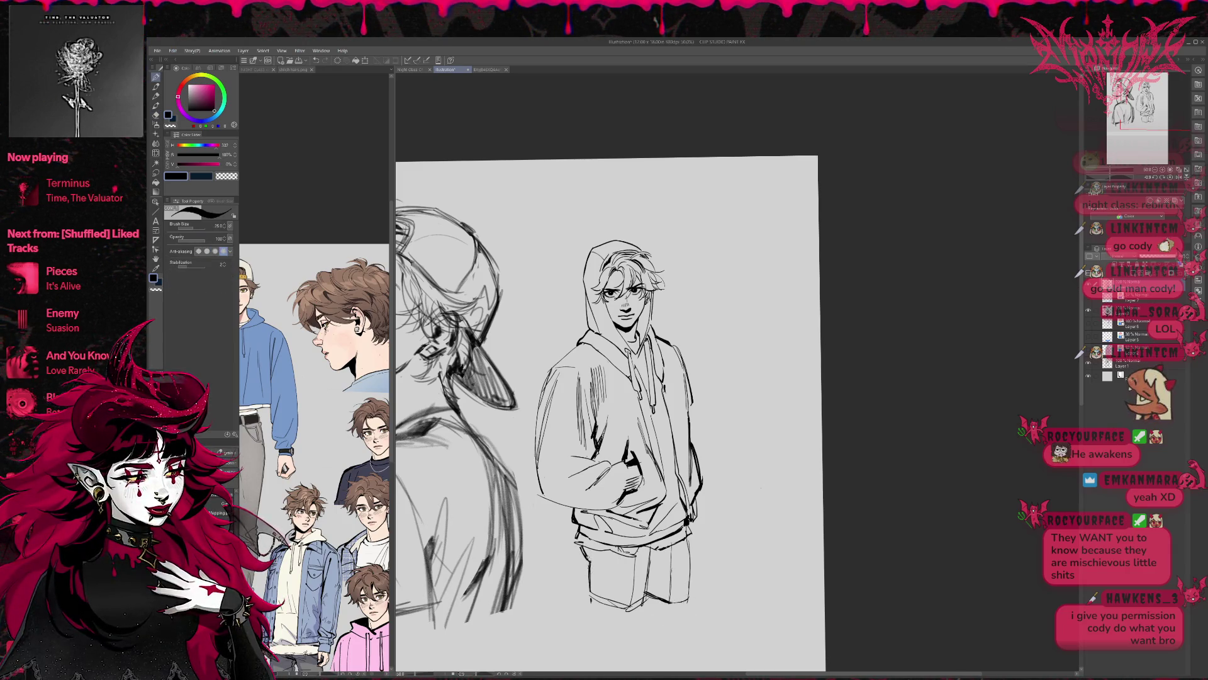
{"action": "key", "text": "e"}
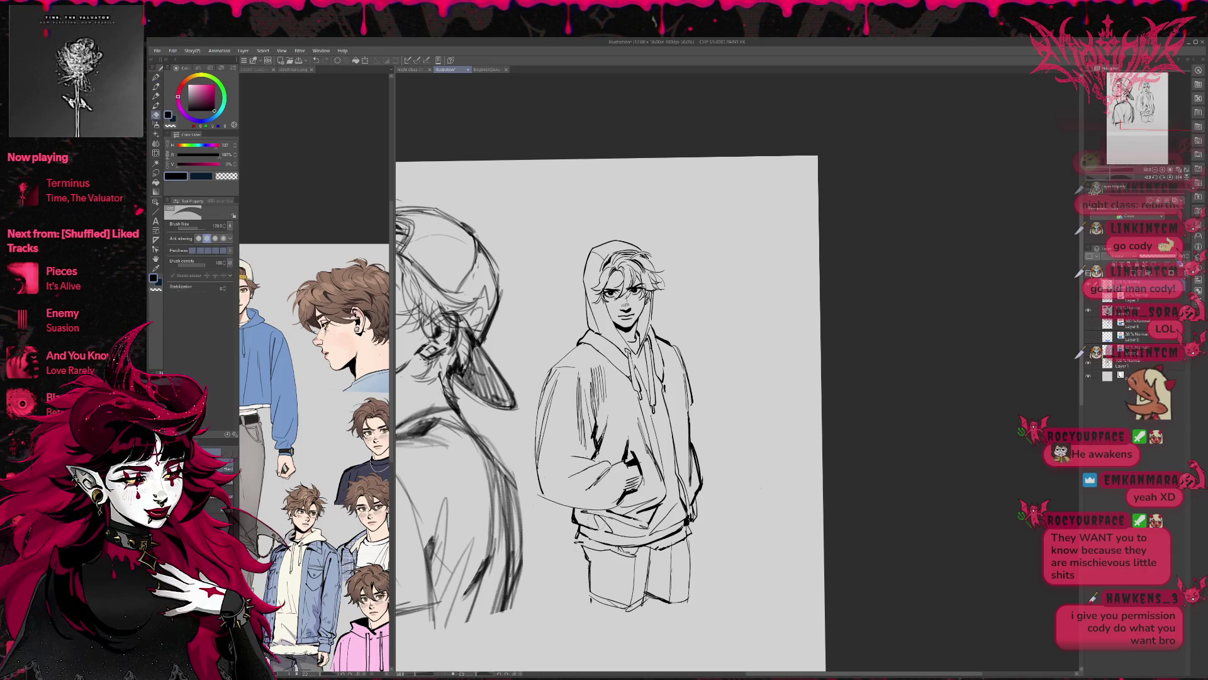
{"action": "key", "text": "p"}
{"action": "left_click_drag", "start_coordinate": [572, 545], "coordinate": [589, 544]}
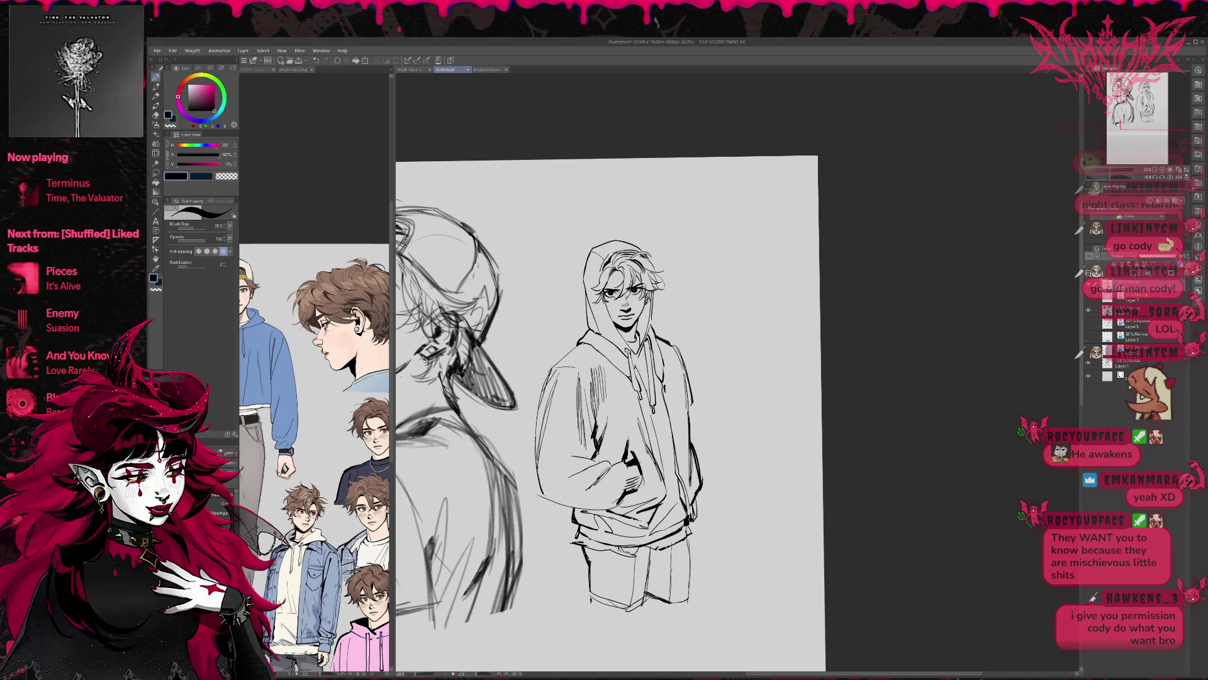
{"action": "key", "text": "e"}
{"action": "left_click_drag", "start_coordinate": [592, 546], "coordinate": [577, 567]}
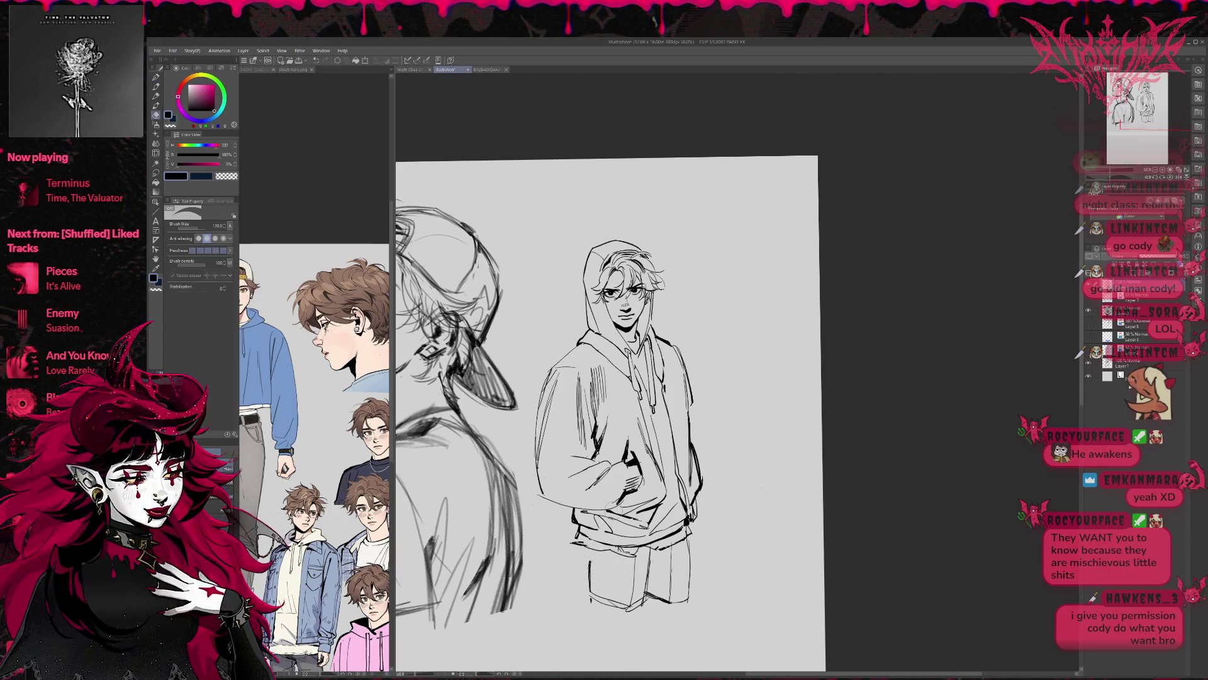
{"action": "key", "text": "p"}
{"action": "left_click_drag", "start_coordinate": [585, 545], "coordinate": [589, 554]}
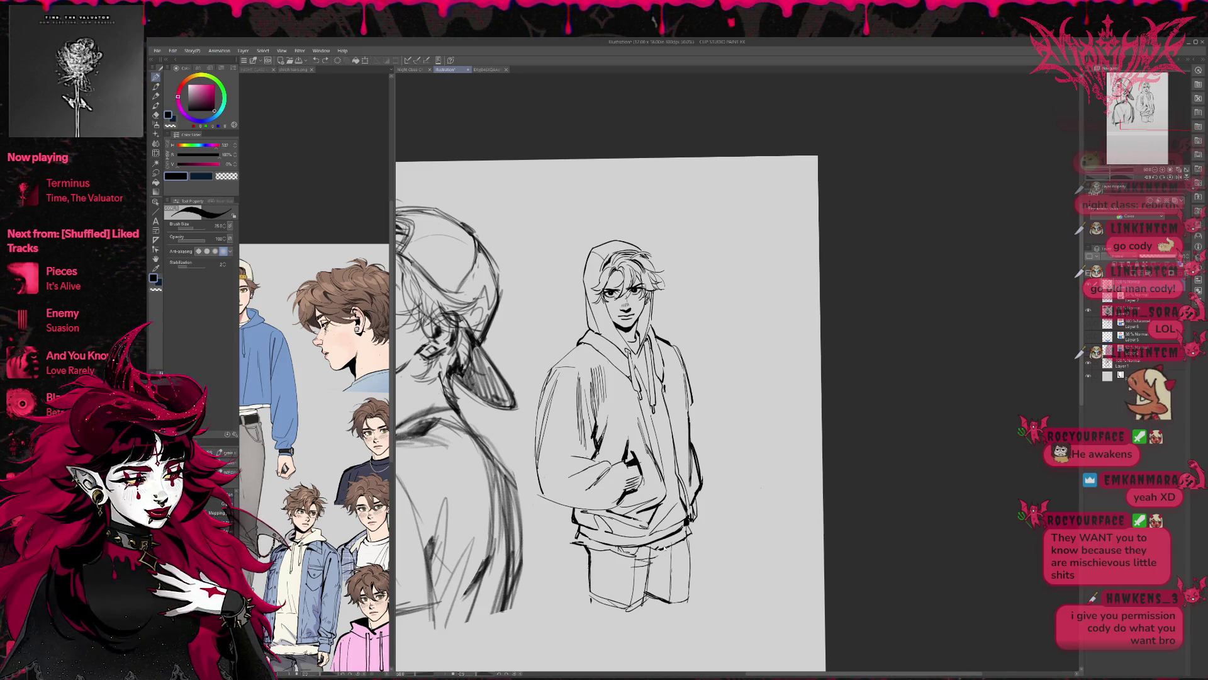
Flip the canvas to review both full figures
{"action": "key", "text": "e"}
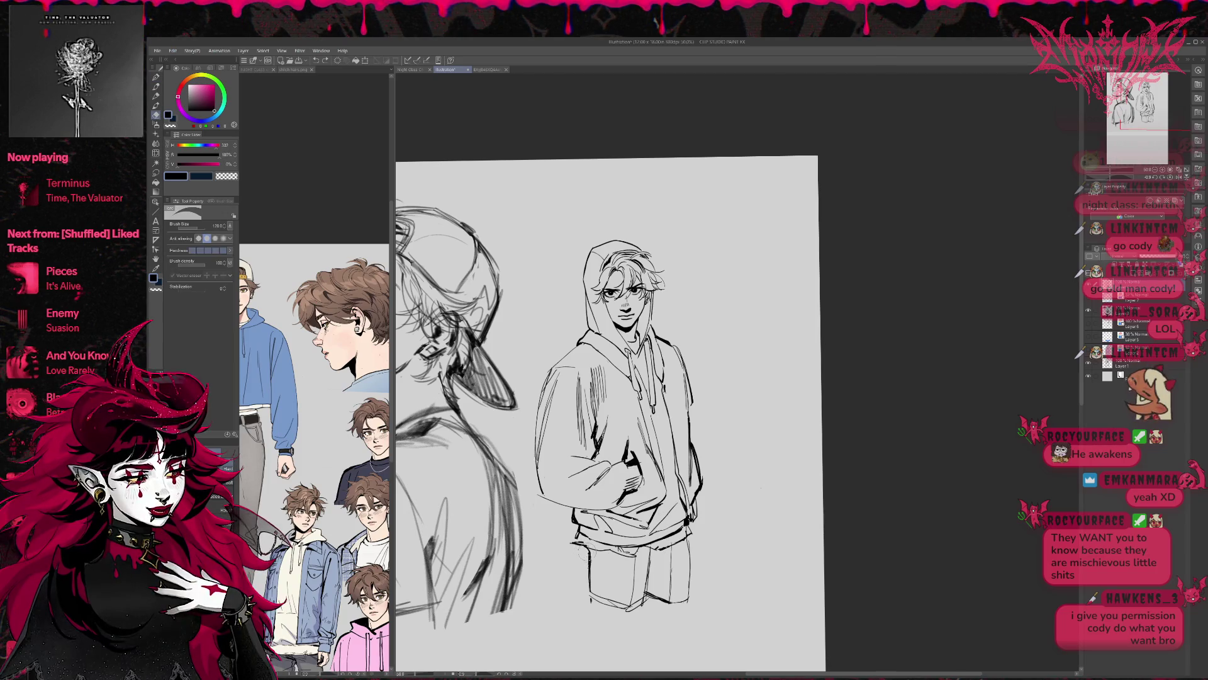
{"action": "key", "text": "p"}
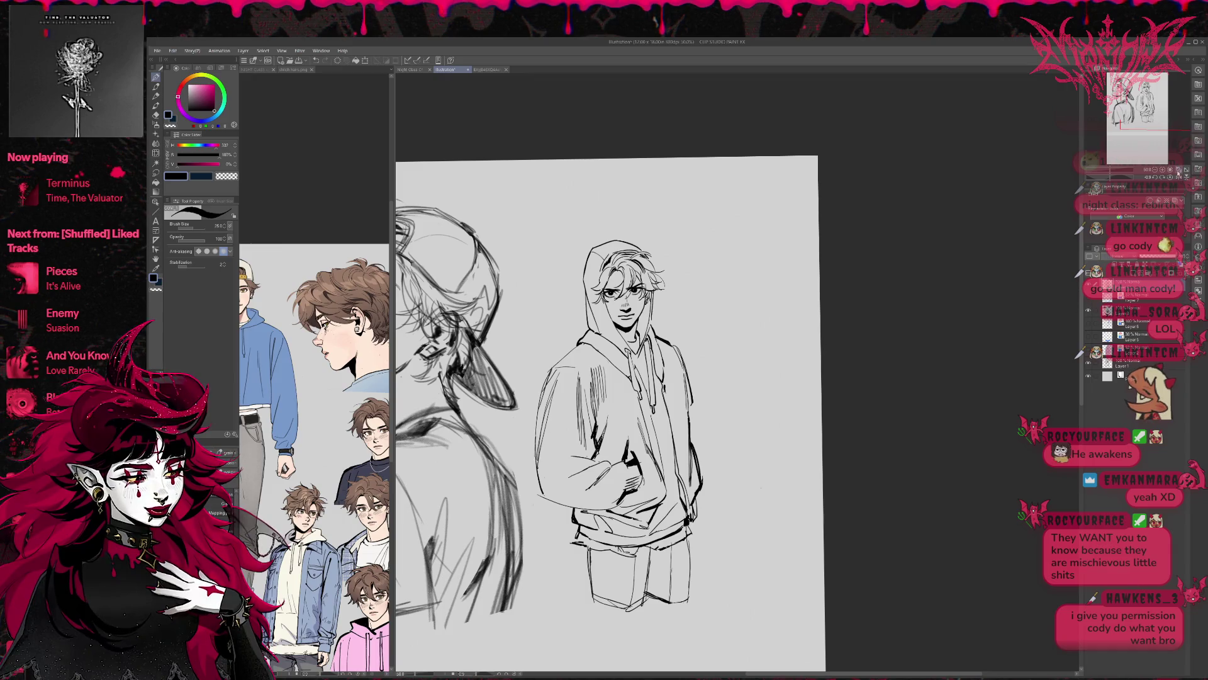
{"action": "key", "text": "h"}
{"action": "left_click_drag", "start_coordinate": [856, 378], "coordinate": [620, 366]}
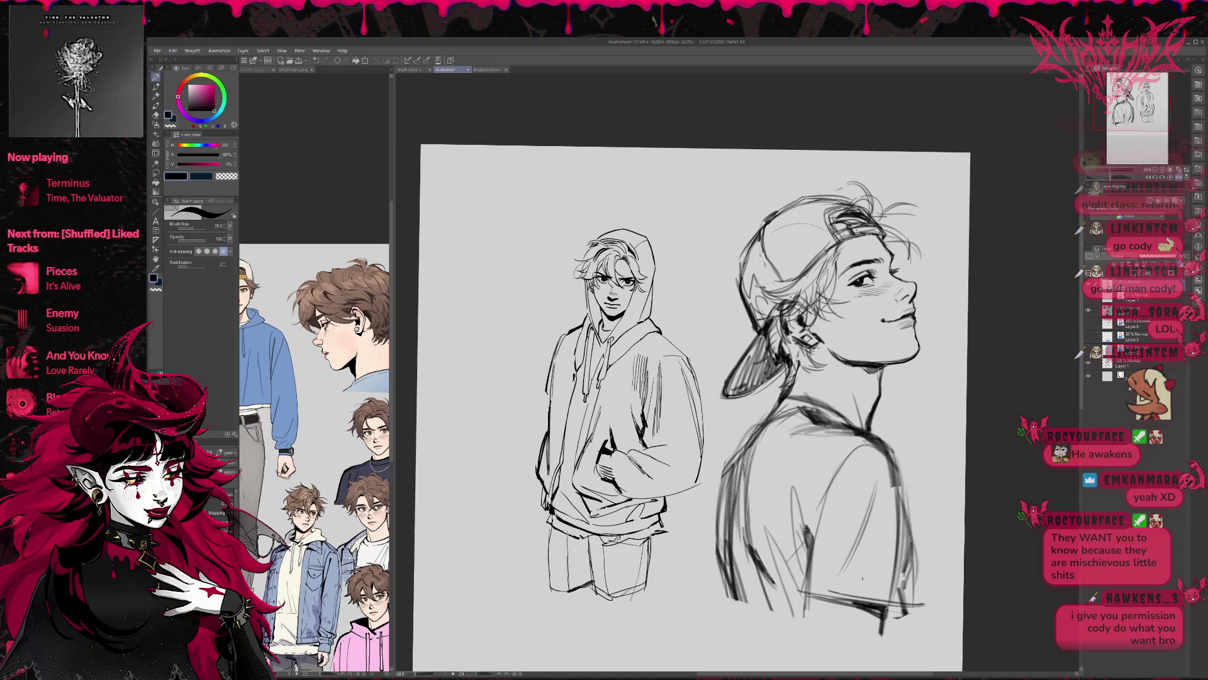
Hatch the hoodie's lower hem and the right and lower-left trouser legs
{"action": "left_click_drag", "start_coordinate": [563, 533], "coordinate": [586, 554]}
{"action": "left_click_drag", "start_coordinate": [590, 535], "coordinate": [584, 549]}
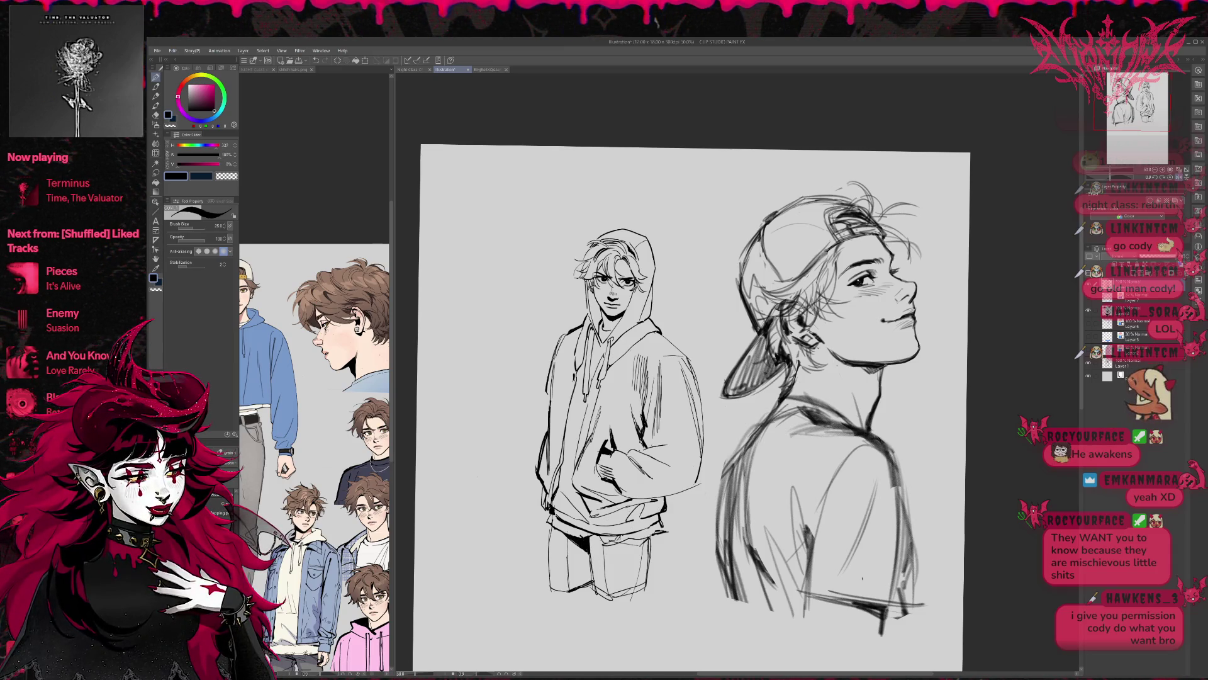
{"action": "left_click_drag", "start_coordinate": [603, 534], "coordinate": [593, 541]}
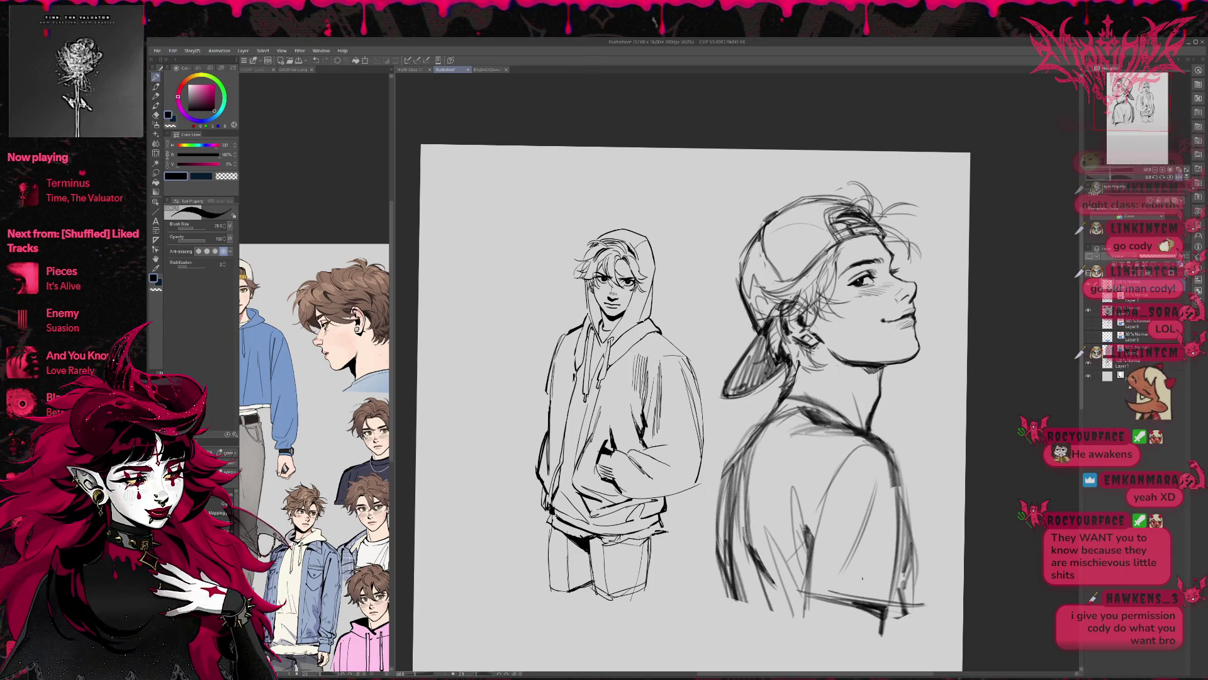
{"action": "mouse_move", "coordinate": [639, 556]}
{"action": "left_mouse_down"}
{"action": "mouse_move", "coordinate": [631, 590]}
{"action": "mouse_move", "coordinate": [638, 565]}
{"action": "left_mouse_up"}
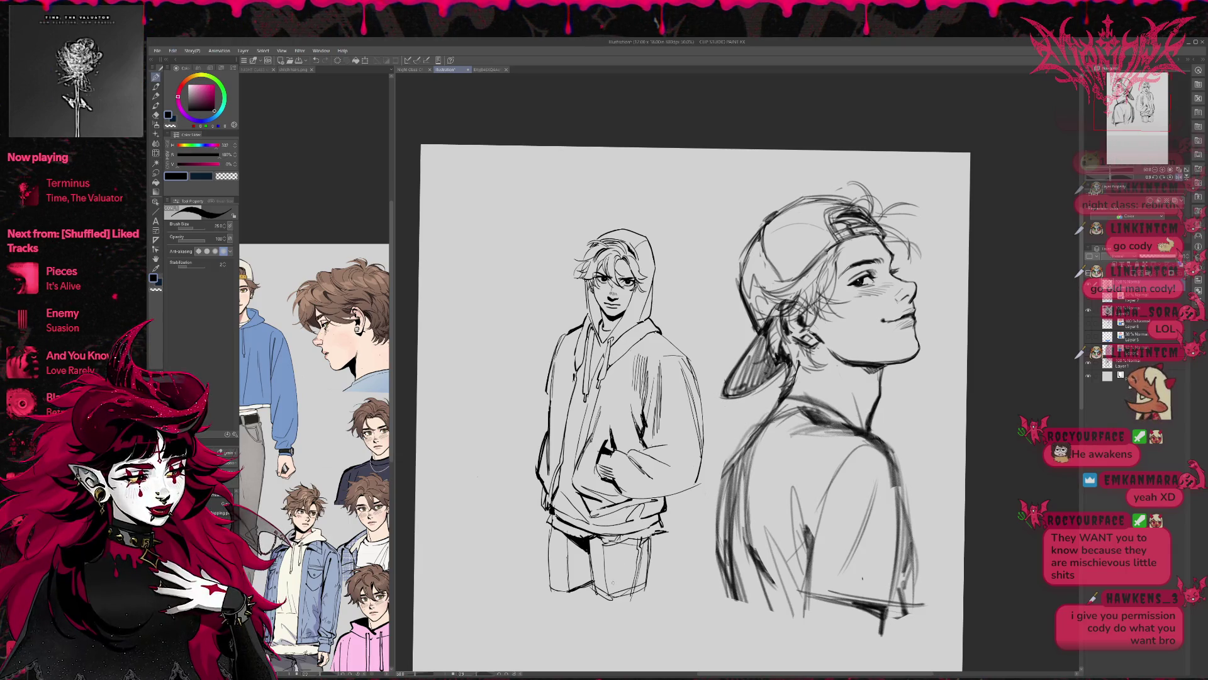
{"action": "mouse_move", "coordinate": [544, 553]}
{"action": "left_mouse_down"}
{"action": "mouse_move", "coordinate": [559, 566]}
{"action": "mouse_move", "coordinate": [580, 560]}
{"action": "left_mouse_up"}
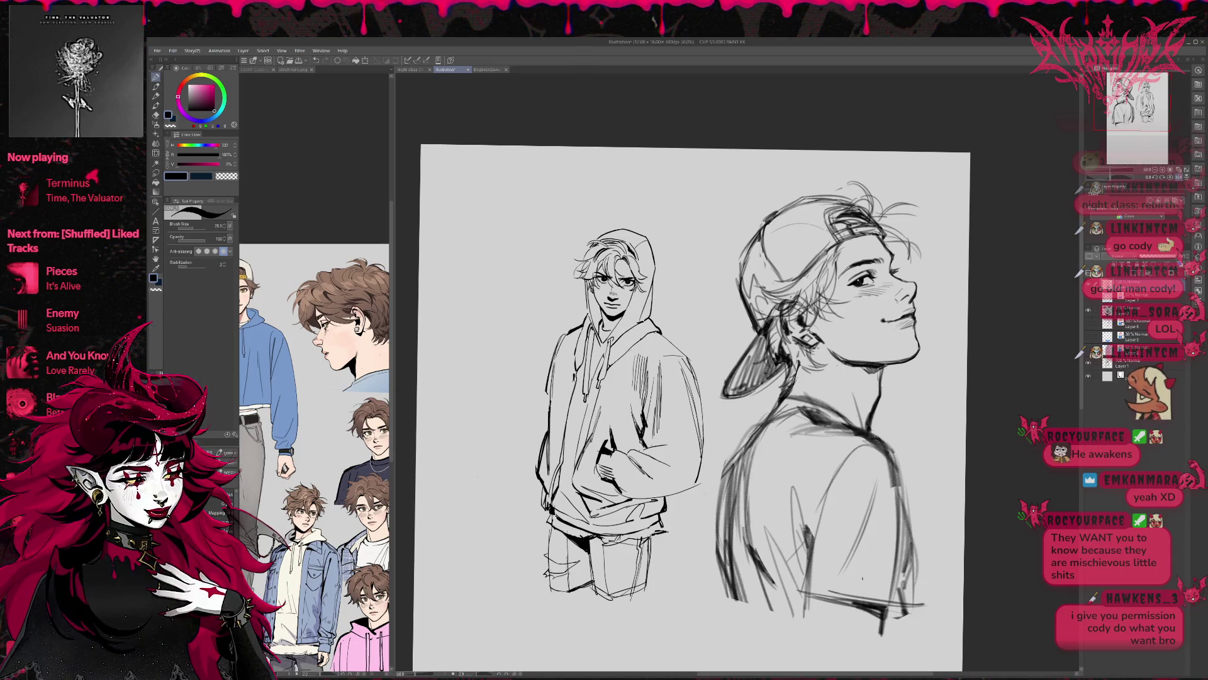
Add a short stroke on the jeans and erase stray lines at the jeans hem
{"action": "key", "text": "e"}
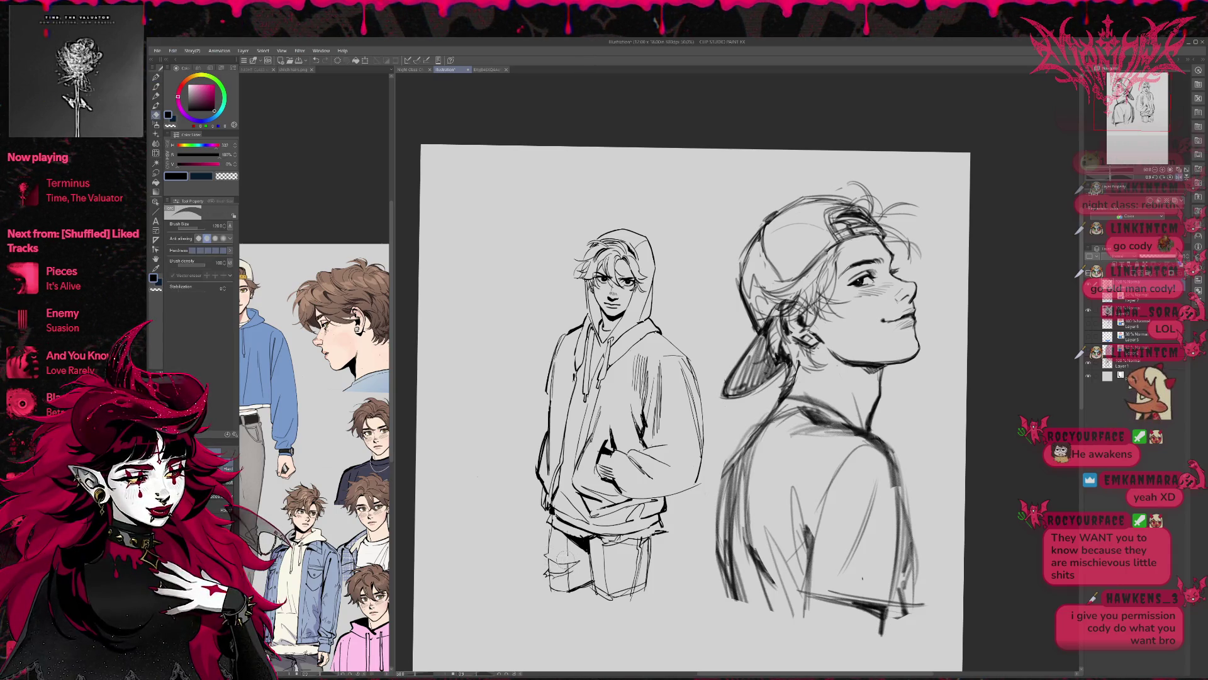
{"action": "key", "text": "p"}
{"action": "key", "text": "e"}
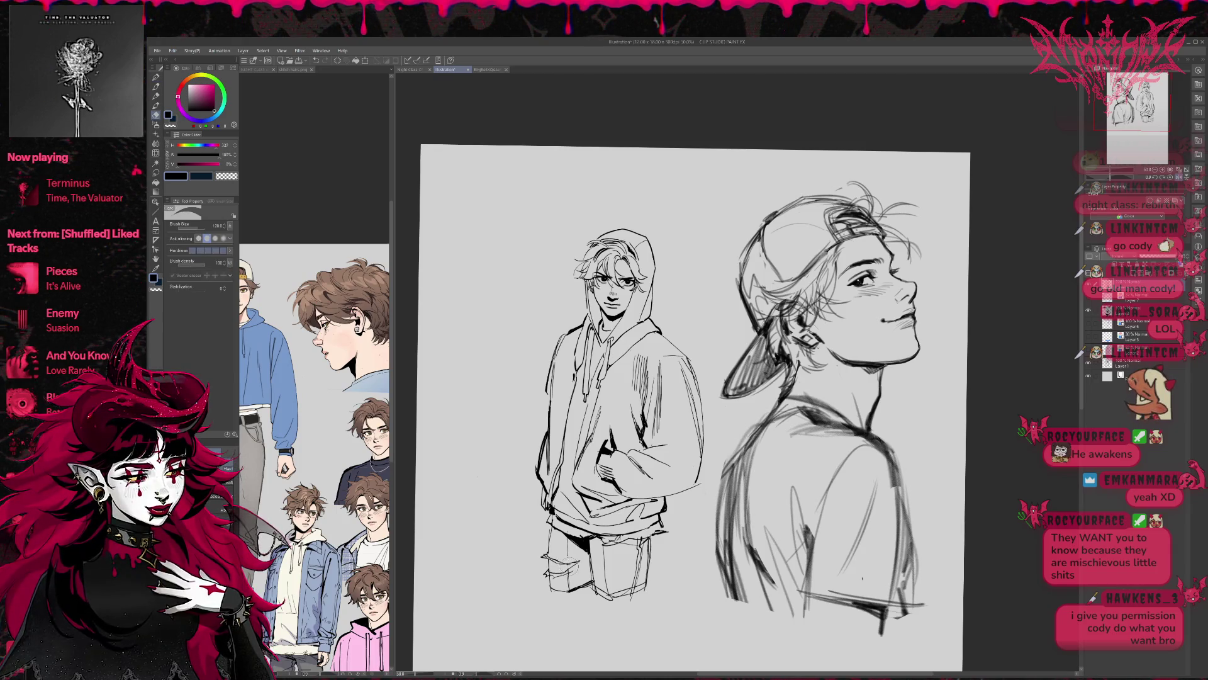
{"action": "key", "text": "p"}
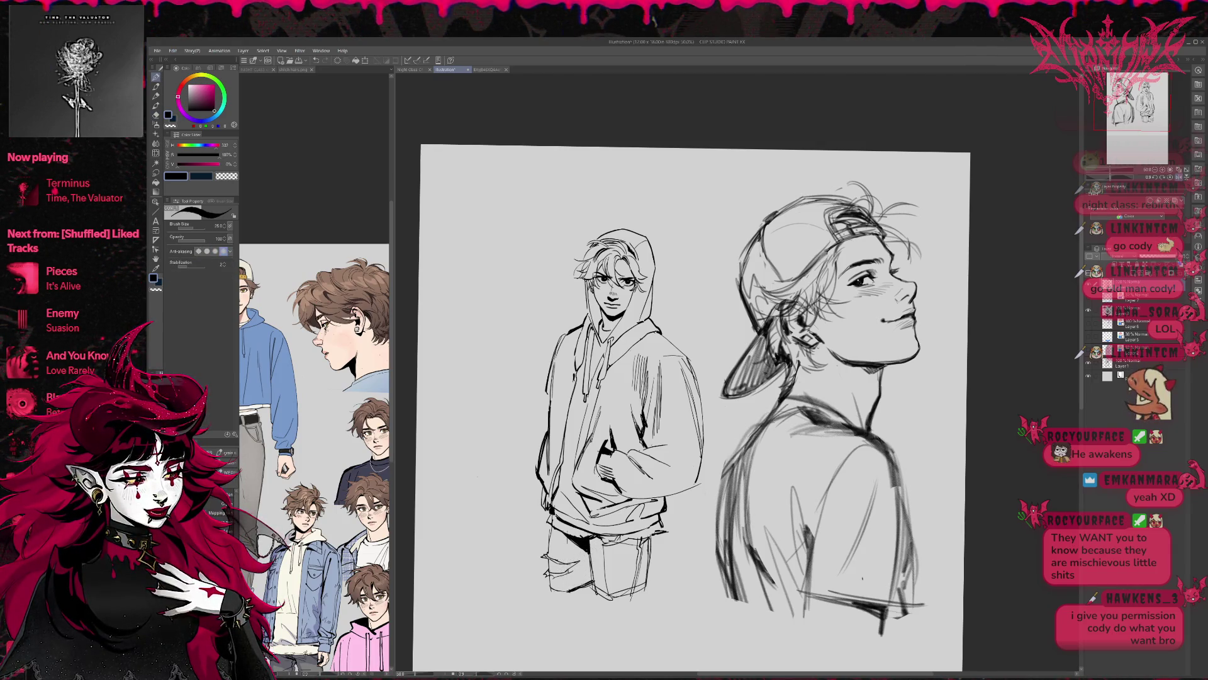
{"action": "left_click_drag", "start_coordinate": [587, 559], "coordinate": [589, 581]}
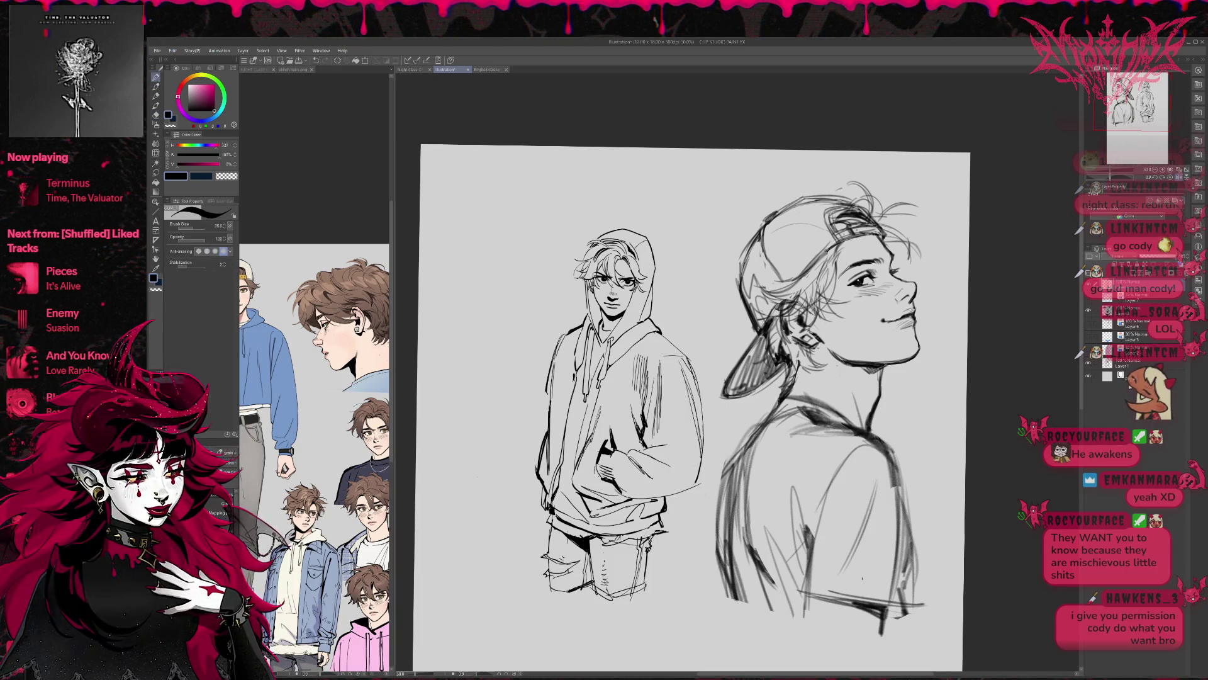
{"action": "key", "text": "e"}
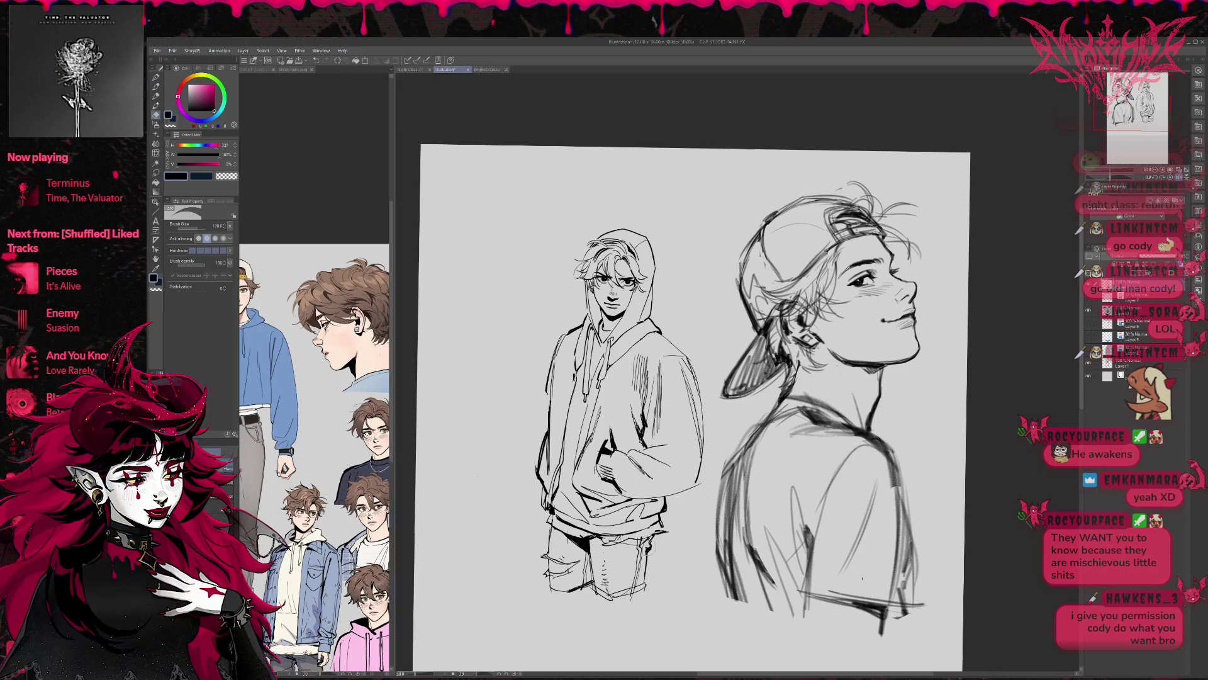
{"action": "mouse_move", "coordinate": [597, 589]}
{"action": "left_mouse_down"}
{"action": "mouse_move", "coordinate": [616, 595]}
{"action": "mouse_move", "coordinate": [584, 584]}
{"action": "left_mouse_up"}
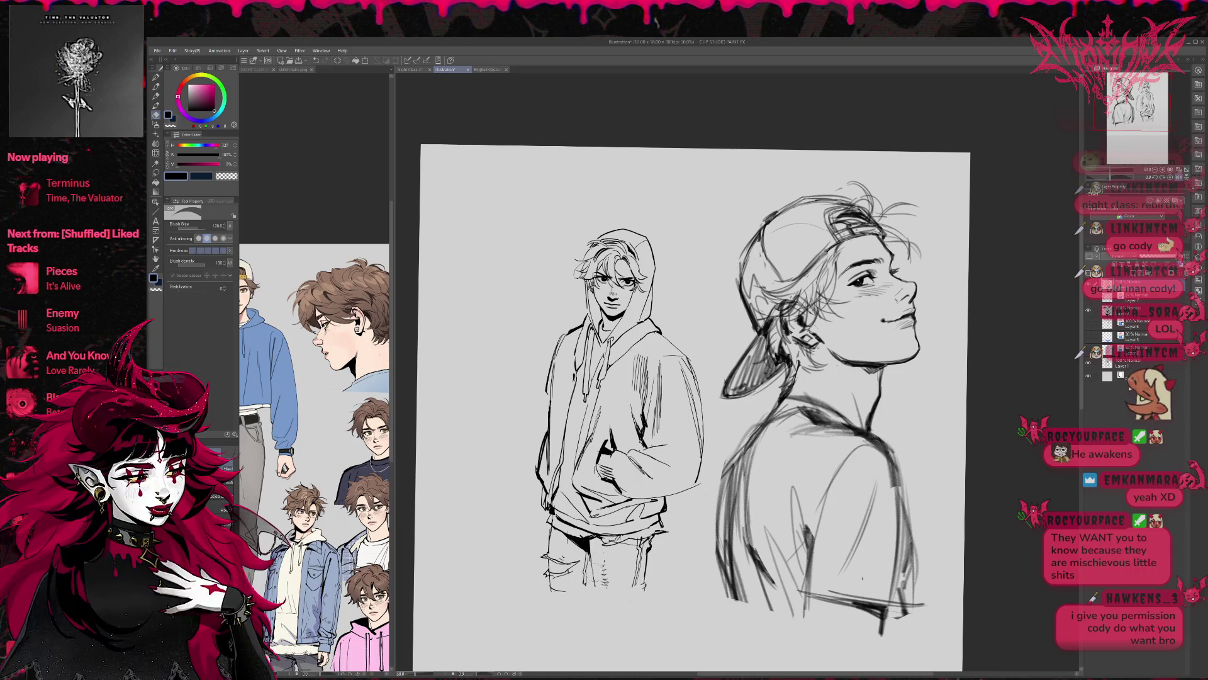
{"action": "key", "text": "p"}
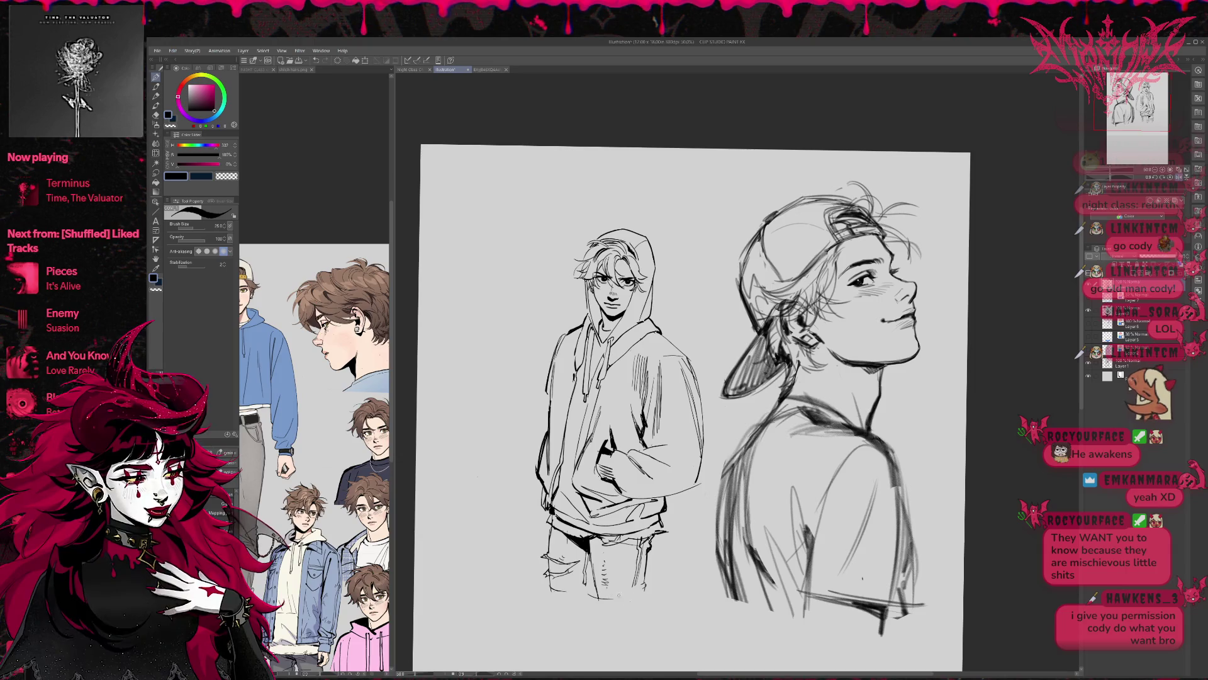
Straighten and reposition the canvas view
{"action": "key", "text": "h"}
{"action": "left_click_drag", "start_coordinate": [1002, 399], "coordinate": [812, 442]}
{"action": "key", "text": "e"}
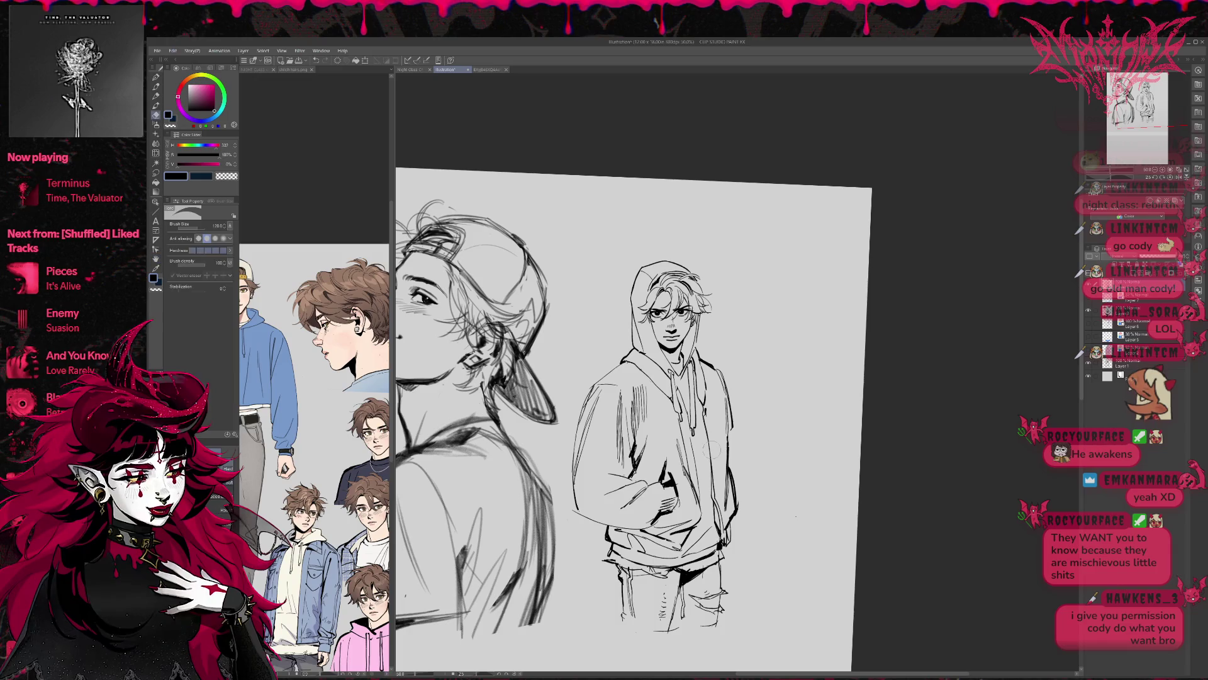
Erase faint marks on the hoodie arm and ink its lower right edge
{"action": "left_click_drag", "start_coordinate": [632, 475], "coordinate": [648, 437]}
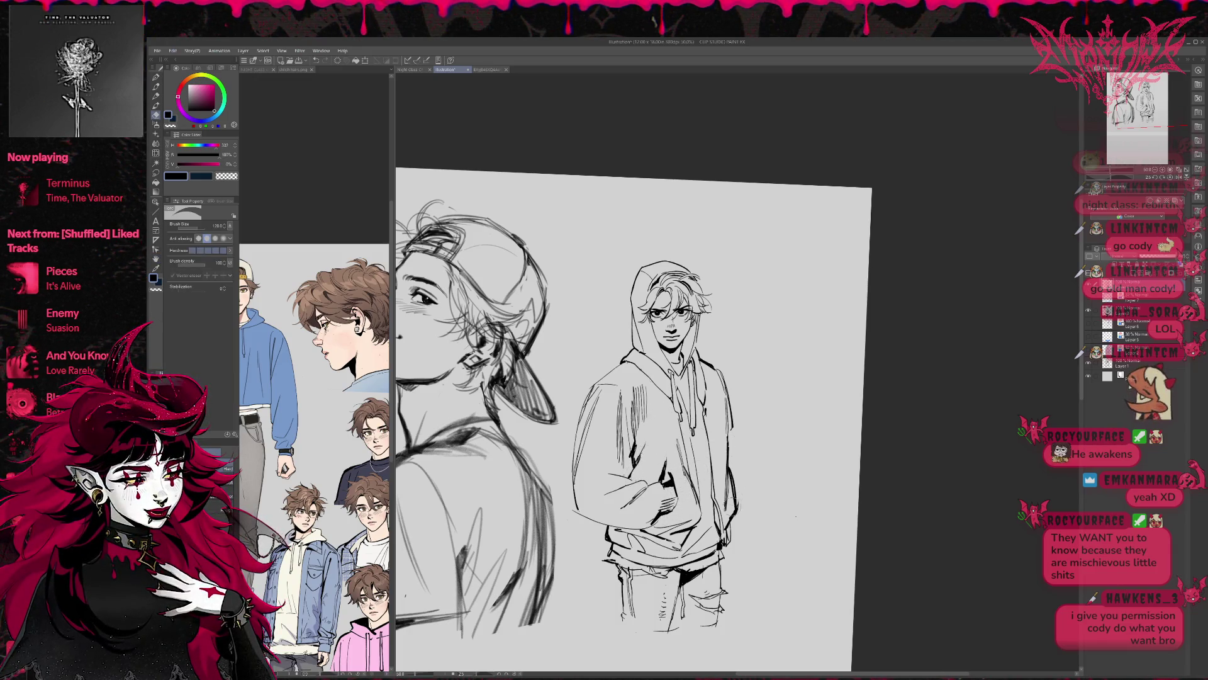
{"action": "key", "text": "p"}
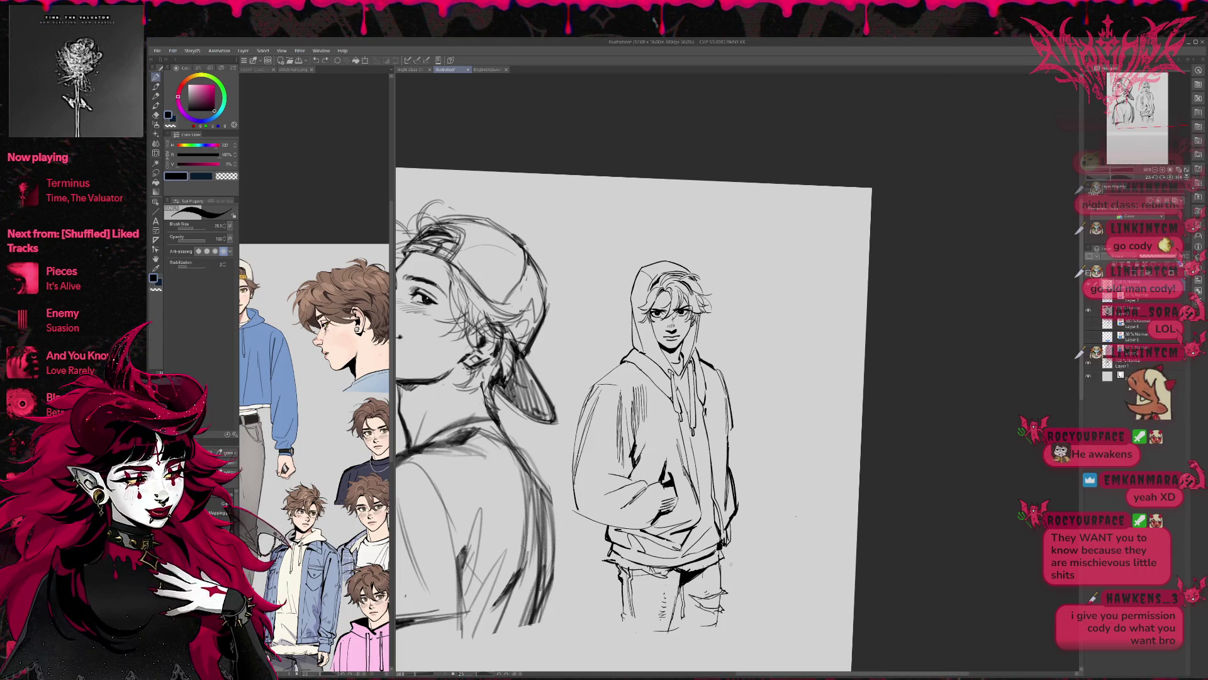
{"action": "left_click_drag", "start_coordinate": [728, 550], "coordinate": [735, 568]}
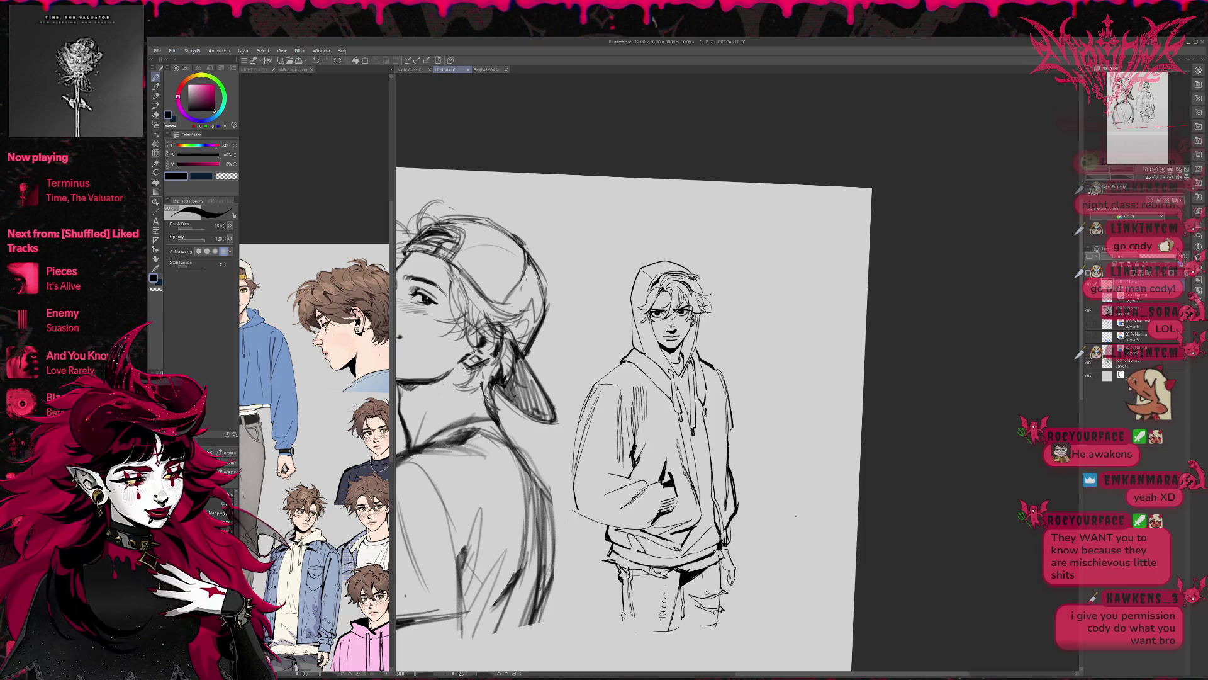
{"action": "key", "text": "h"}
{"action": "key", "text": "j"}
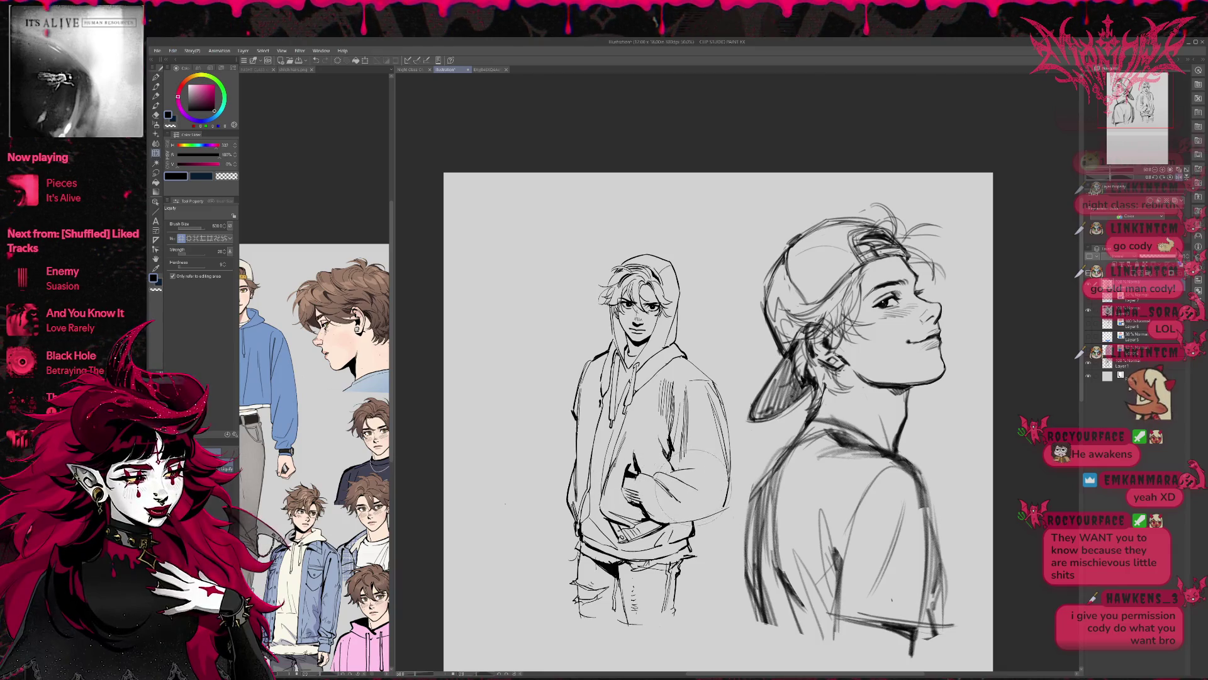
Reshape the hoodie's hand lines and check the proportions in a mirrored canvas view
{"action": "left_click_drag", "start_coordinate": [633, 481], "coordinate": [636, 476]}
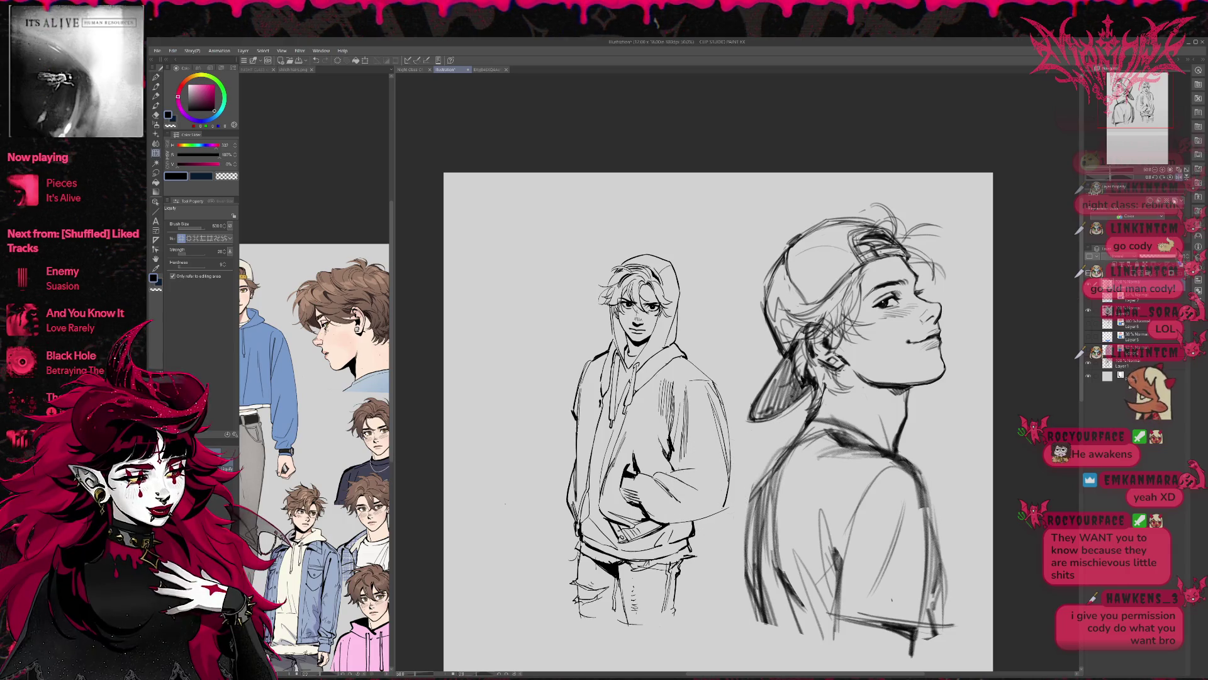
{"action": "key", "text": "h"}
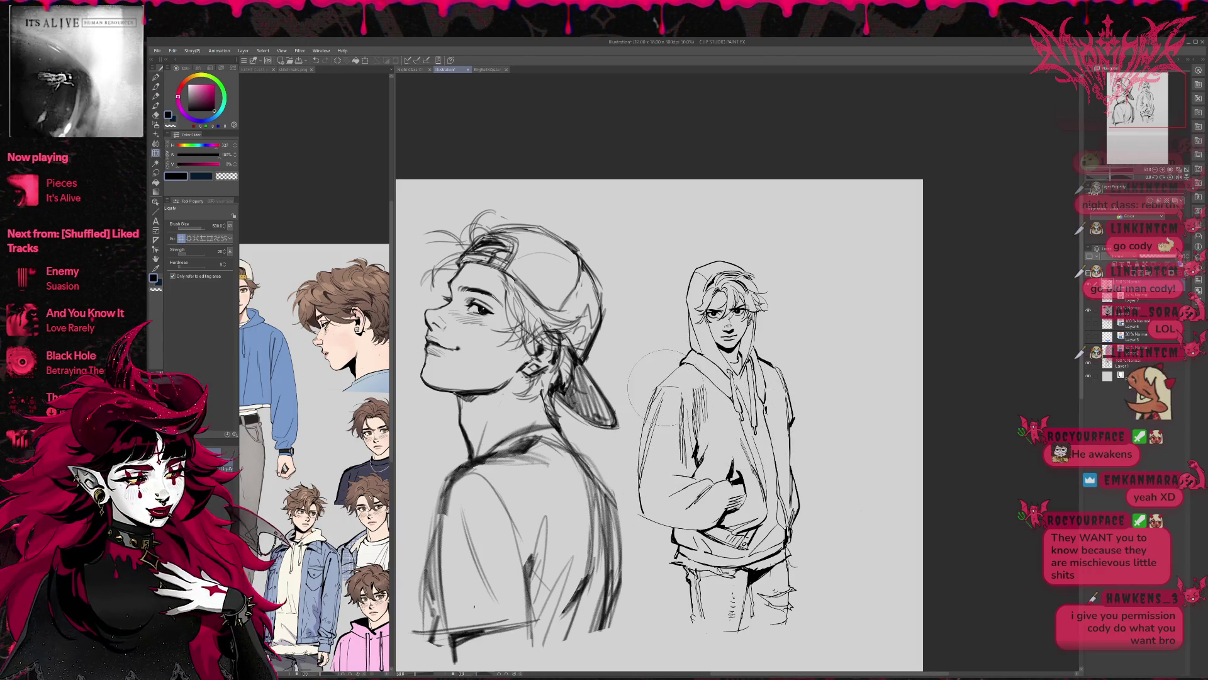
{"action": "scroll", "coordinate": [837, 347], "scroll_direction": "right", "scroll_amount": 1}
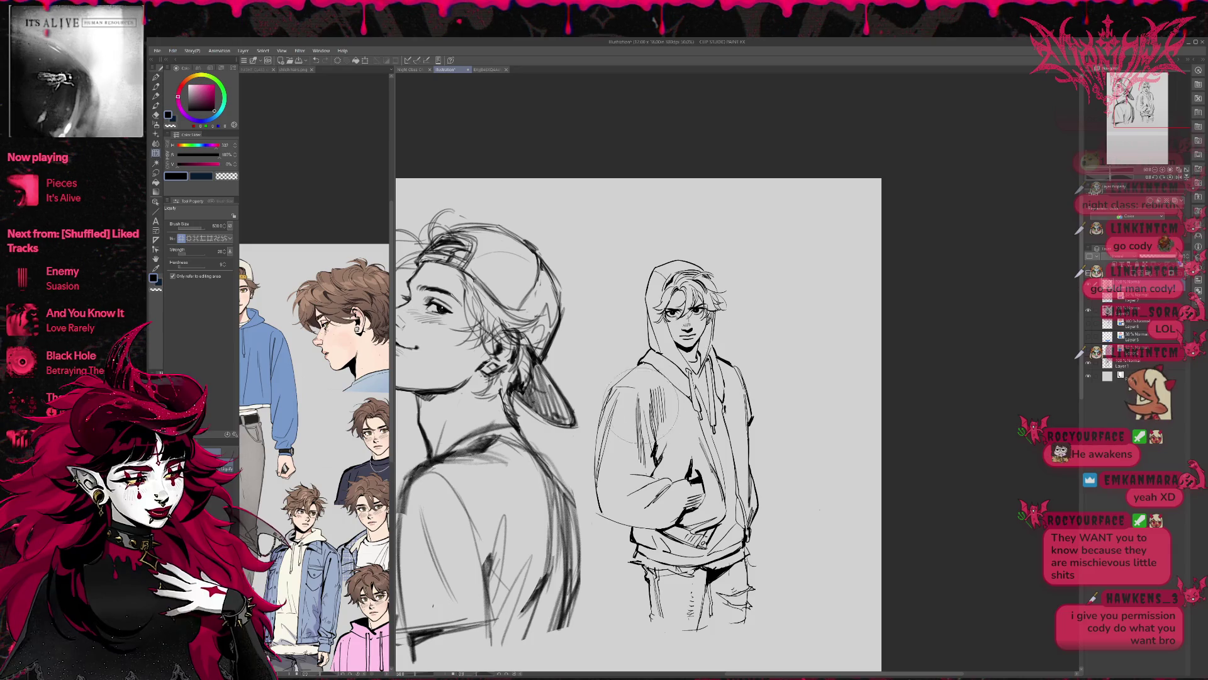
{"action": "key", "text": "p"}
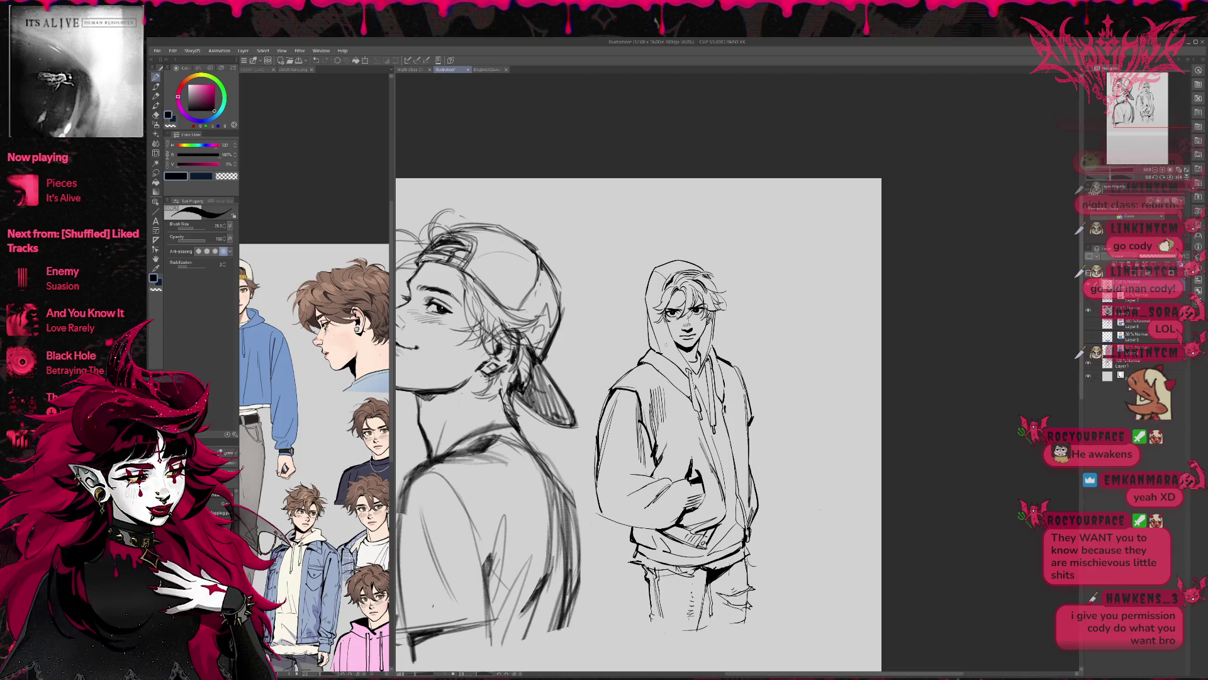
Touch up the hoodie, pocketed hands and jeans strokes, alternating pen and eraser
{"action": "key", "text": "e"}
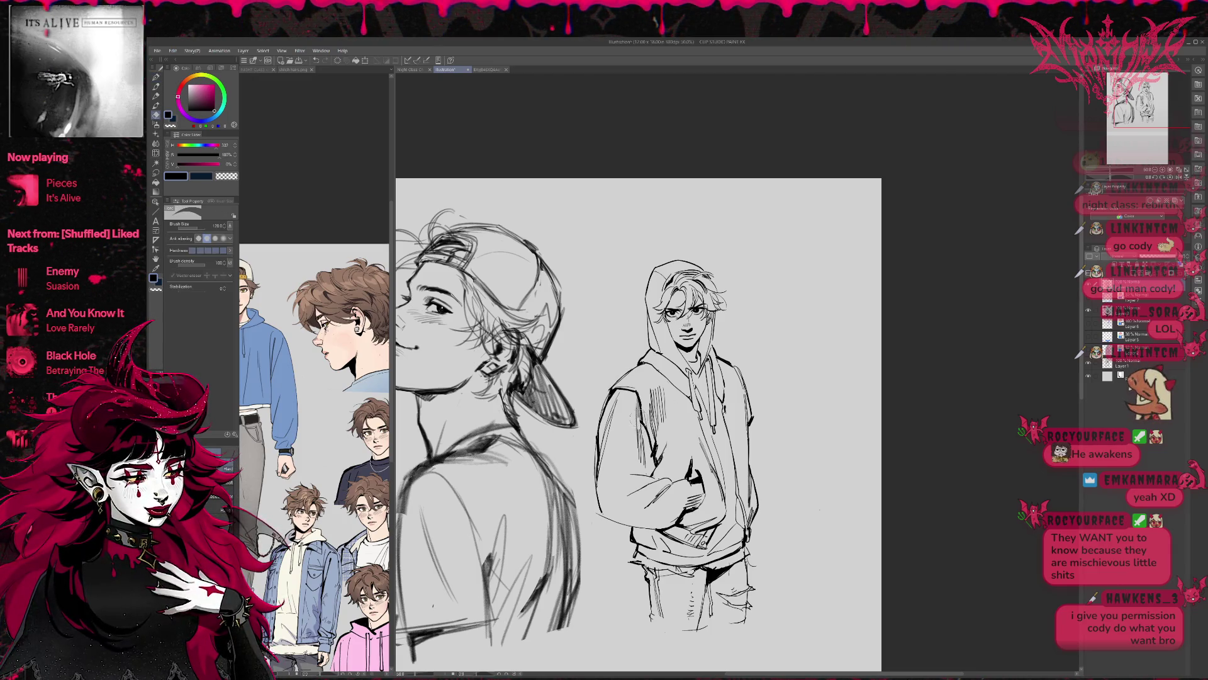
{"action": "key", "text": "p"}
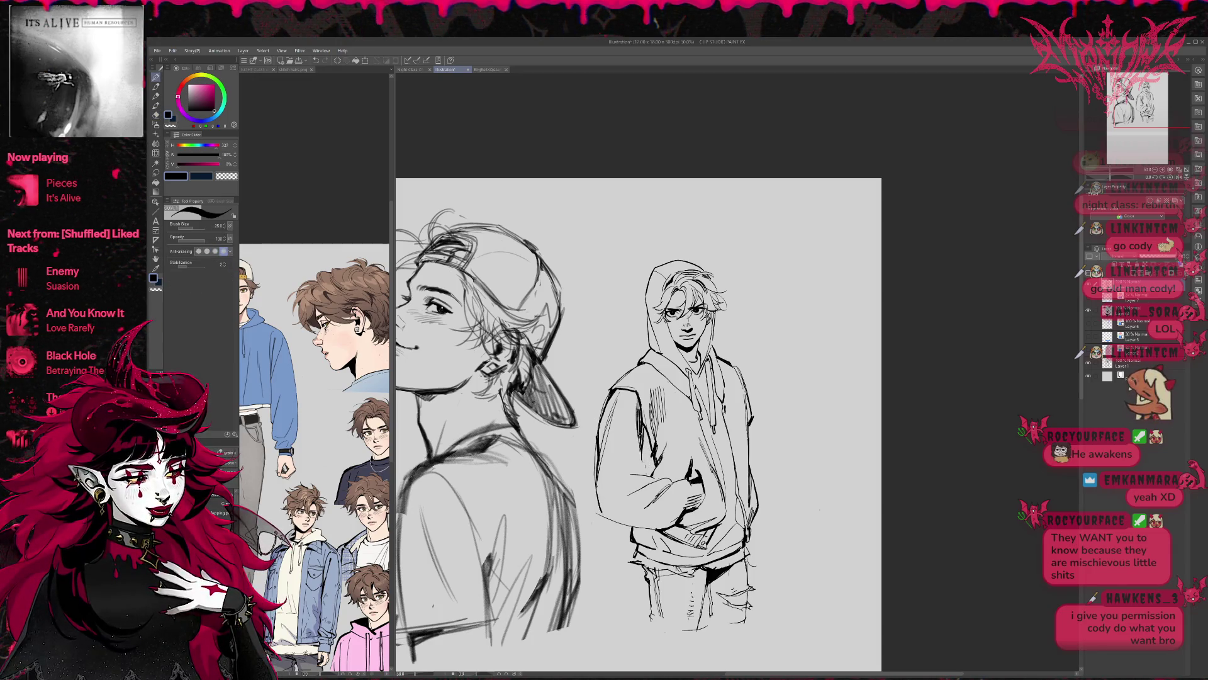
{"action": "key", "text": "e"}
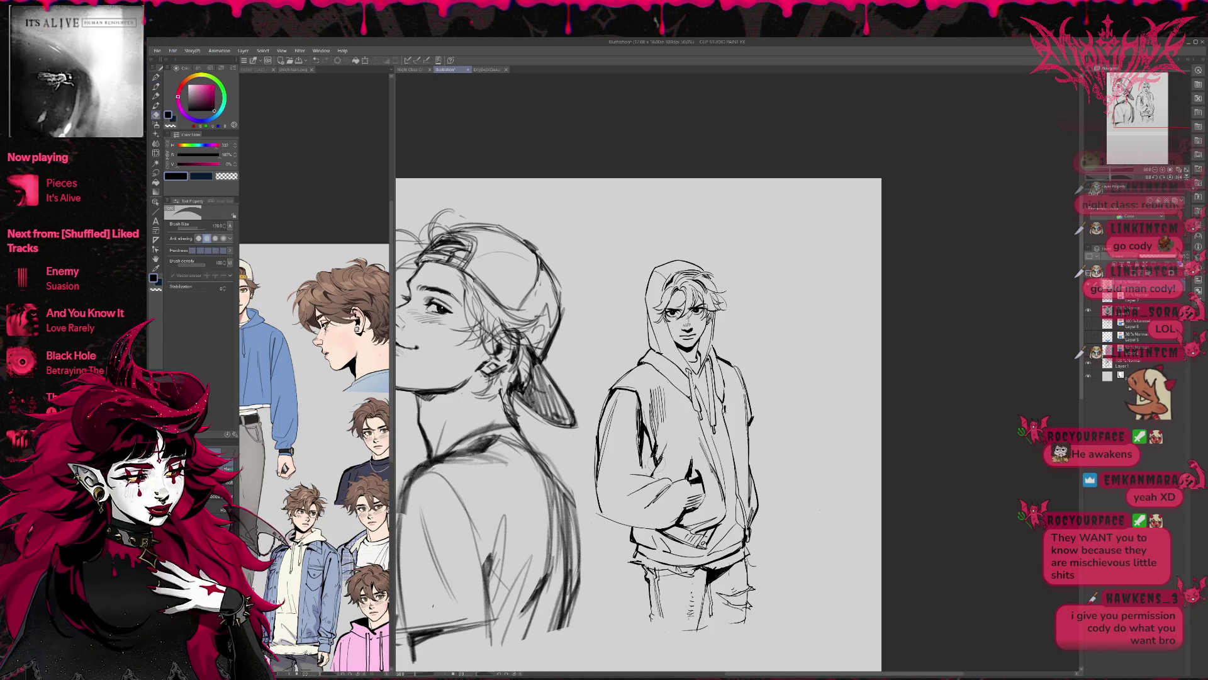
{"action": "key", "text": "p"}
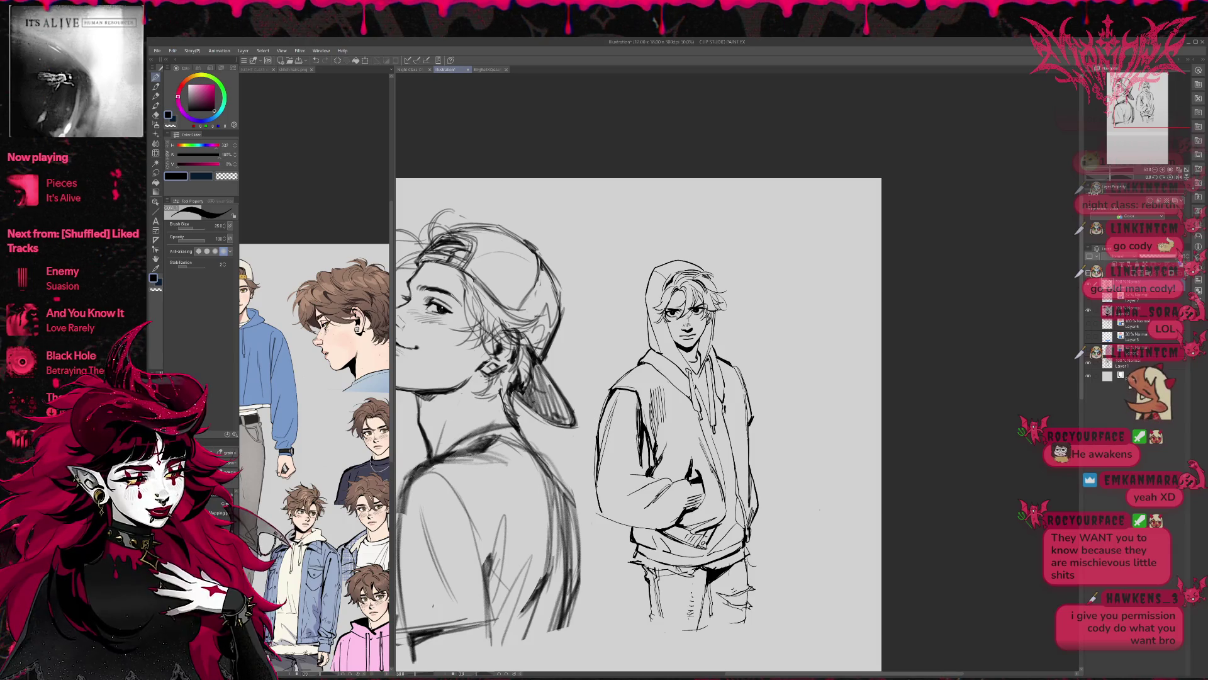
{"action": "key", "text": "e"}
{"action": "scroll", "coordinate": [638, 423], "scroll_direction": "down", "scroll_amount": 1}
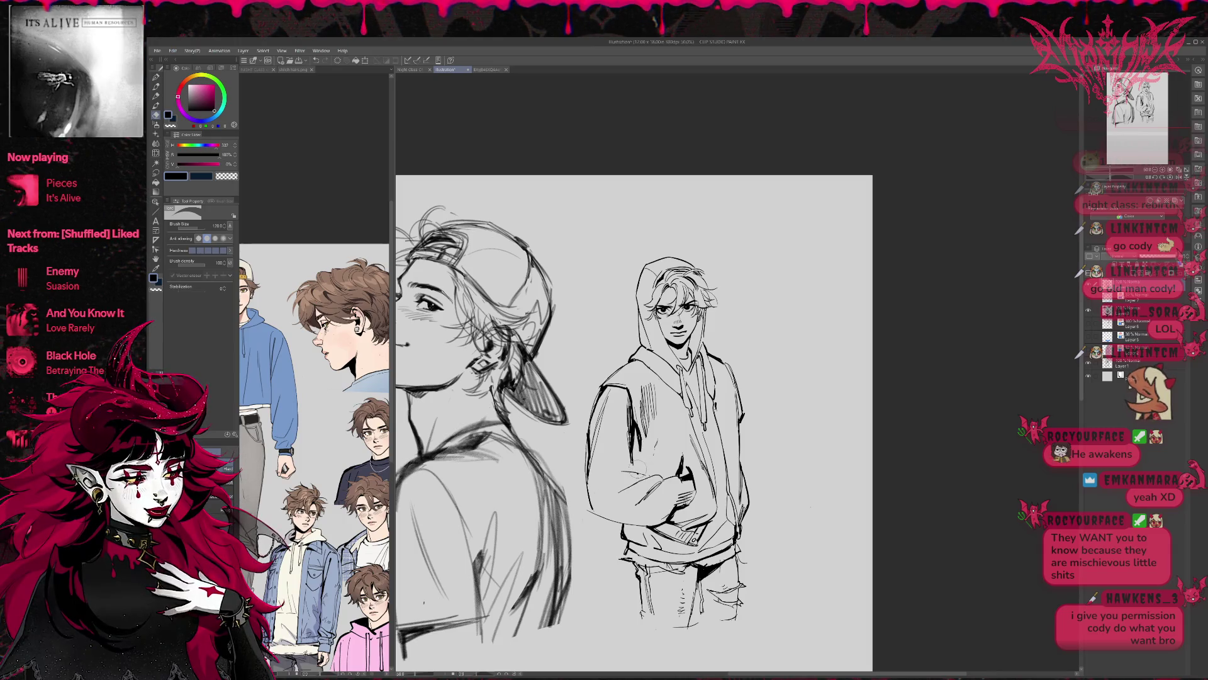
{"action": "key", "text": "p"}
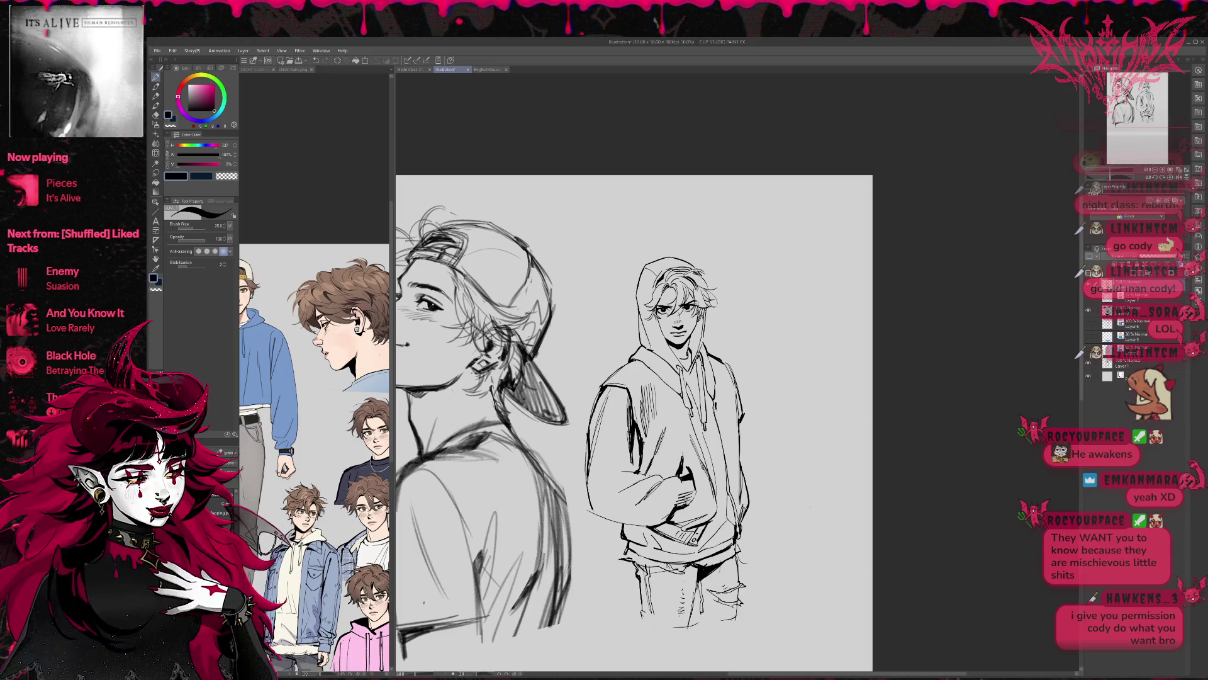
{"action": "scroll", "coordinate": [678, 430], "scroll_direction": "right", "scroll_amount": 1}
{"action": "scroll", "coordinate": [677, 429], "scroll_direction": "right", "scroll_amount": 1}
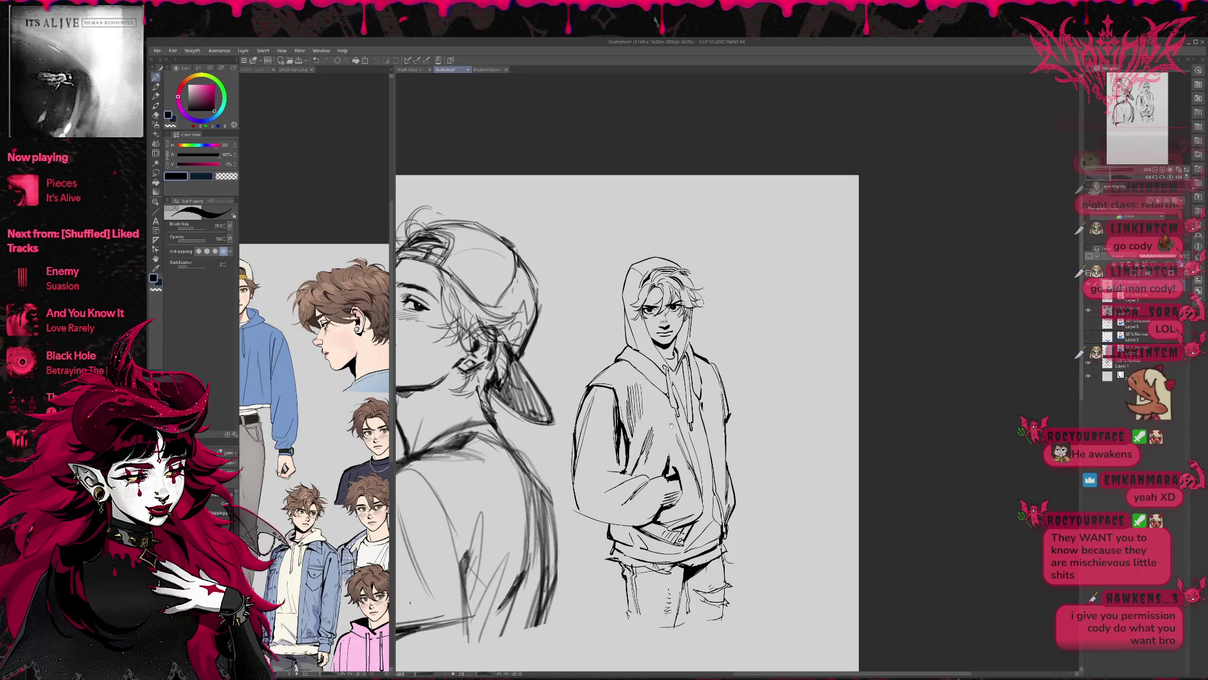
Erase and lighten hatching on the hoodie's left side and around the hand and pocket
{"action": "key", "text": "e"}
{"action": "mouse_move", "coordinate": [635, 385]}
{"action": "left_mouse_down"}
{"action": "mouse_move", "coordinate": [645, 406]}
{"action": "mouse_move", "coordinate": [629, 441]}
{"action": "mouse_move", "coordinate": [634, 421]}
{"action": "left_mouse_up"}
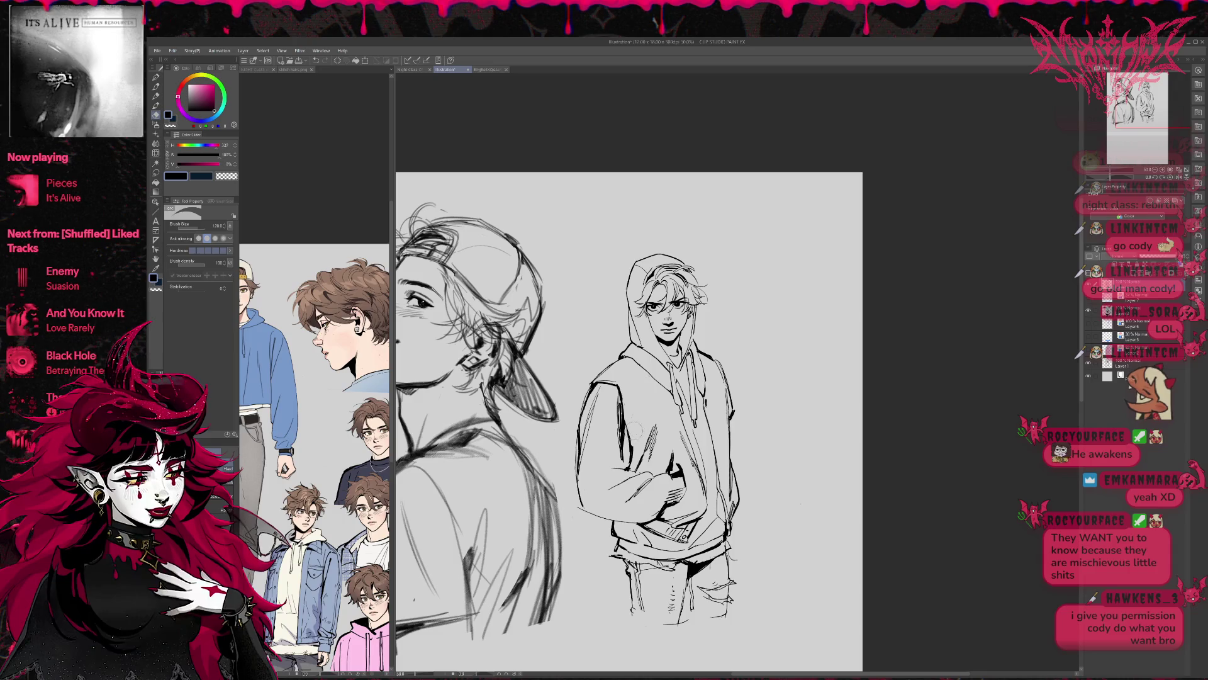
{"action": "key", "text": "p"}
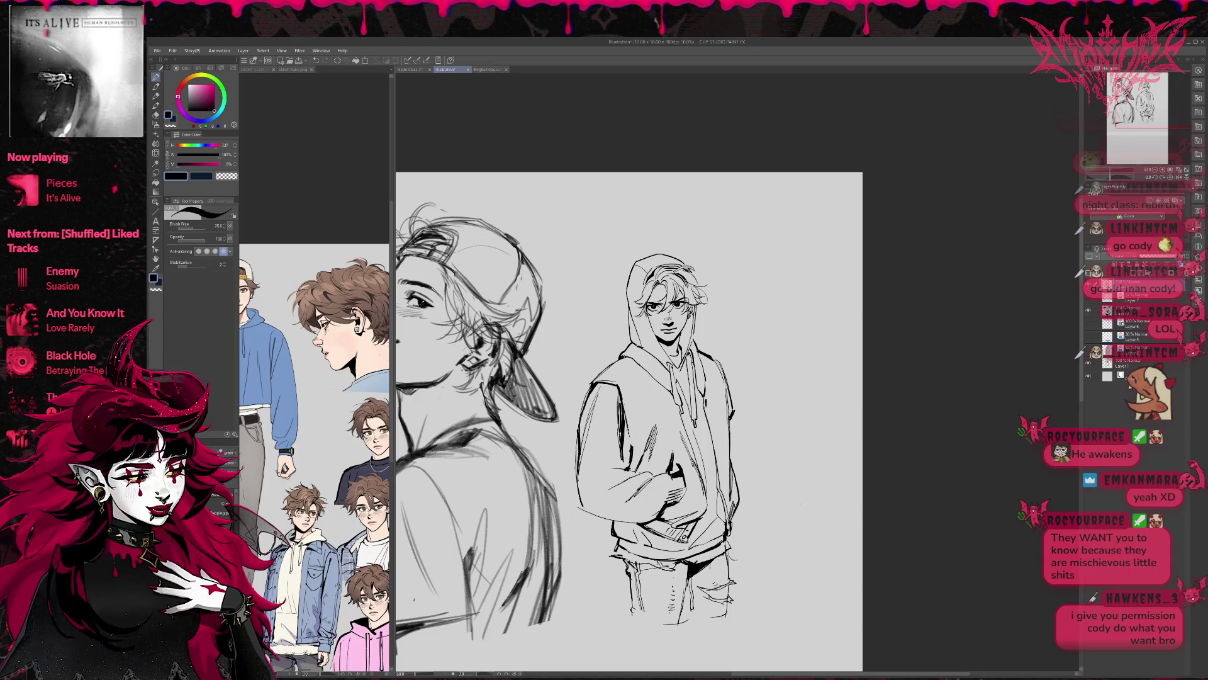
{"action": "key", "text": "e"}
{"action": "left_click_drag", "start_coordinate": [621, 456], "coordinate": [618, 387]}
{"action": "left_click_drag", "start_coordinate": [631, 448], "coordinate": [623, 468]}
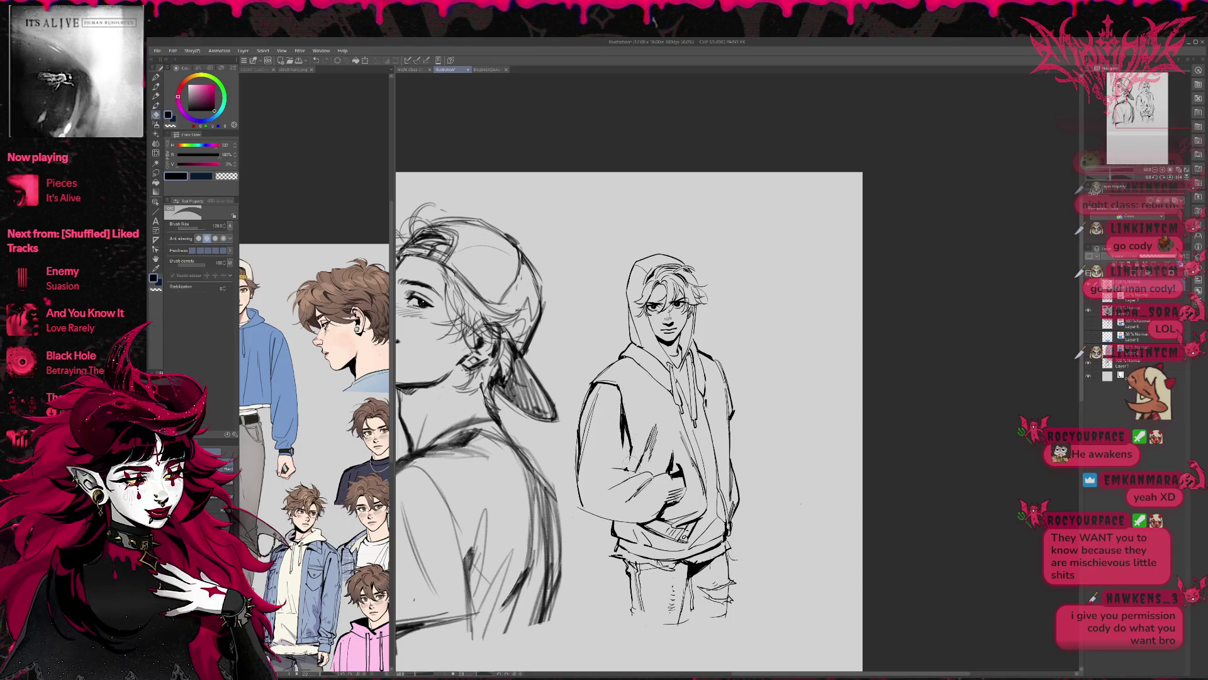
Add hatch strokes on the hoodie's arm and both shoulders
{"action": "key", "text": "p"}
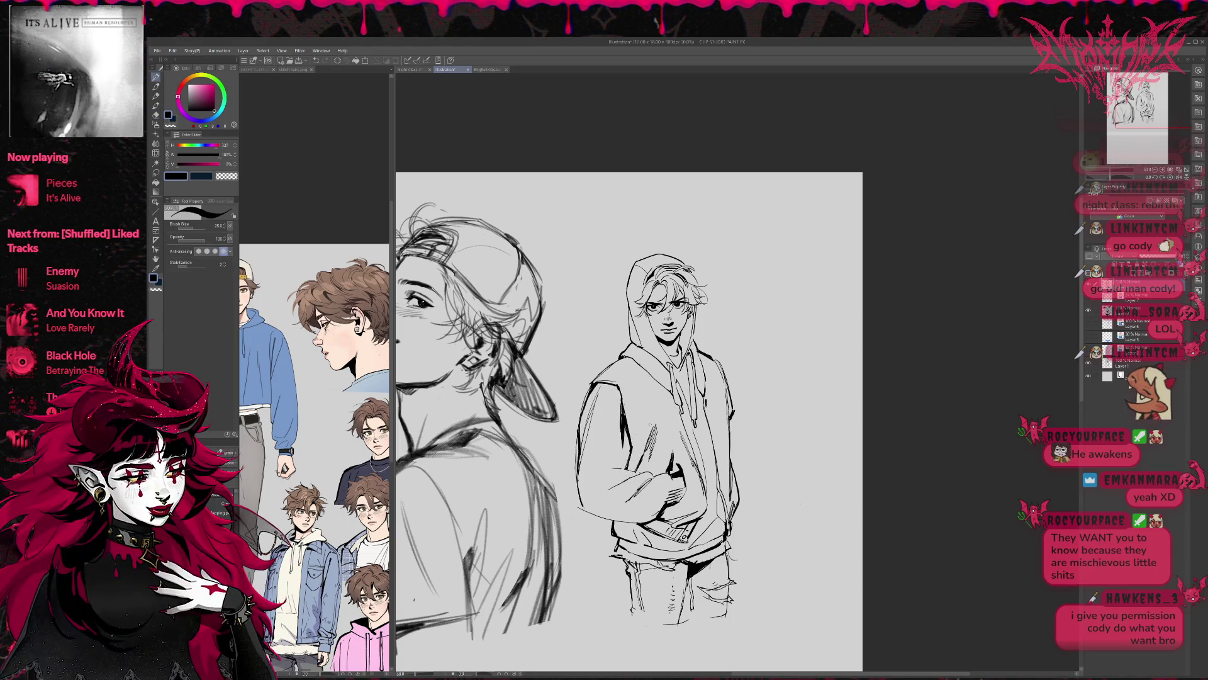
{"action": "left_click_drag", "start_coordinate": [634, 407], "coordinate": [633, 436]}
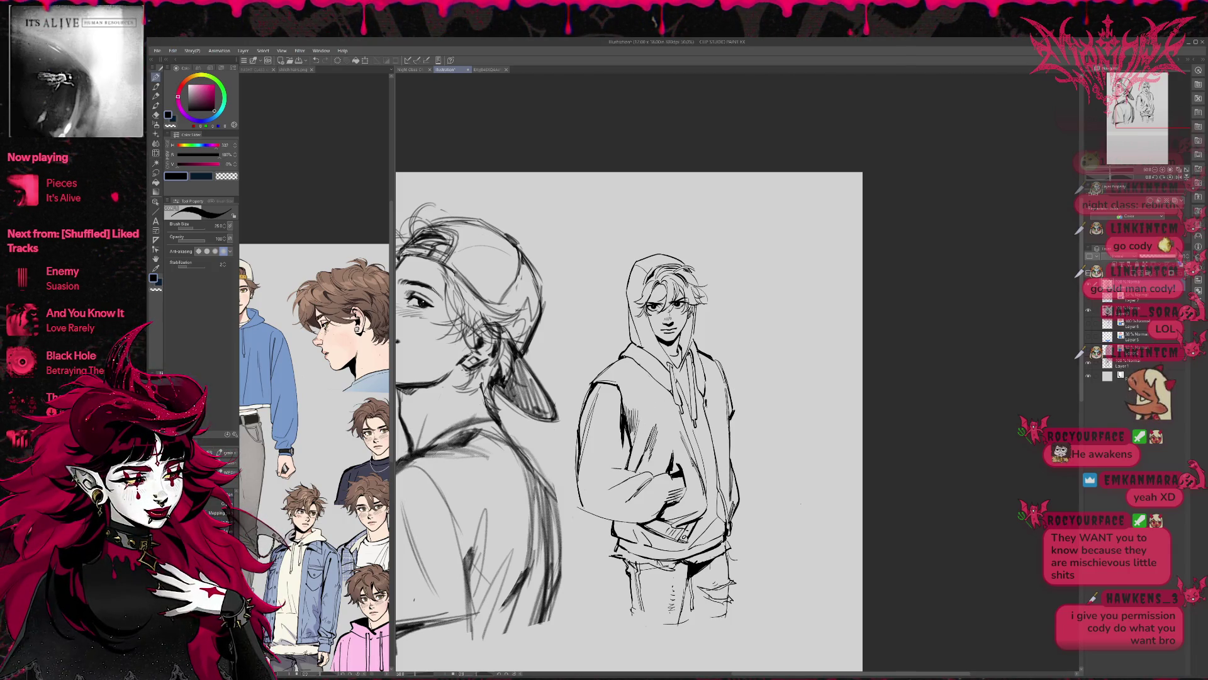
{"action": "left_click_drag", "start_coordinate": [643, 376], "coordinate": [639, 400]}
{"action": "left_click_drag", "start_coordinate": [646, 376], "coordinate": [648, 395]}
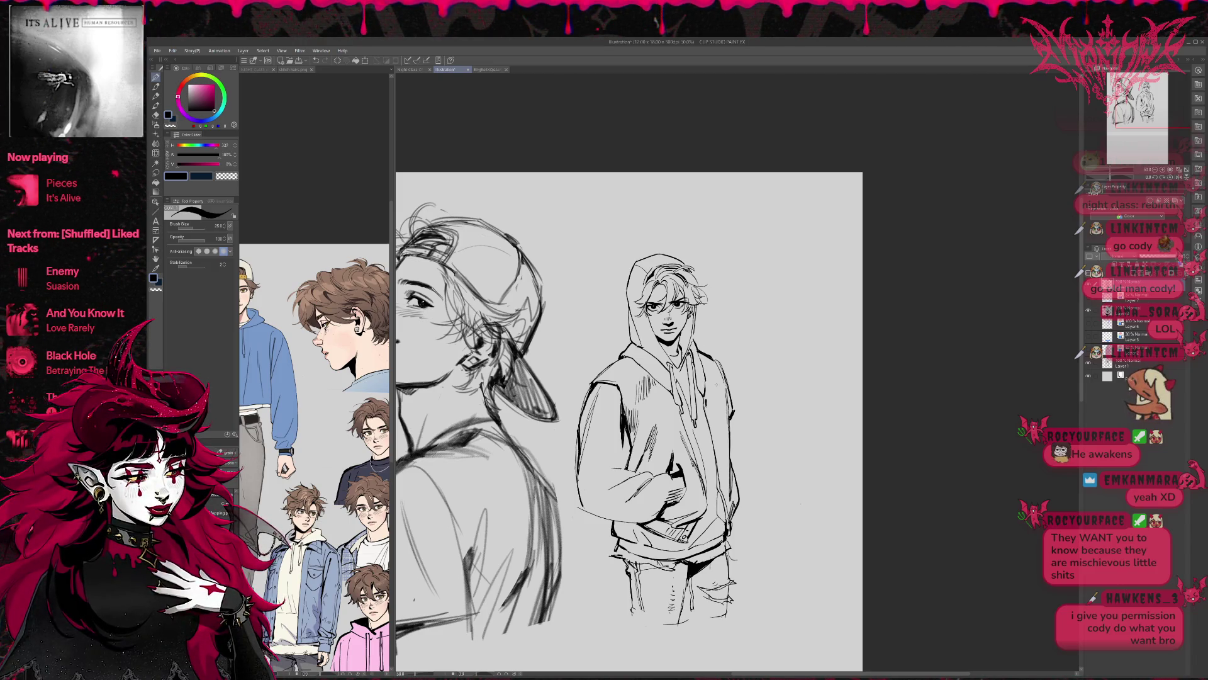
{"action": "left_click_drag", "start_coordinate": [712, 369], "coordinate": [702, 390]}
{"action": "left_click_drag", "start_coordinate": [713, 366], "coordinate": [708, 391]}
{"action": "left_click_drag", "start_coordinate": [720, 370], "coordinate": [713, 390]}
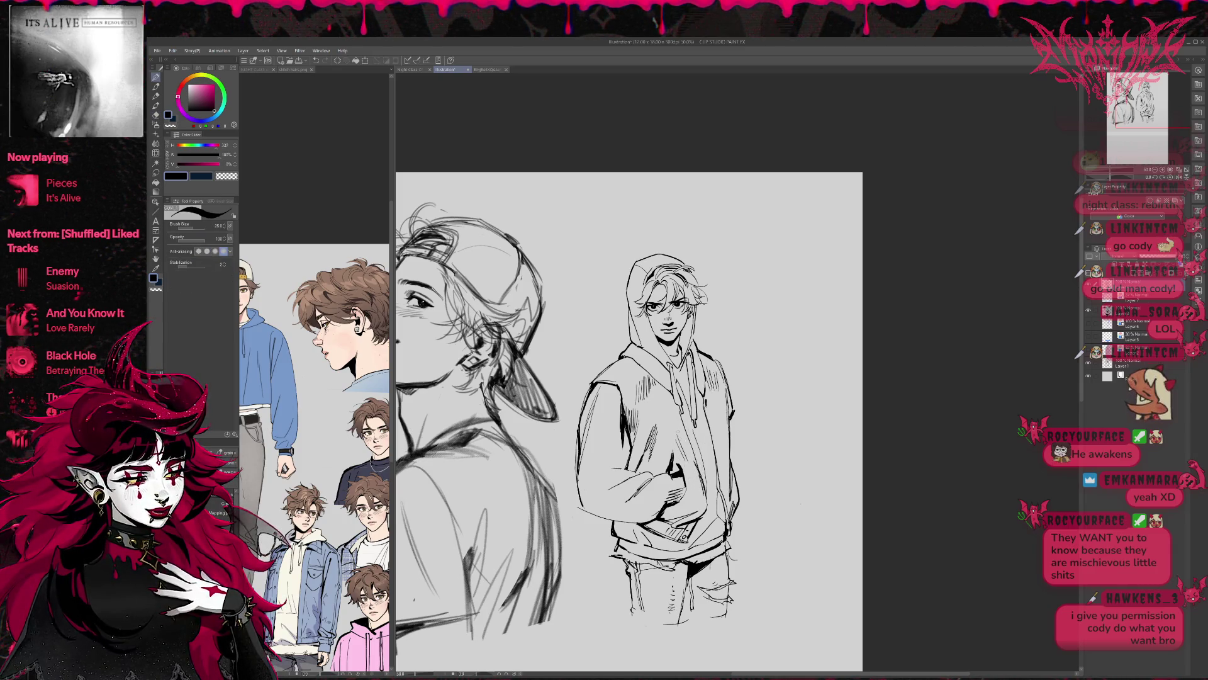
Add two short stroke lines on the hoodie's left sleeve
{"action": "left_click_drag", "start_coordinate": [741, 408], "coordinate": [727, 425]}
{"action": "key", "text": "e"}
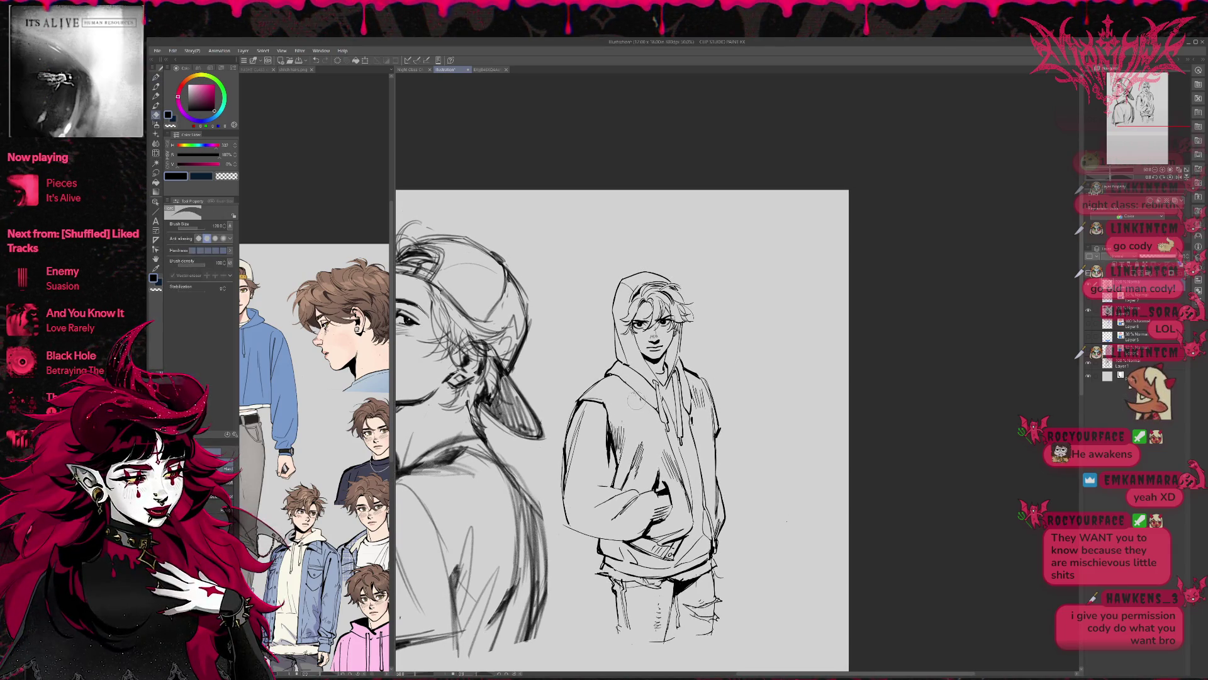
{"action": "key", "text": "p"}
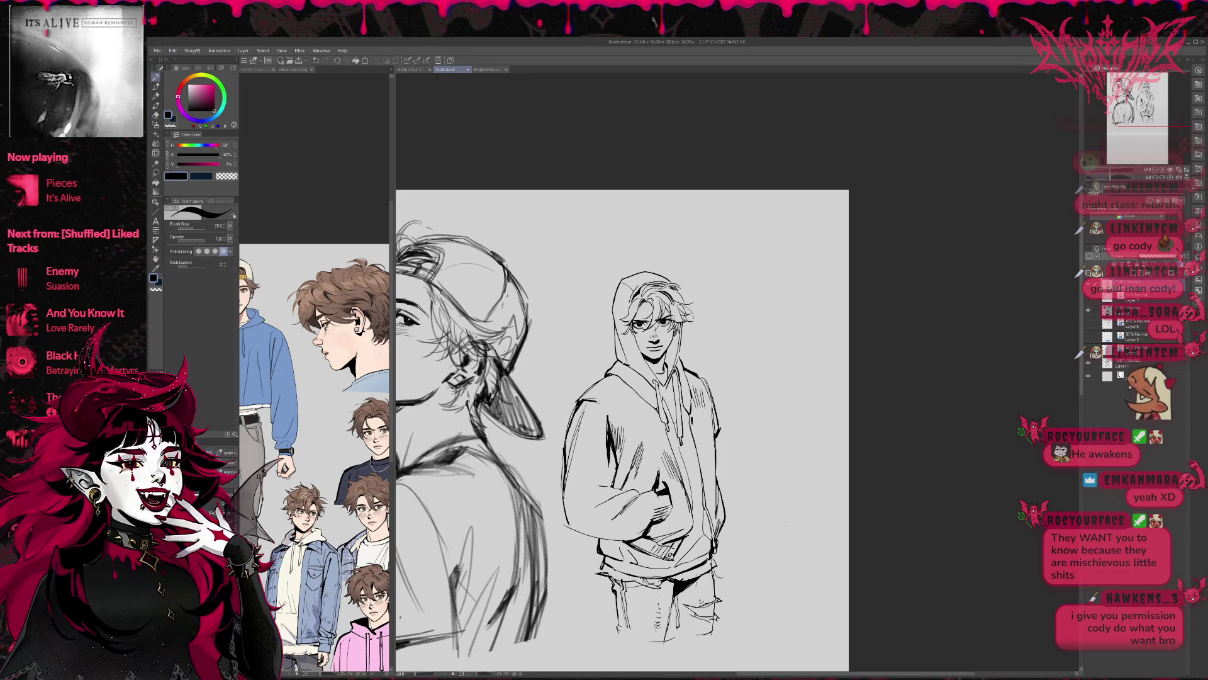
{"action": "left_click_drag", "start_coordinate": [607, 484], "coordinate": [605, 482]}
{"action": "key", "text": "e"}
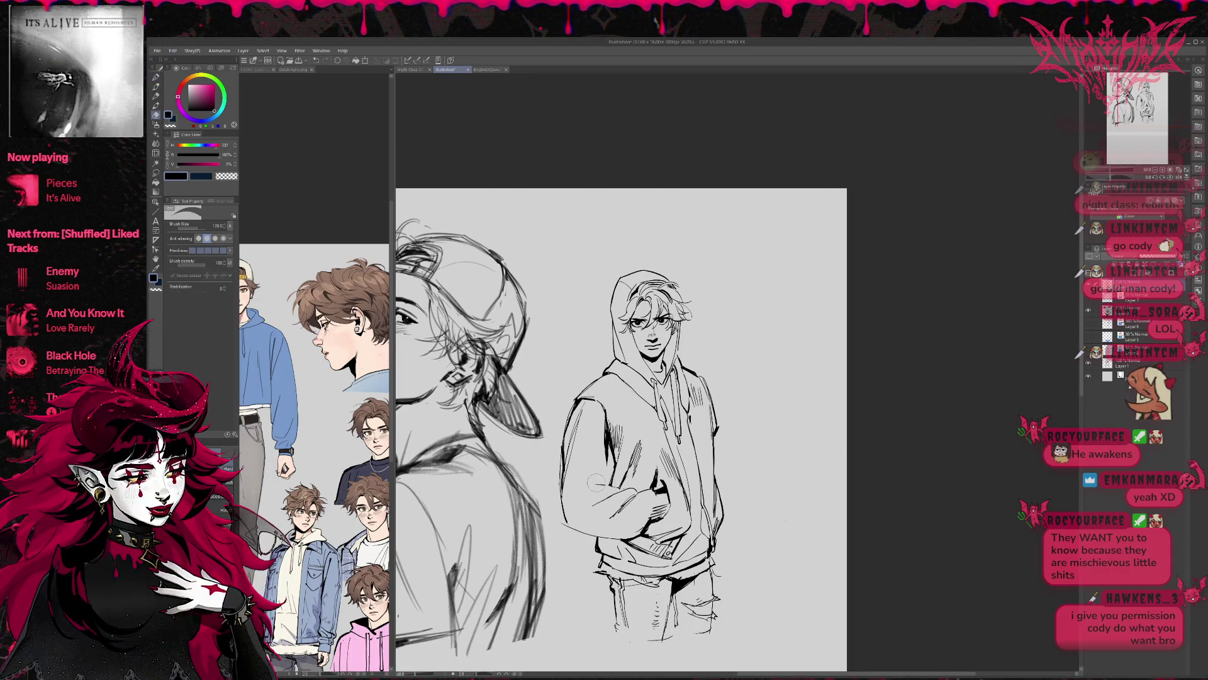
{"action": "key", "text": "p"}
{"action": "left_click_drag", "start_coordinate": [573, 499], "coordinate": [587, 490]}
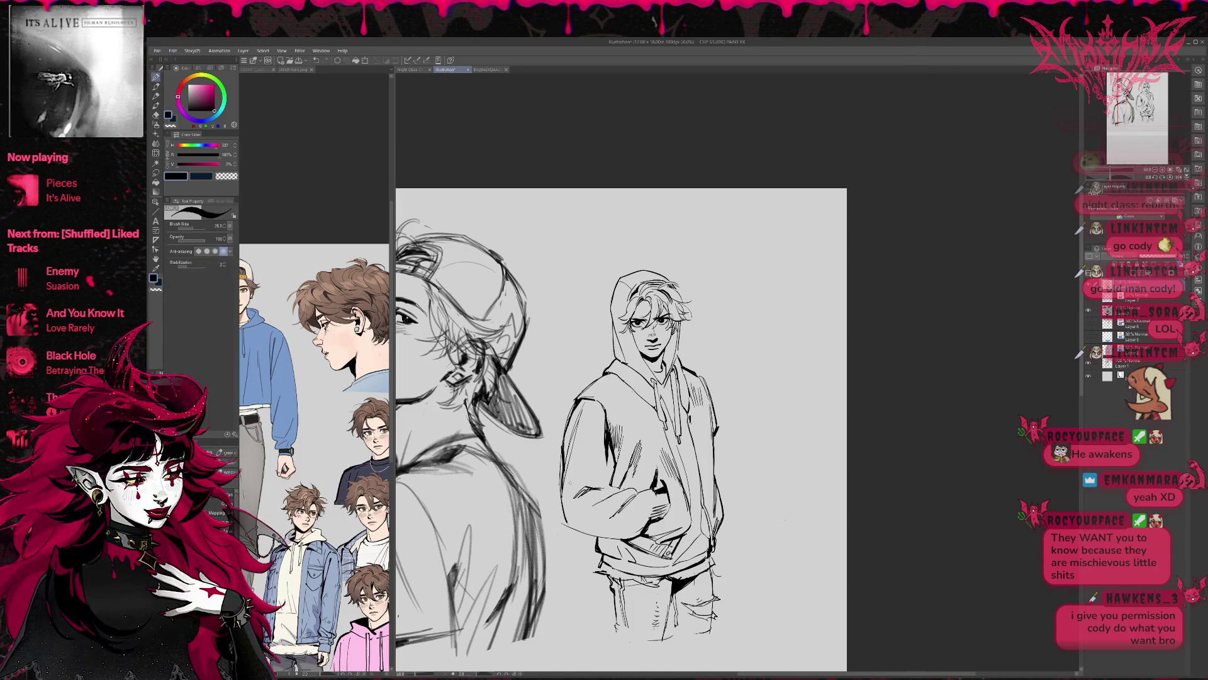
{"action": "left_click_drag", "start_coordinate": [577, 468], "coordinate": [597, 479]}
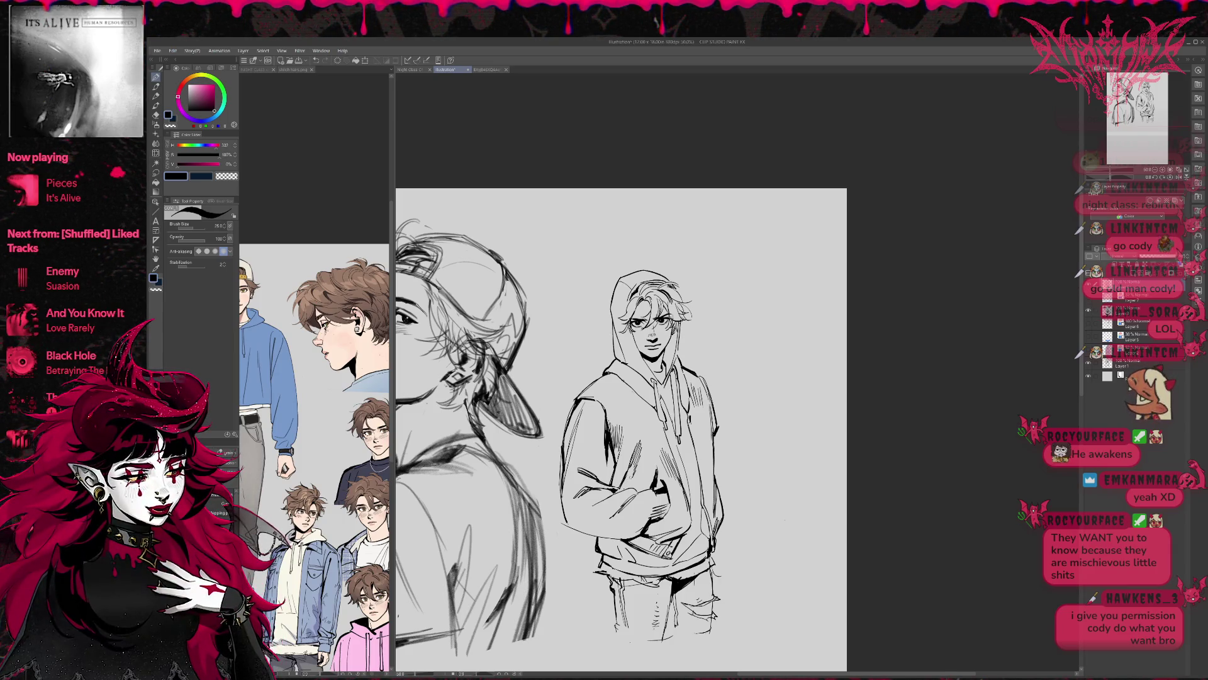
{"action": "key", "text": "e"}
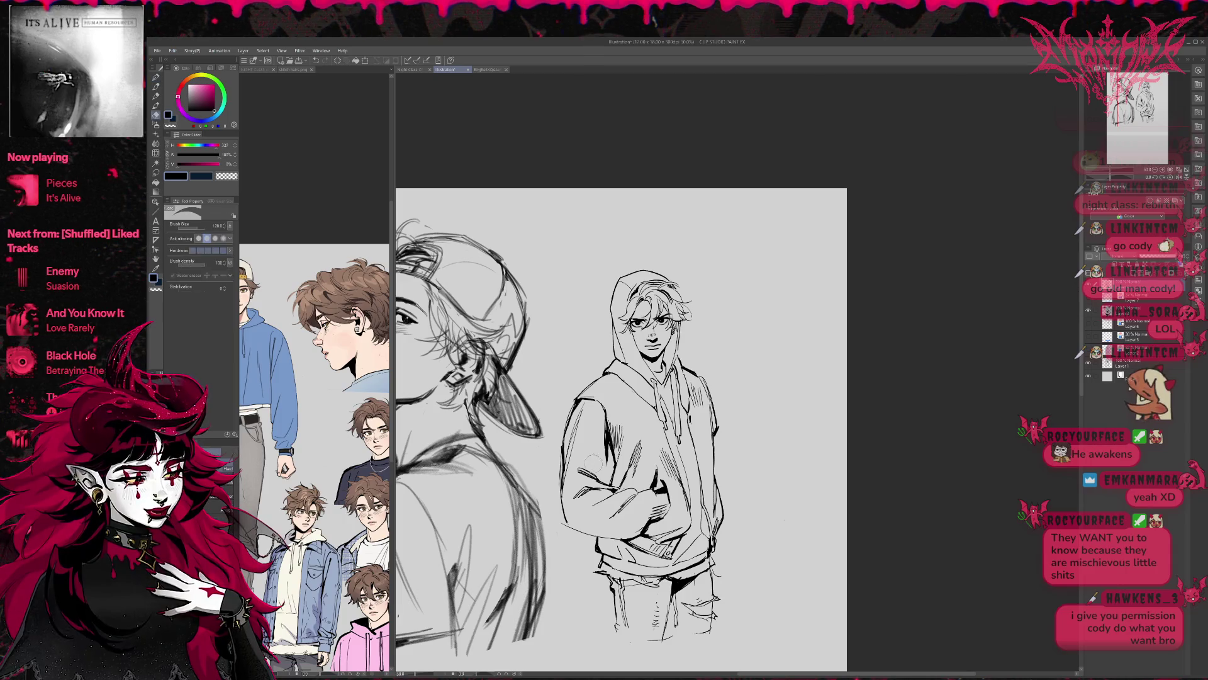
{"action": "key", "text": "p"}
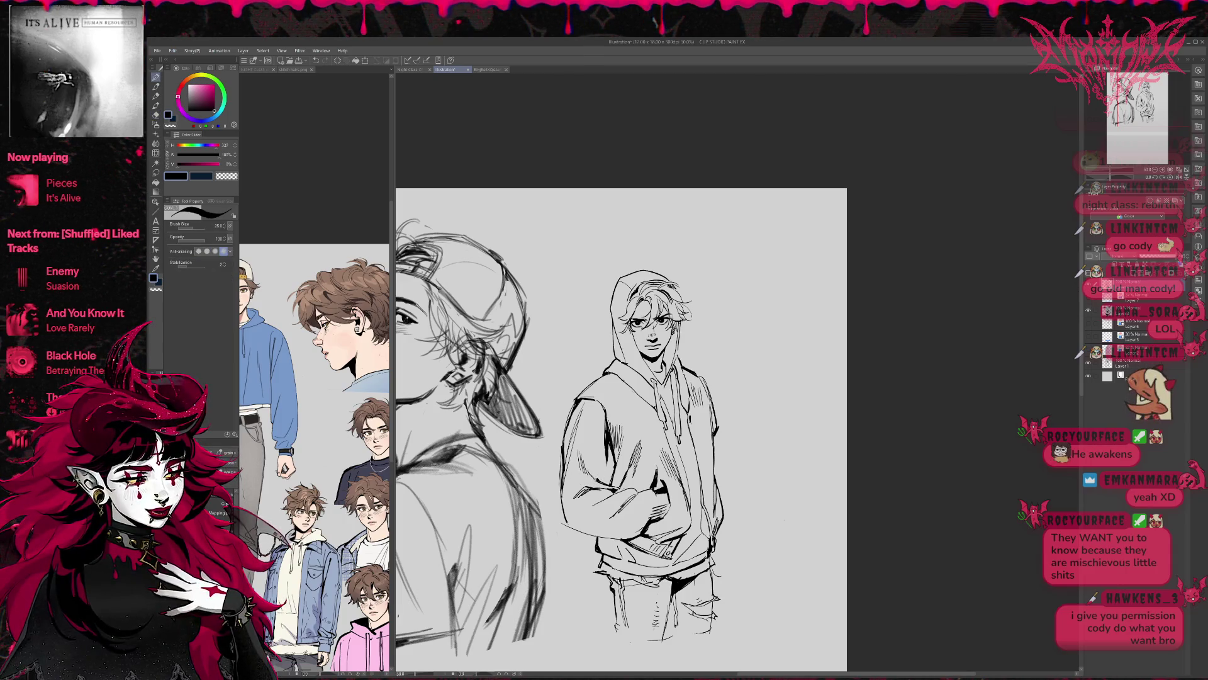
Inspect the hooded boy's line art in a mirrored view, then flip it back to normal
{"action": "key", "text": "h"}
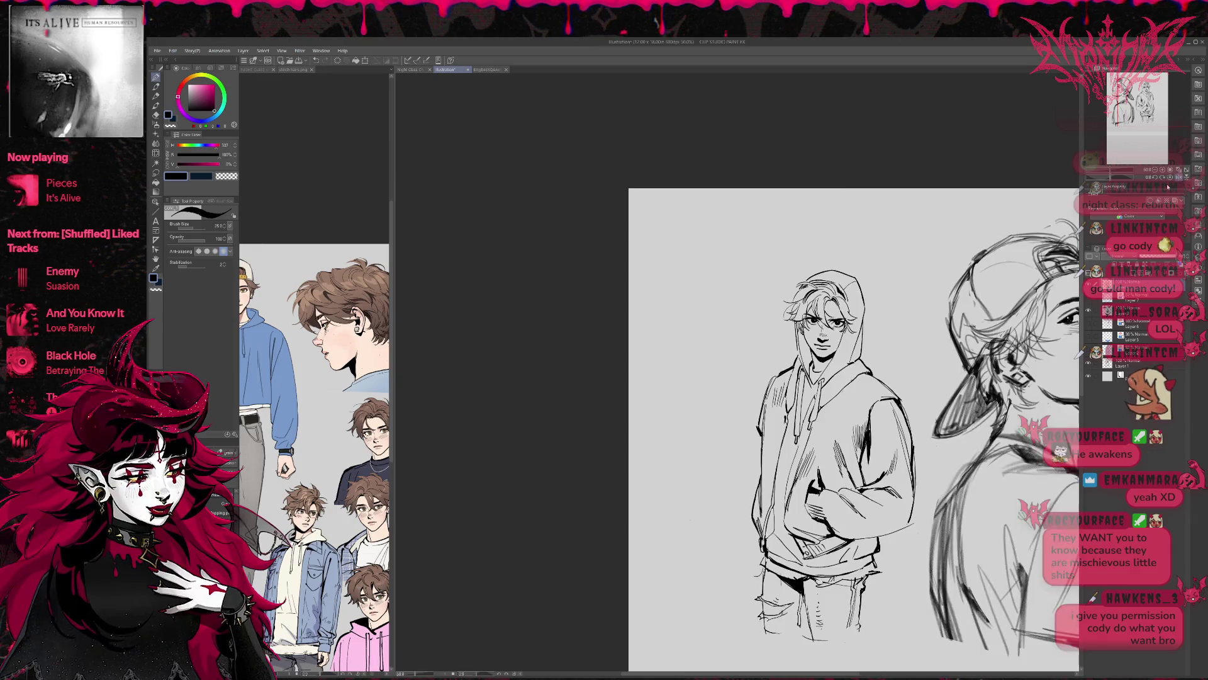
{"action": "key", "text": "e"}
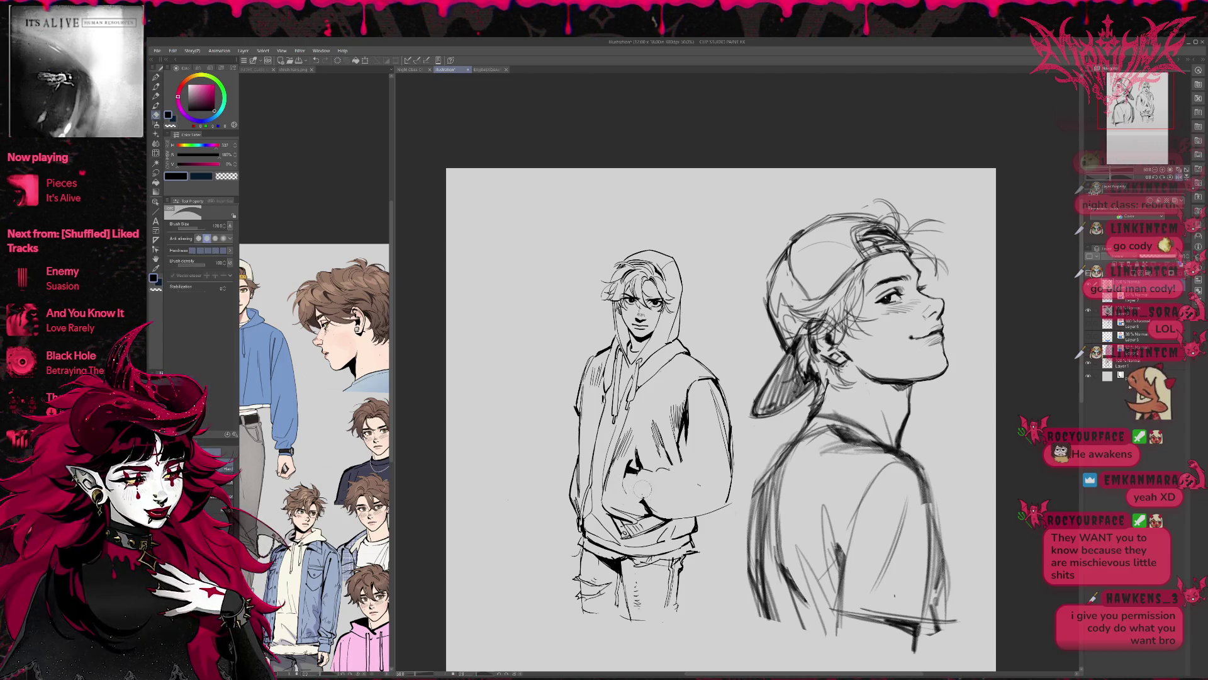
{"action": "key", "text": "p"}
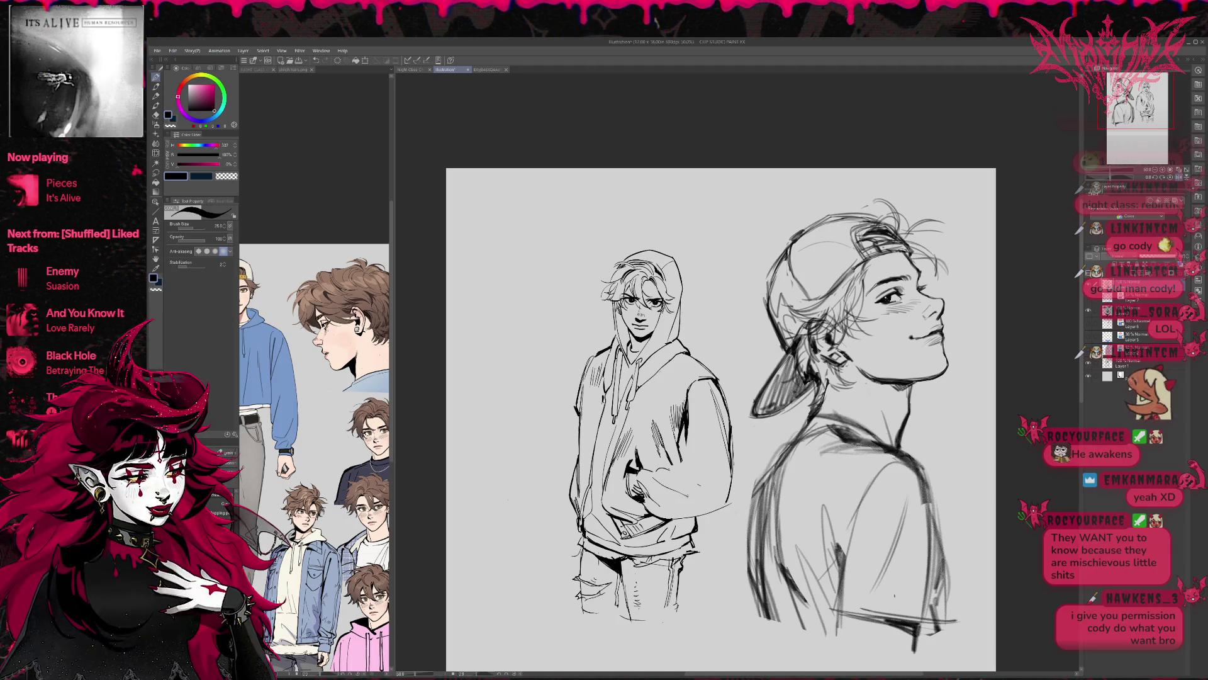
{"action": "key", "text": "e"}
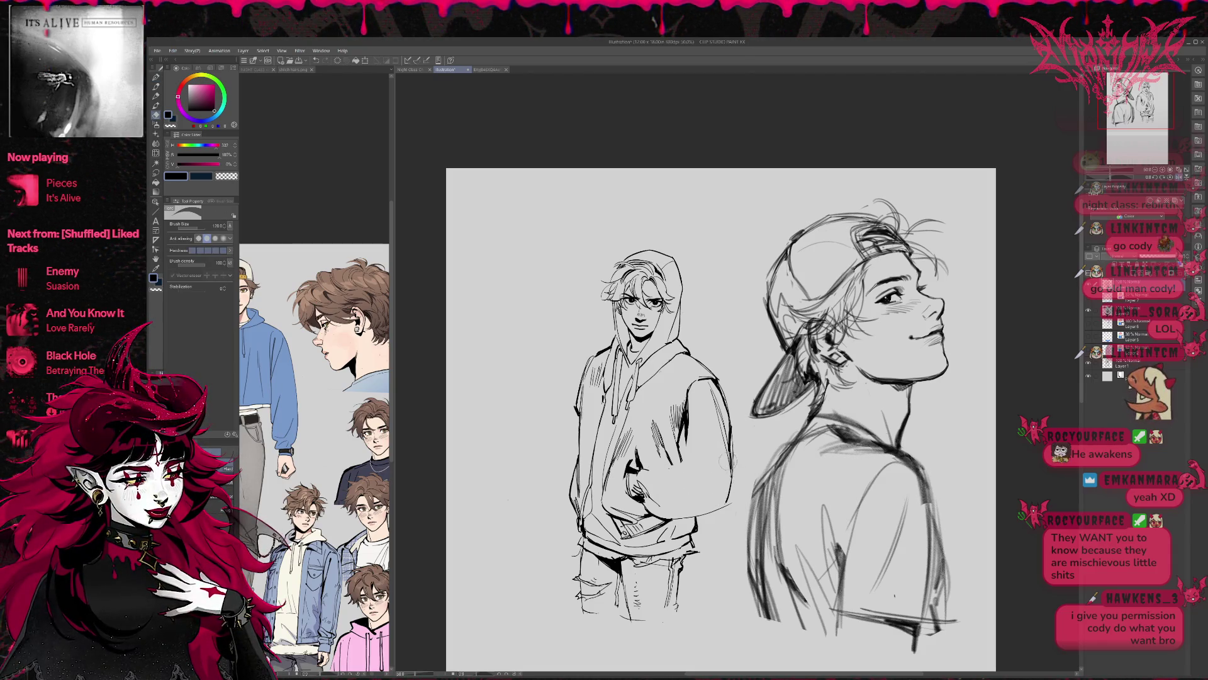
{"action": "left_click", "coordinate": [1179, 171]}
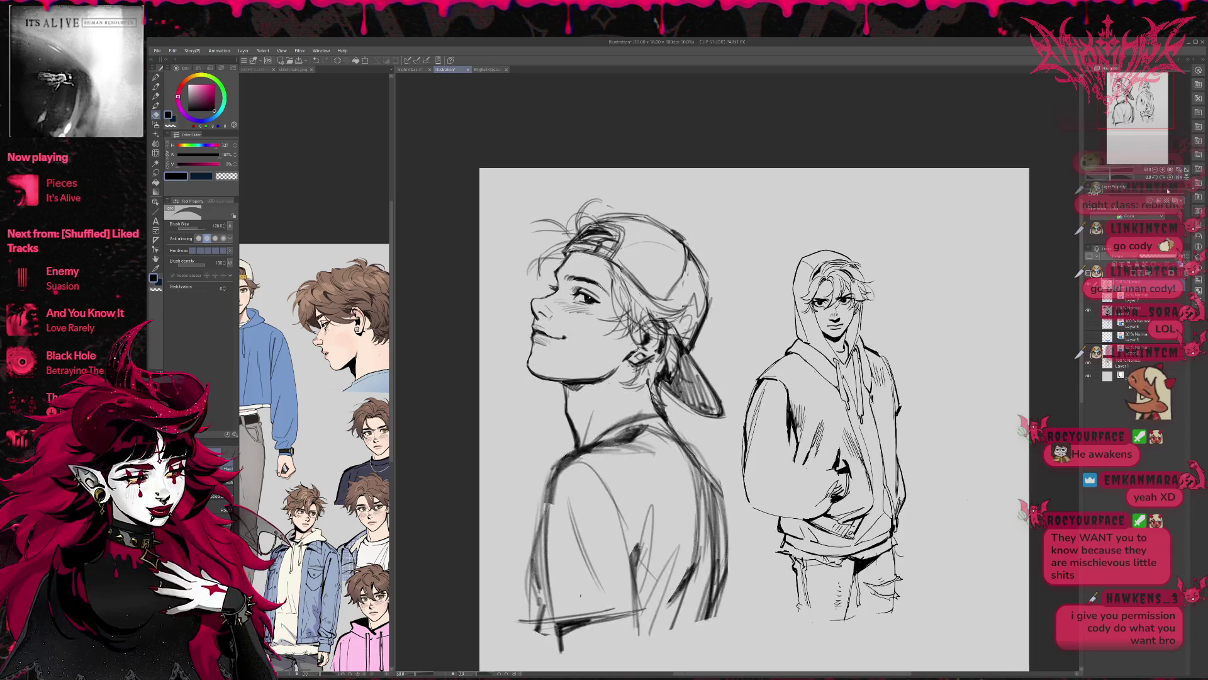
Tilt the canvas view about 6° clockwise for inking
{"action": "key", "text": "r"}
{"action": "left_click_drag", "start_coordinate": [818, 403], "coordinate": [828, 372]}
{"action": "key", "text": "e"}
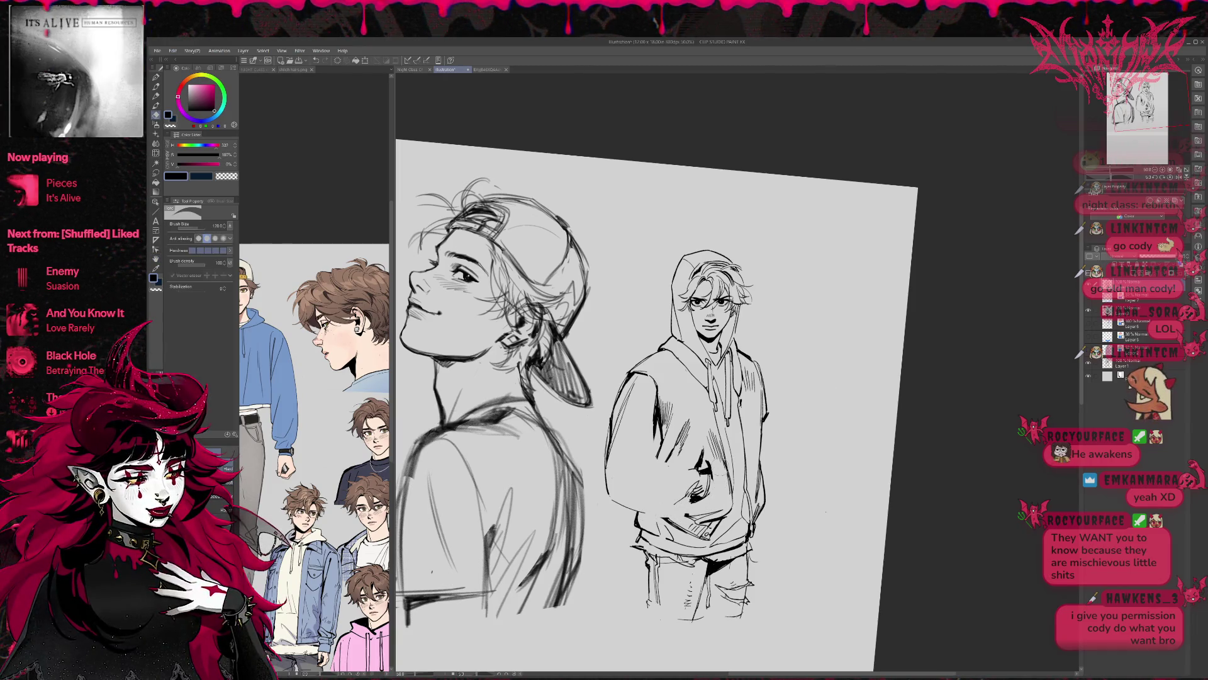
{"action": "key", "text": "p"}
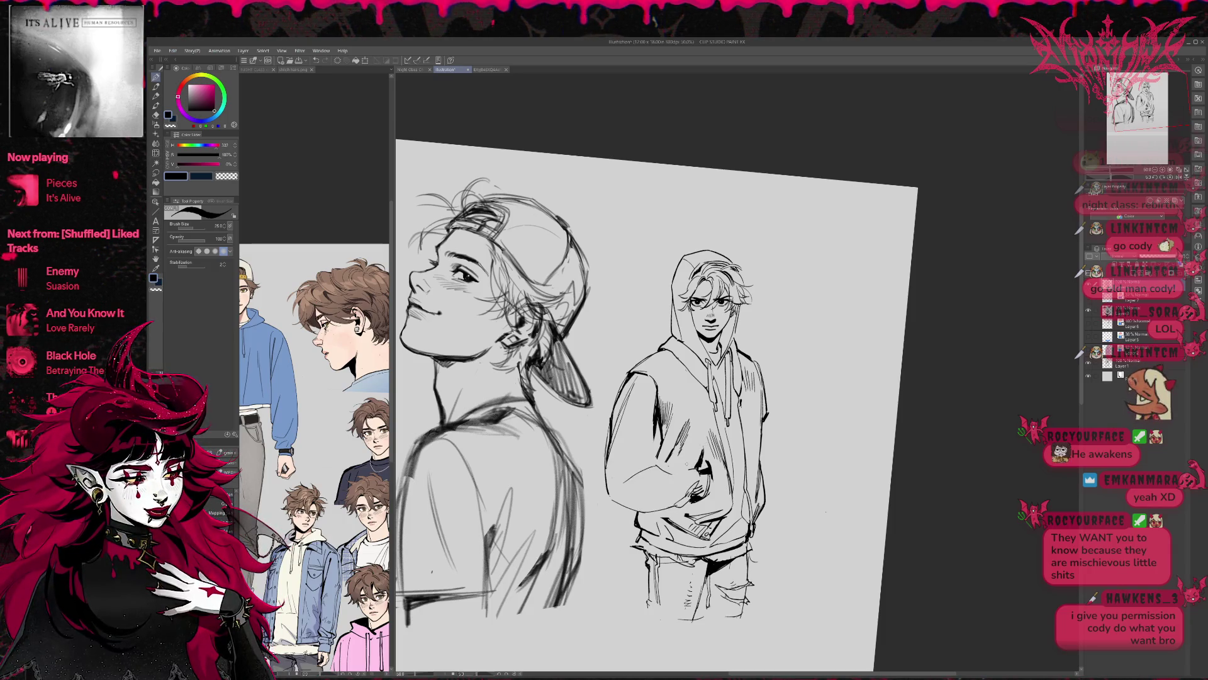
{"action": "key", "text": "e"}
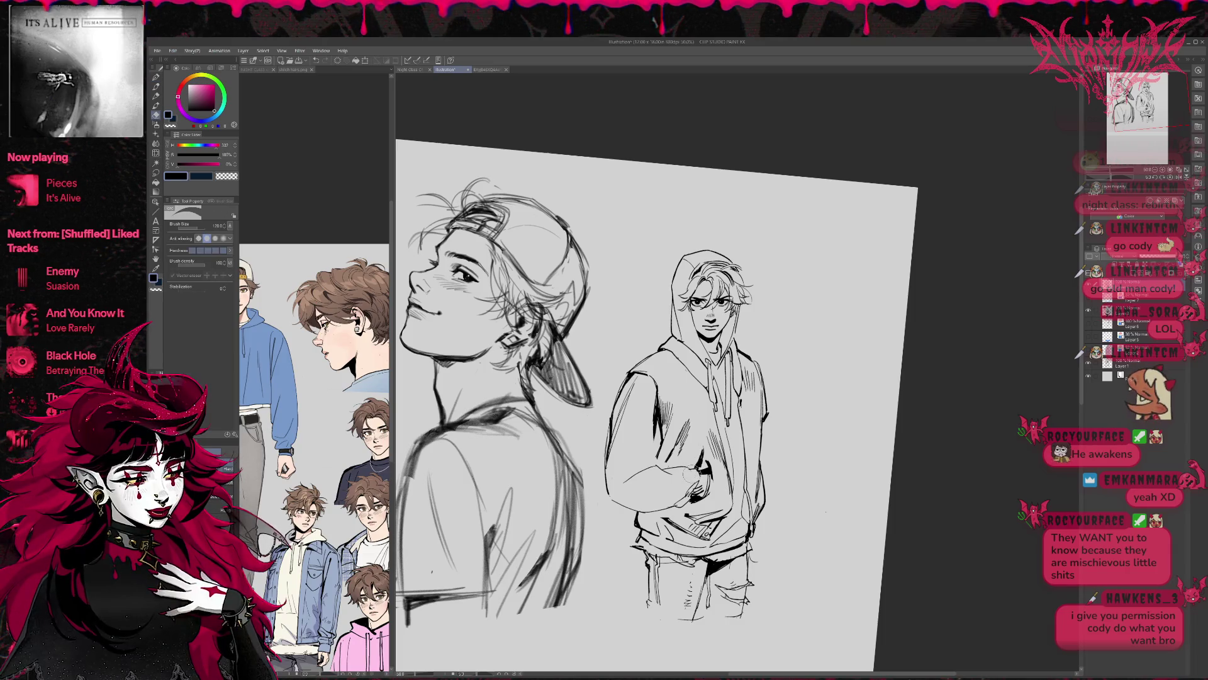
{"action": "key", "text": "p"}
Add short strokes to the hoodie's left arm and erase faint sketch lines there
{"action": "left_click_drag", "start_coordinate": [618, 450], "coordinate": [644, 459]}
{"action": "left_click_drag", "start_coordinate": [652, 460], "coordinate": [632, 417]}
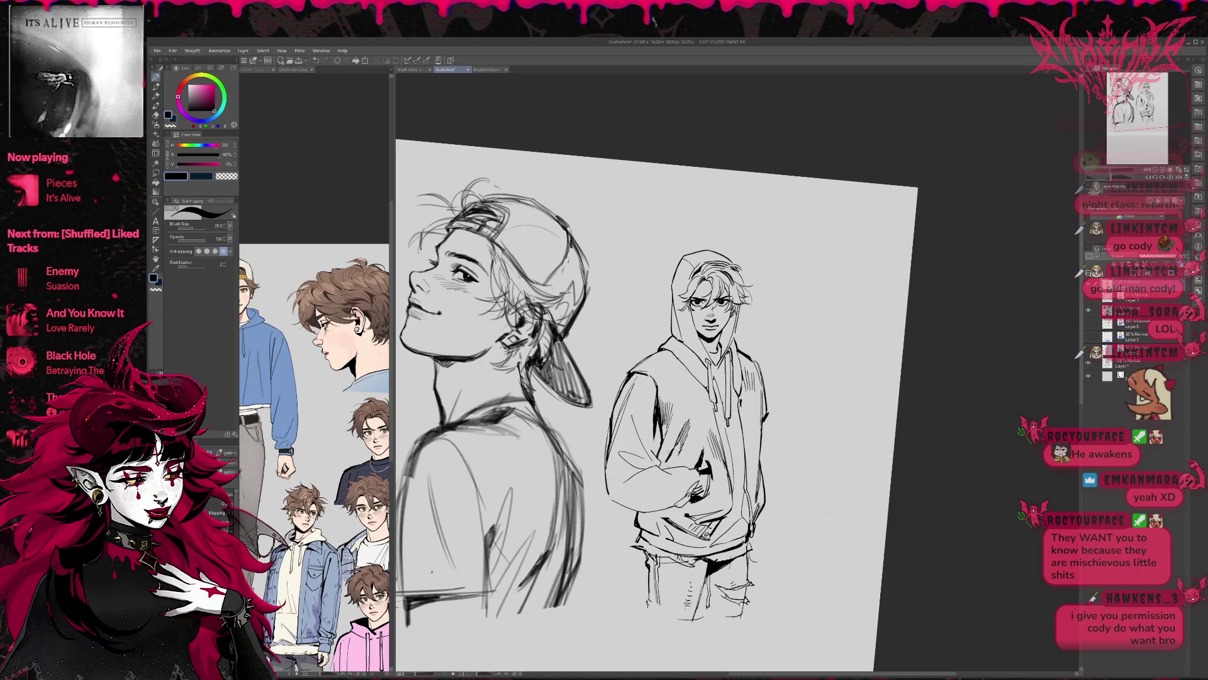
{"action": "key", "text": "e"}
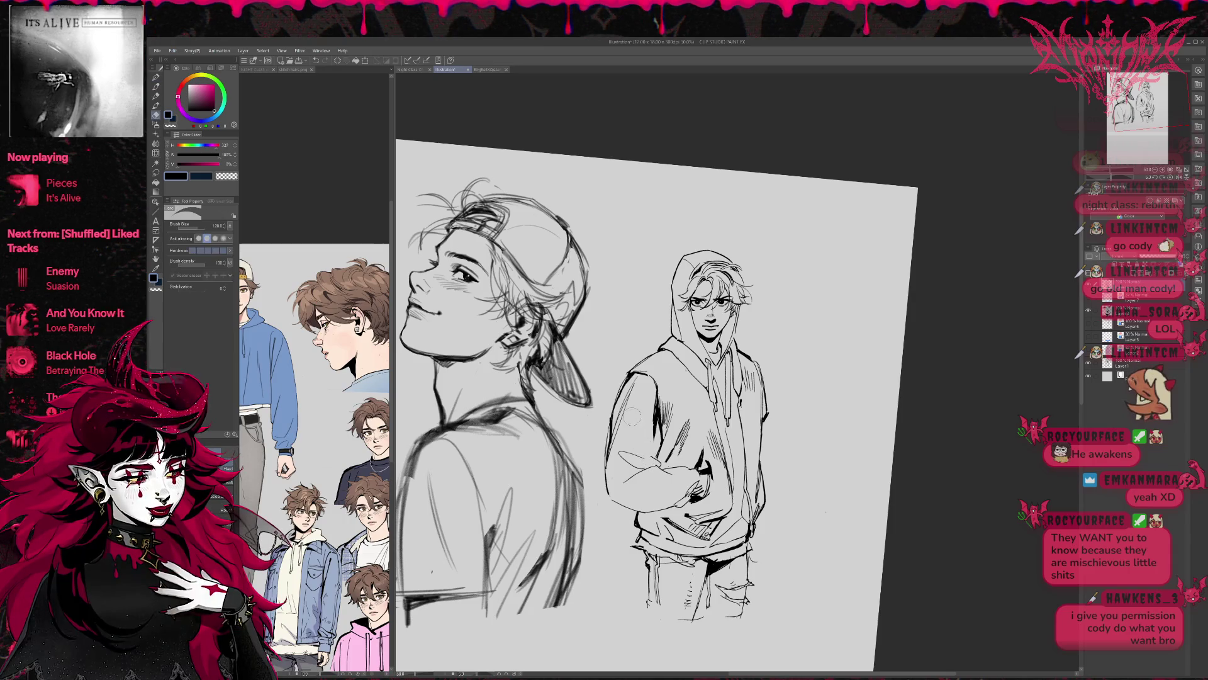
{"action": "left_click_drag", "start_coordinate": [620, 452], "coordinate": [642, 458]}
{"action": "key", "text": "p"}
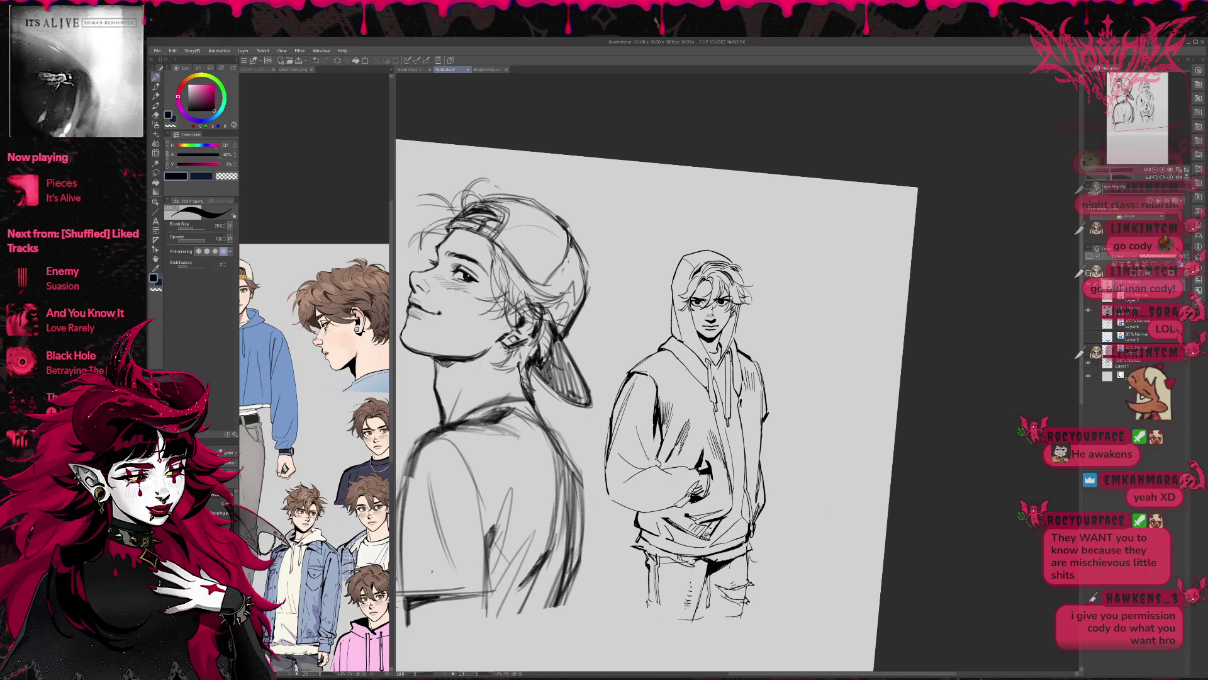
Hatch the hoodie's left side and the left sleeve
{"action": "key", "text": "e"}
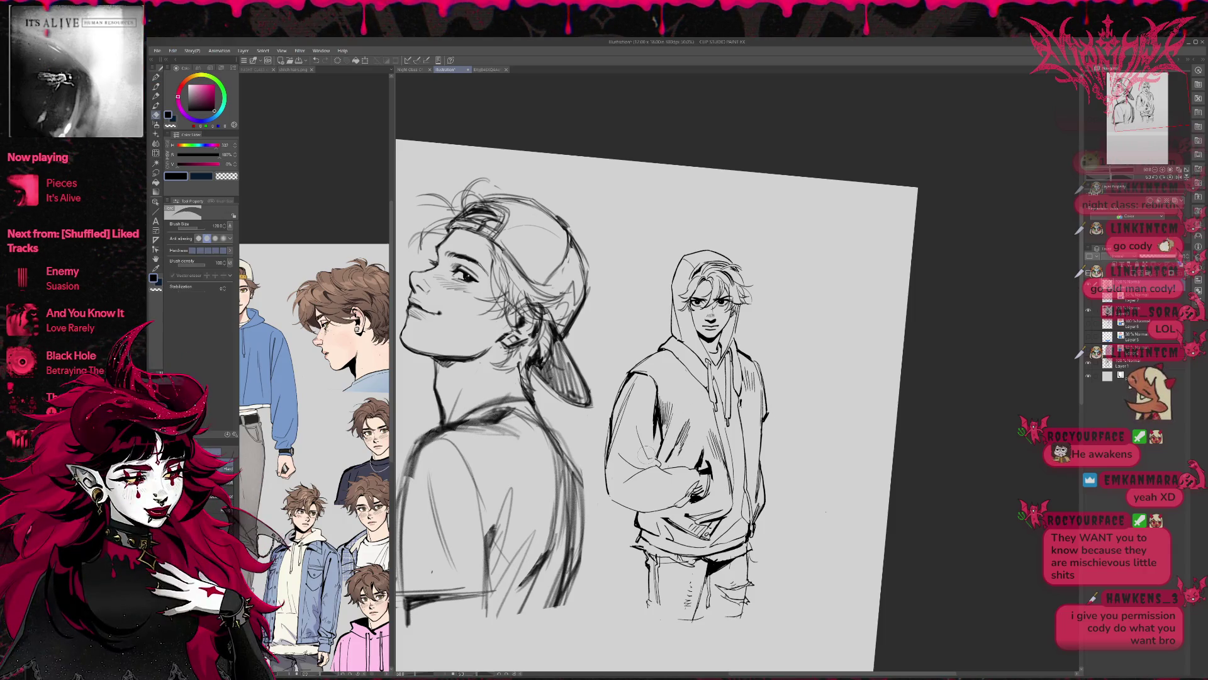
{"action": "key", "text": "p"}
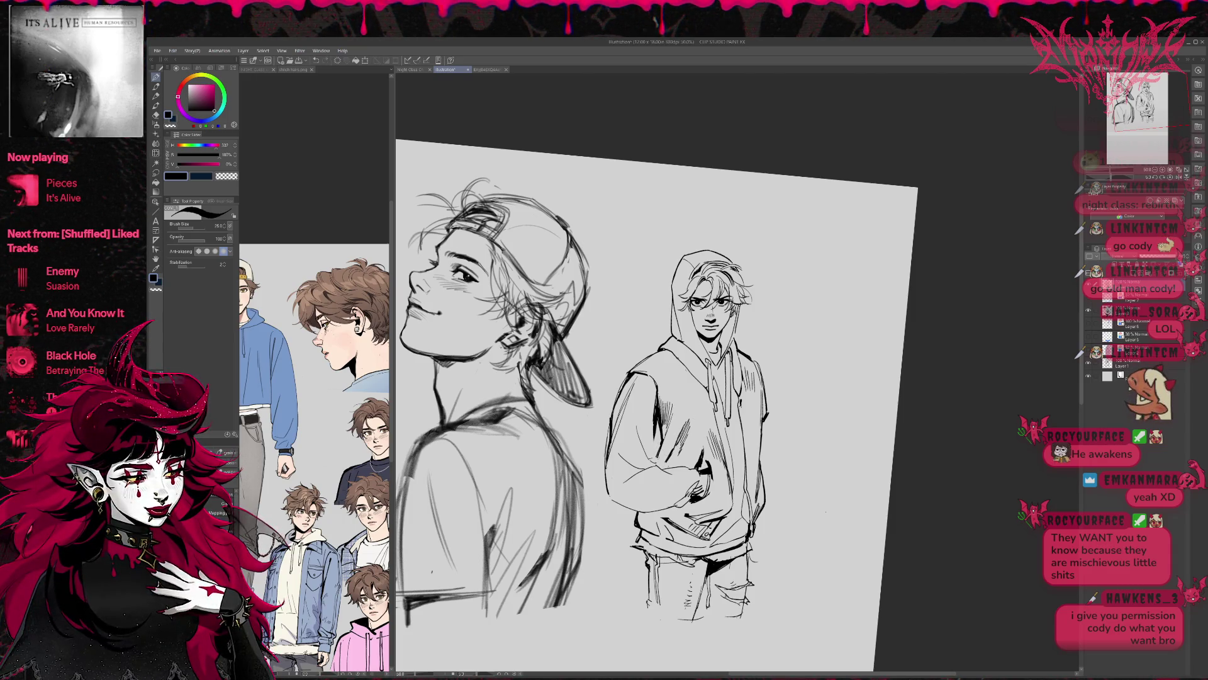
{"action": "key", "text": "e"}
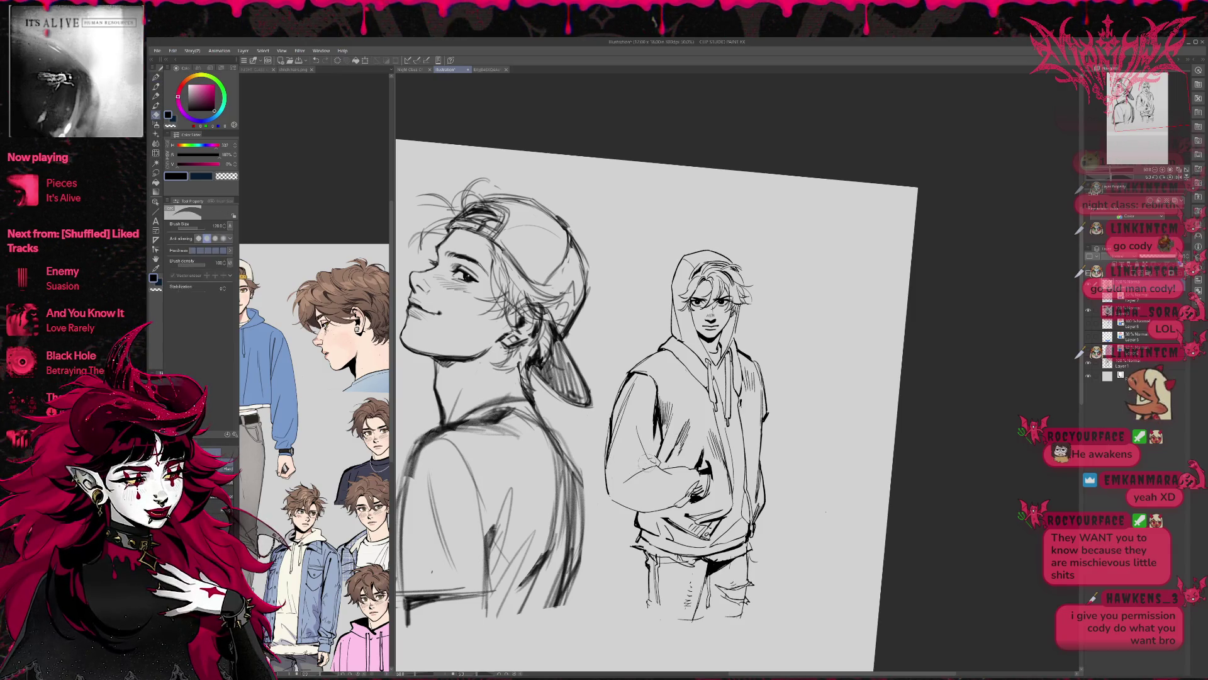
{"action": "key", "text": "p"}
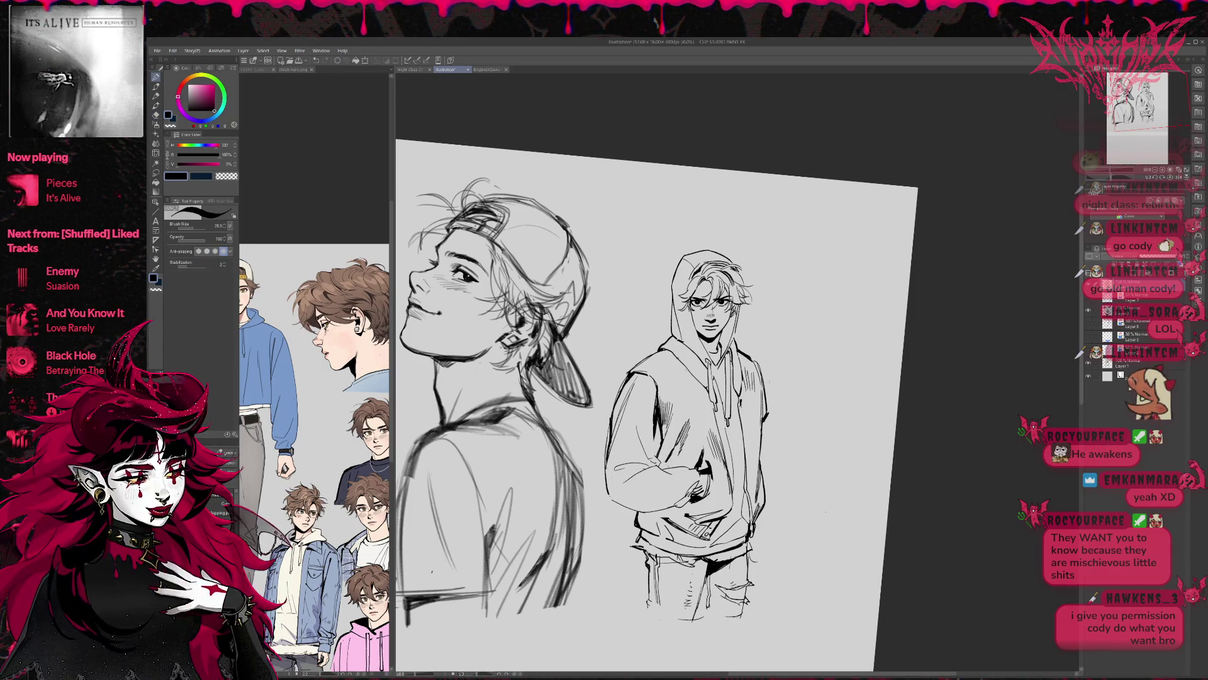
{"action": "key", "text": "e"}
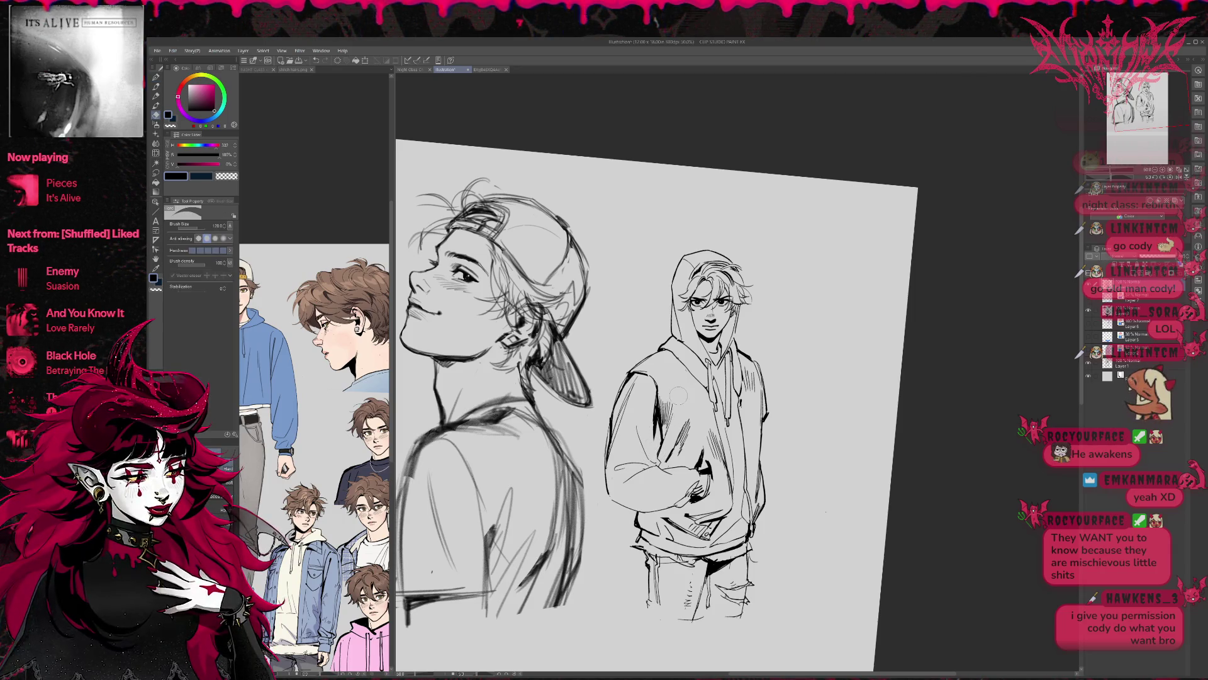
{"action": "key", "text": "p"}
{"action": "scroll", "coordinate": [629, 403], "scroll_direction": "right", "scroll_amount": 1}
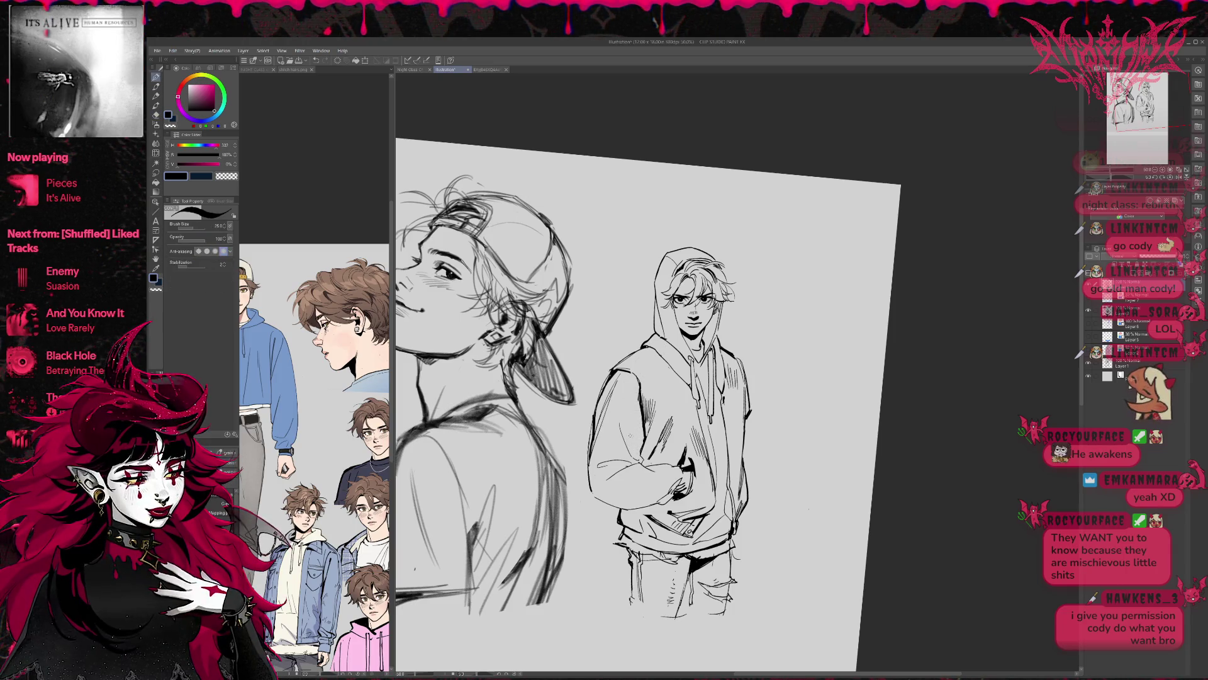
{"action": "left_click_drag", "start_coordinate": [636, 393], "coordinate": [632, 440]}
{"action": "left_click_drag", "start_coordinate": [639, 387], "coordinate": [633, 433]}
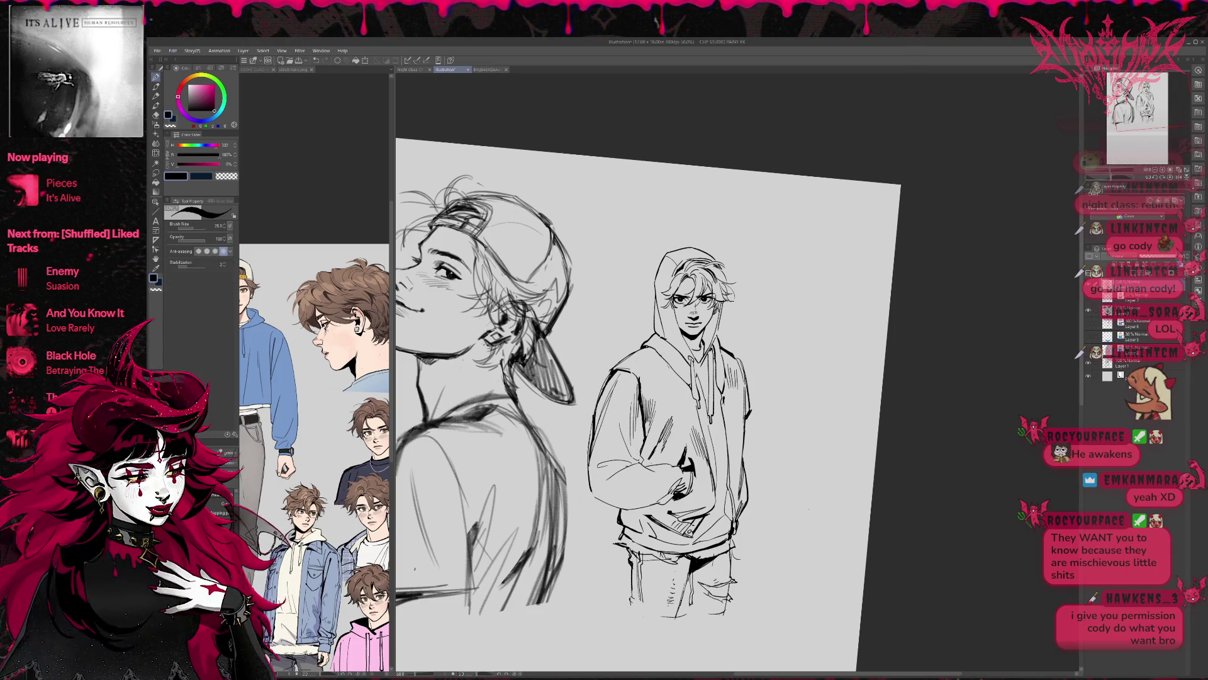
{"action": "key", "text": "e"}
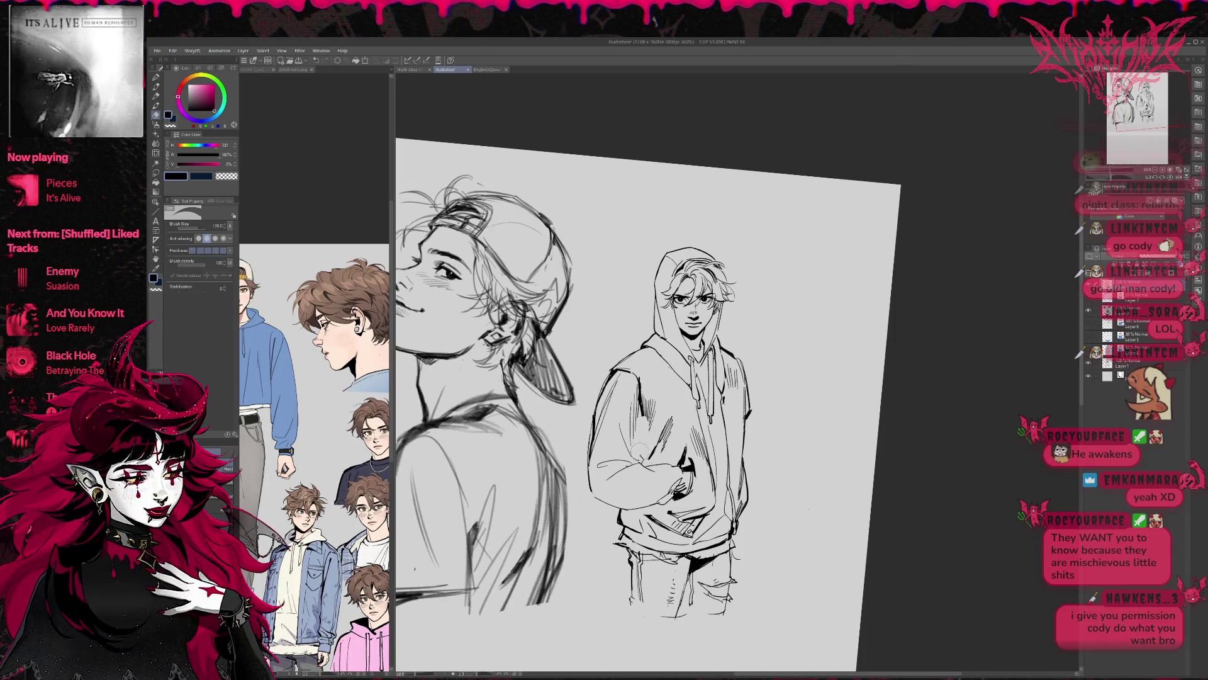
{"action": "key", "text": "p"}
{"action": "left_click_drag", "start_coordinate": [640, 401], "coordinate": [641, 444]}
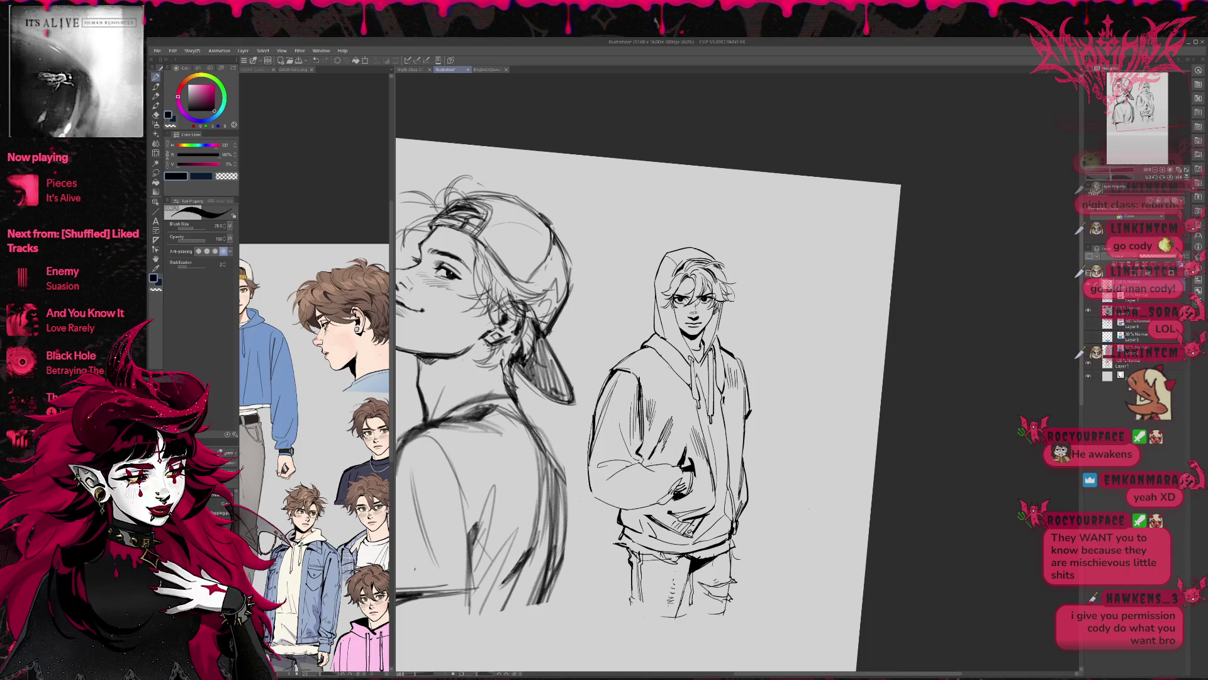
Reduce the canvas tilt and mirror the view horizontally to check proportions
{"action": "key", "text": "r"}
{"action": "left_click_drag", "start_coordinate": [769, 396], "coordinate": [809, 361]}
{"action": "key", "text": "h"}
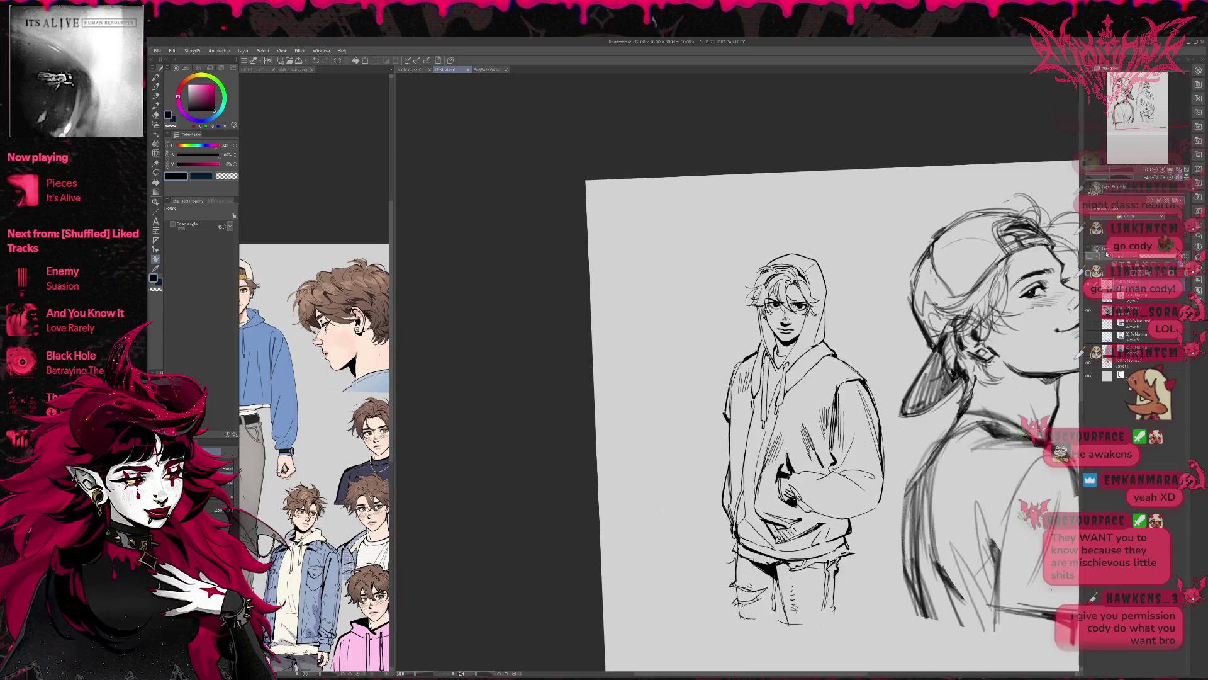
{"action": "key", "text": "e"}
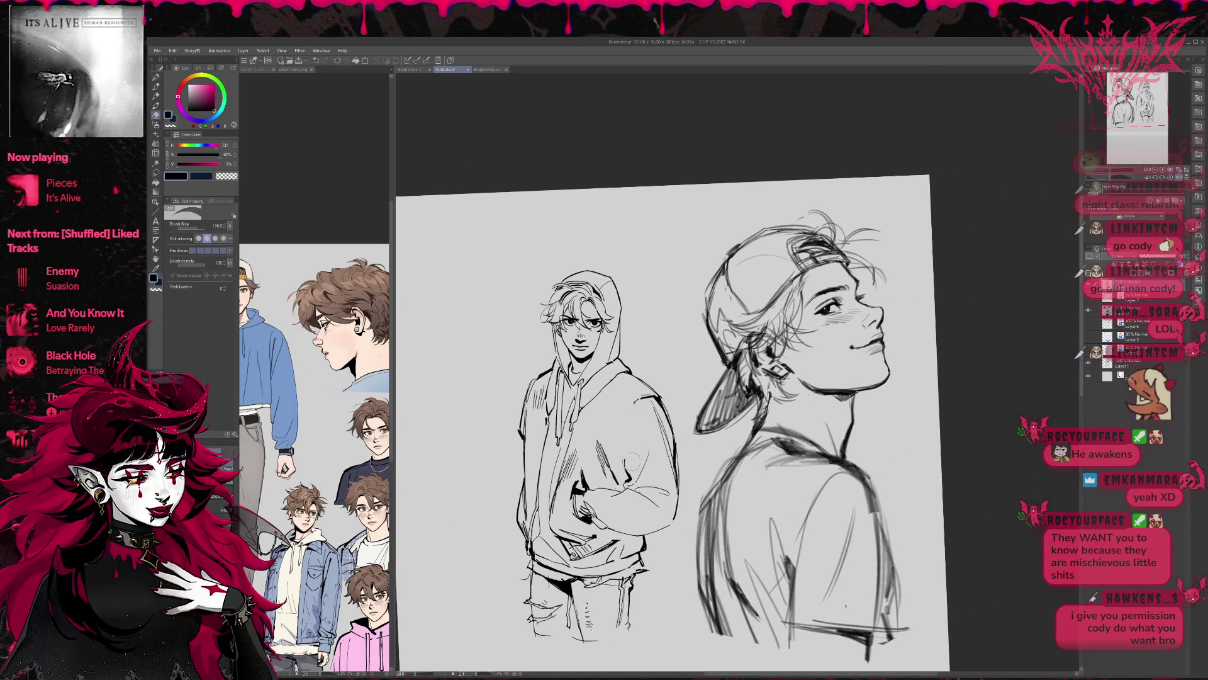
{"action": "key", "text": "p"}
{"action": "key", "text": "e"}
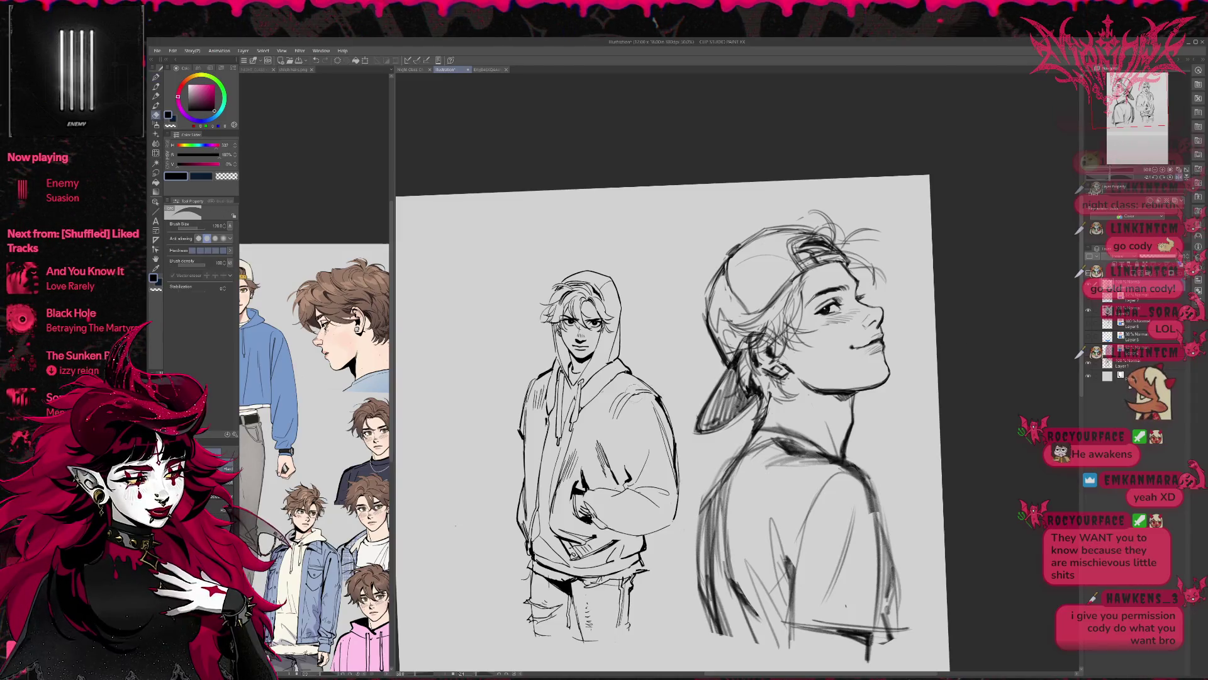
{"action": "key", "text": "p"}
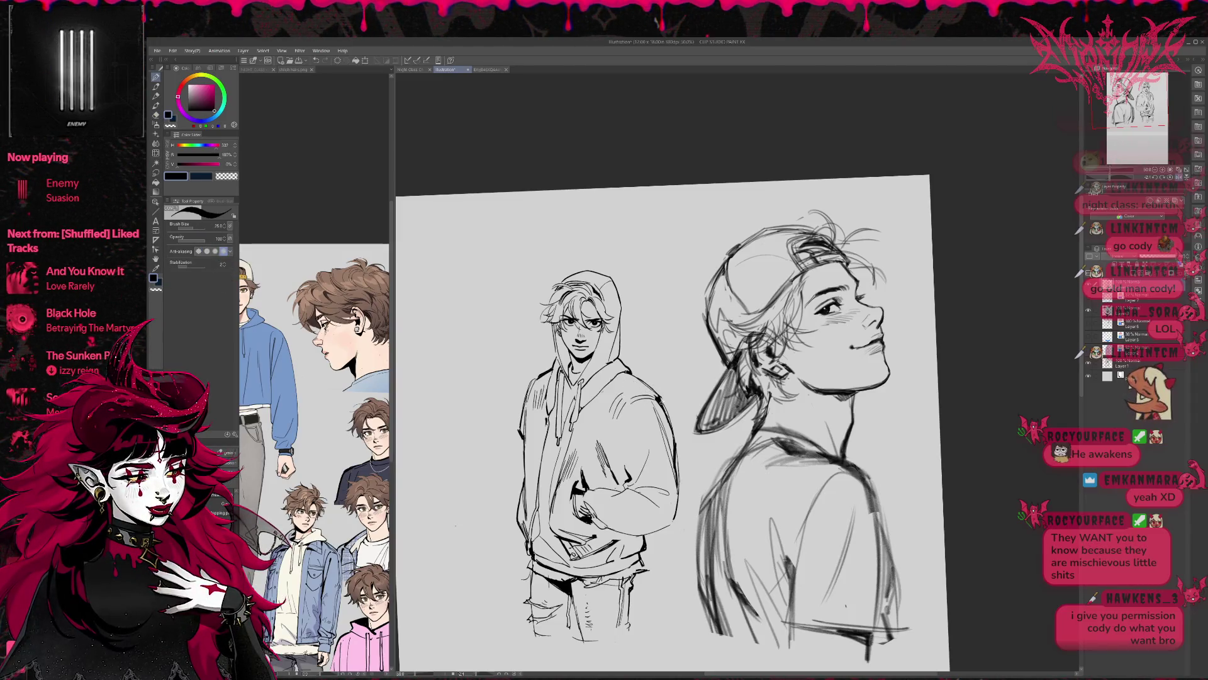
{"action": "key", "text": "e"}
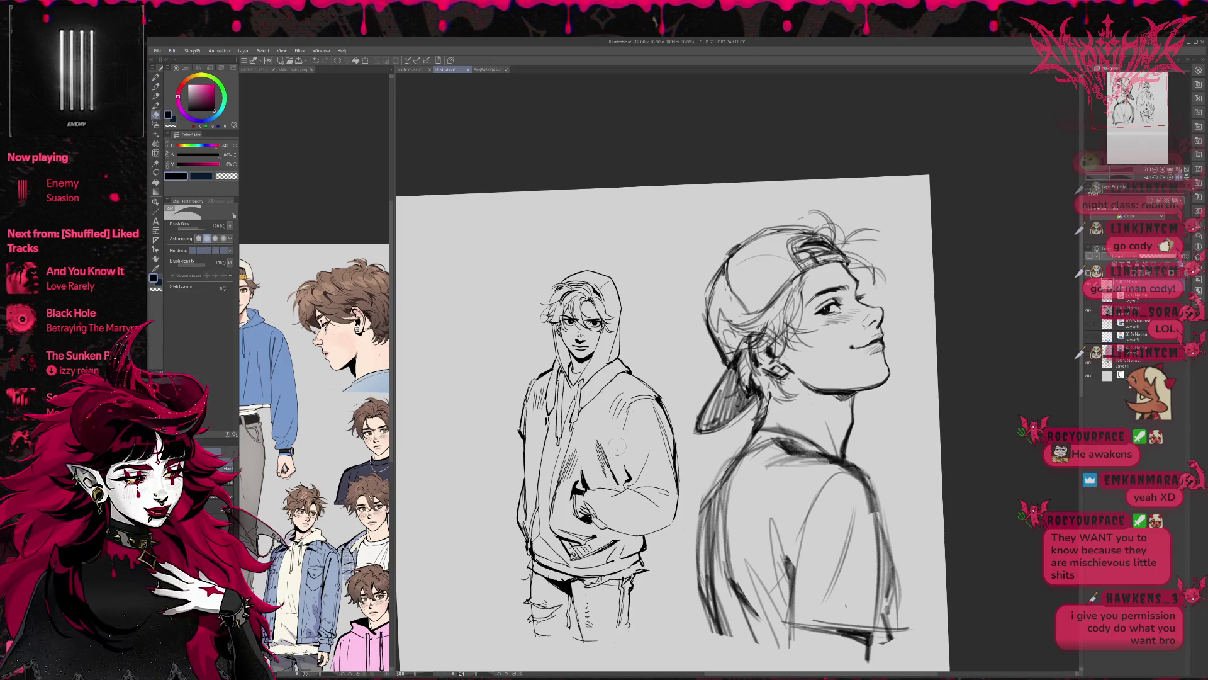
{"action": "key", "text": "p"}
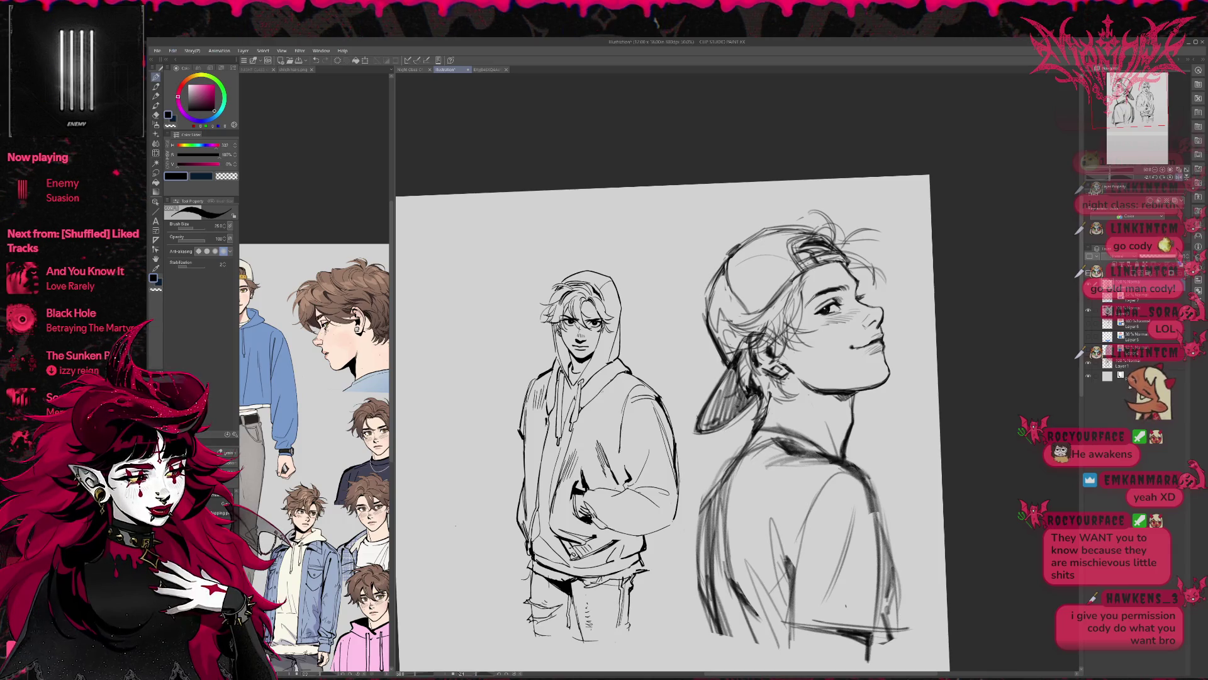
Add faint hatching on the hoodie's right side and erase dark marks around the pocketed hand
{"action": "mouse_move", "coordinate": [630, 416]}
{"action": "left_mouse_down"}
{"action": "mouse_move", "coordinate": [624, 460]}
{"action": "mouse_move", "coordinate": [571, 507]}
{"action": "left_mouse_up"}
{"action": "key", "text": "e"}
{"action": "key", "text": "p"}
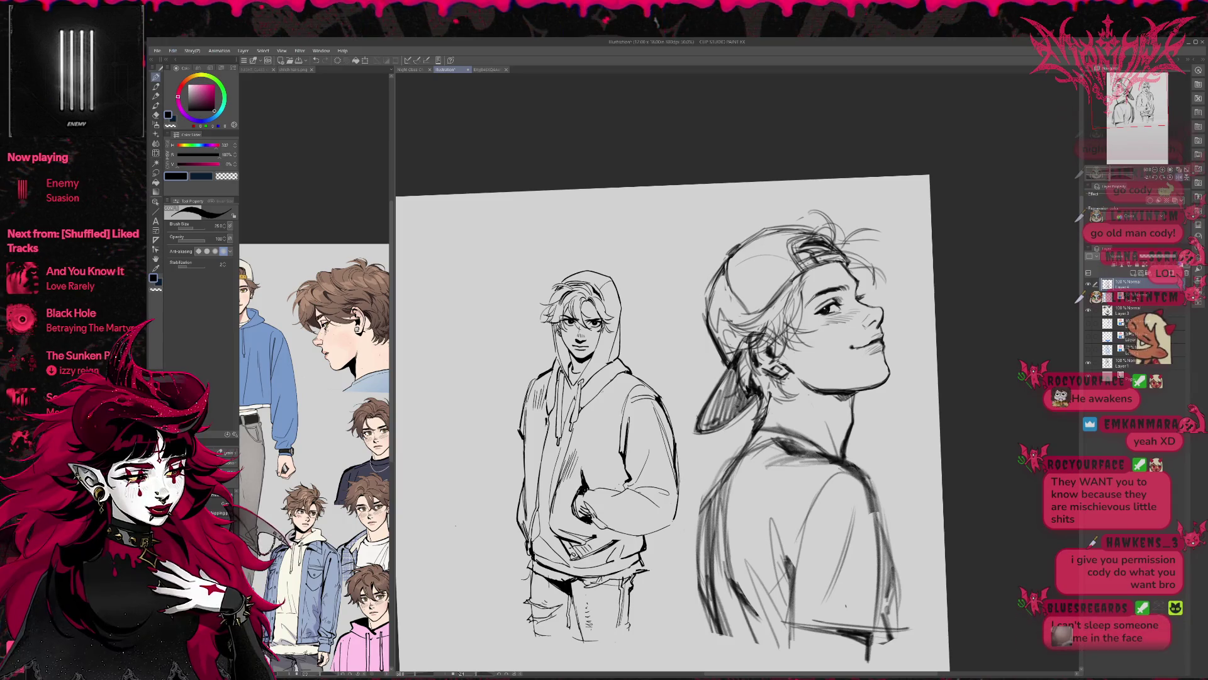
{"action": "key", "text": "e"}
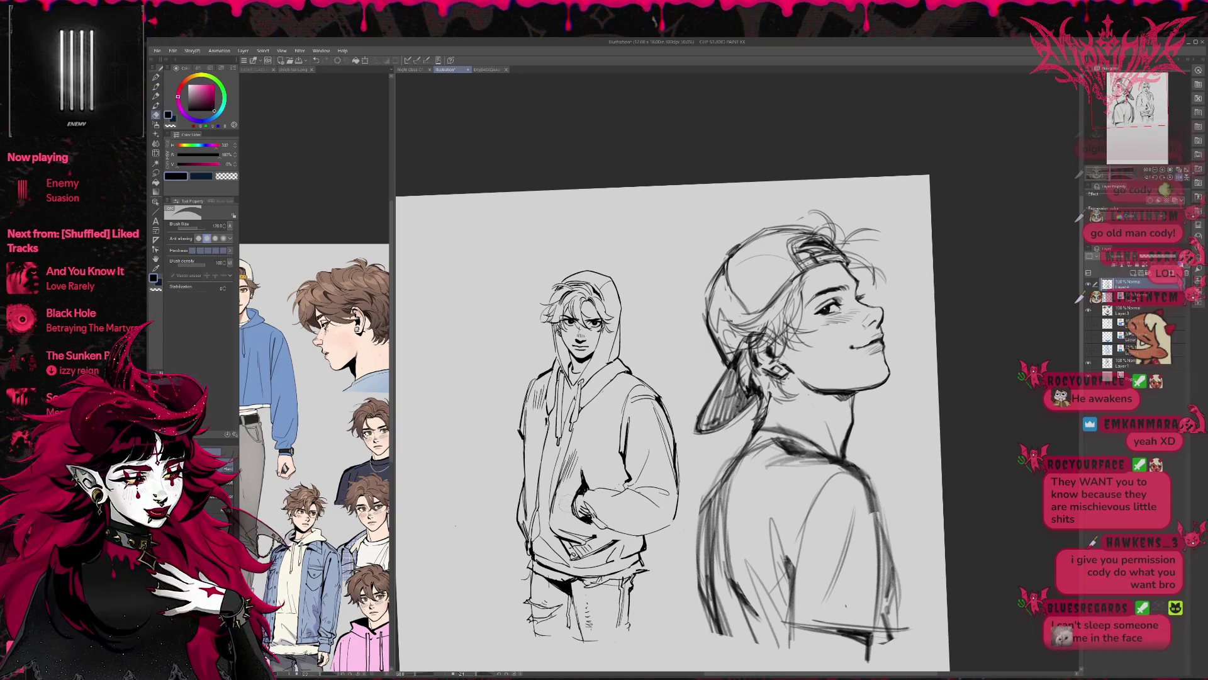
{"action": "left_click_drag", "start_coordinate": [582, 510], "coordinate": [602, 524]}
{"action": "key", "text": "p"}
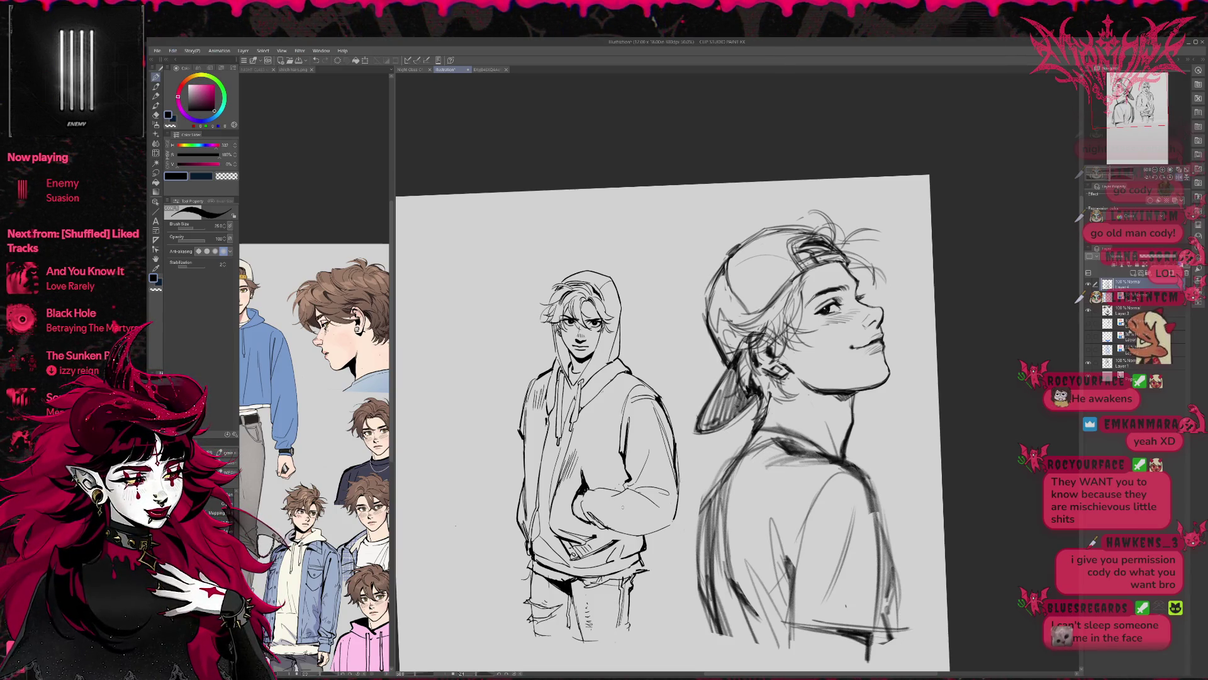
Add further pen strokes to the hoodie, cleaning up with the eraser
{"action": "key", "text": "e"}
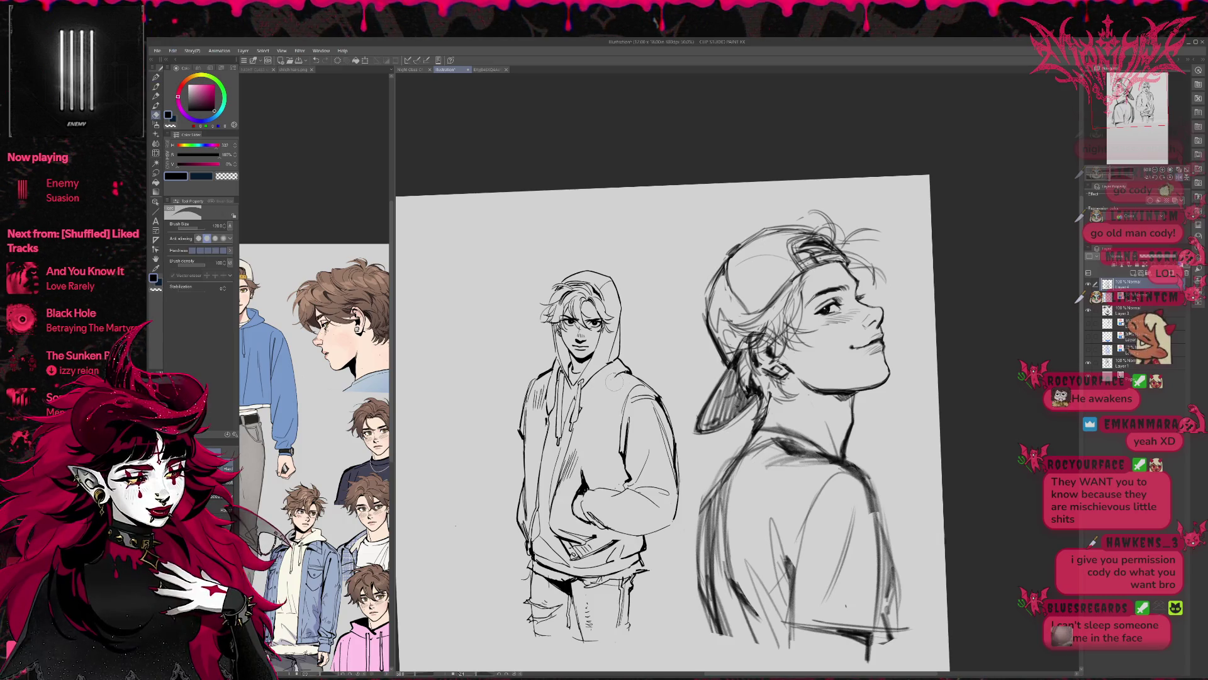
{"action": "key", "text": "p"}
{"action": "mouse_move", "coordinate": [610, 395]}
{"action": "left_mouse_down"}
{"action": "mouse_move", "coordinate": [615, 478]}
{"action": "mouse_move", "coordinate": [580, 503]}
{"action": "left_mouse_up"}
{"action": "key", "text": "e"}
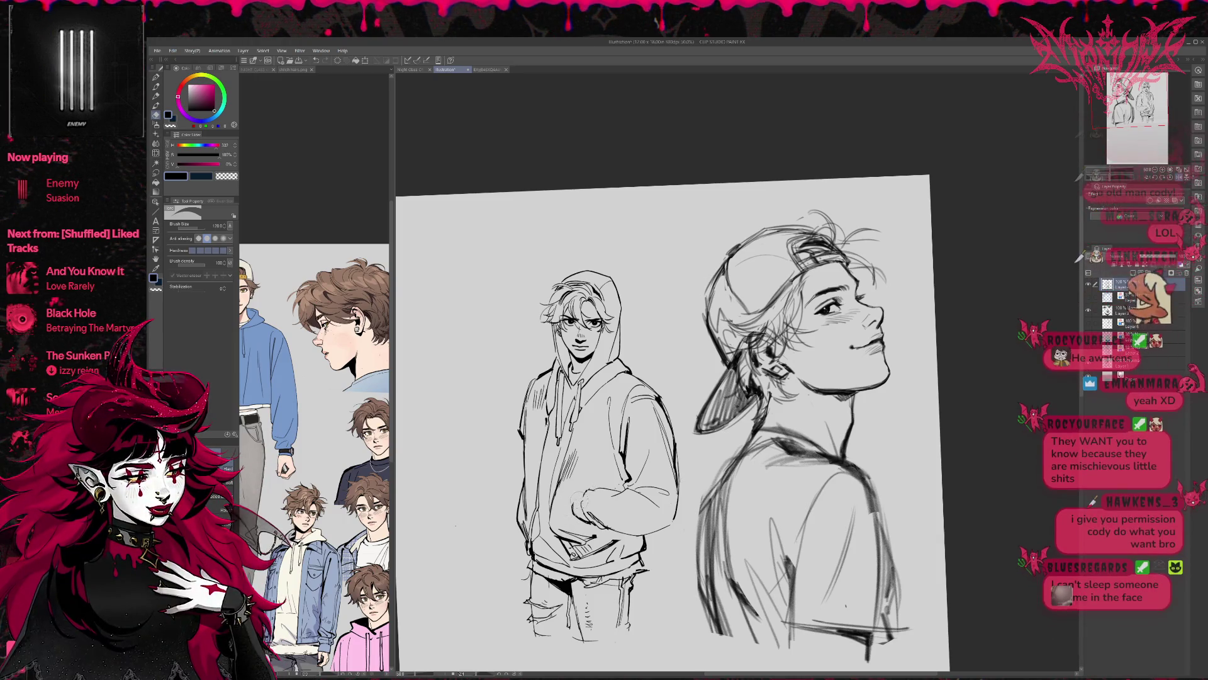
{"action": "key", "text": "p"}
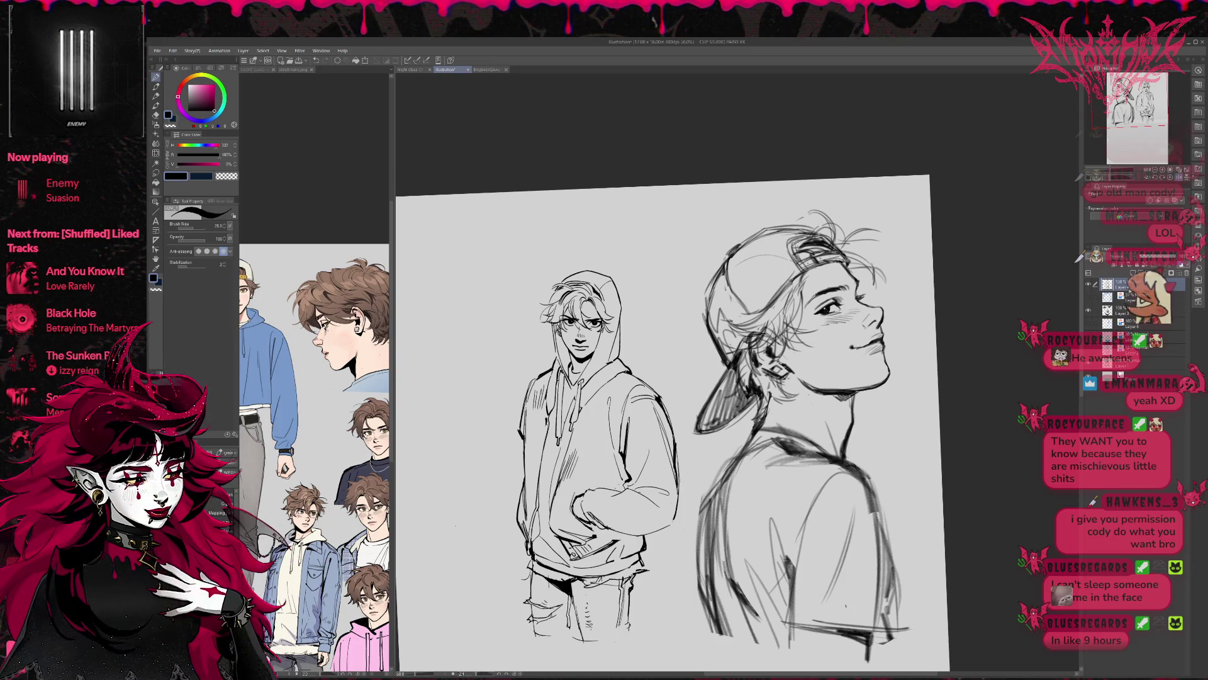
{"action": "key", "text": "e"}
{"action": "key", "text": "p"}
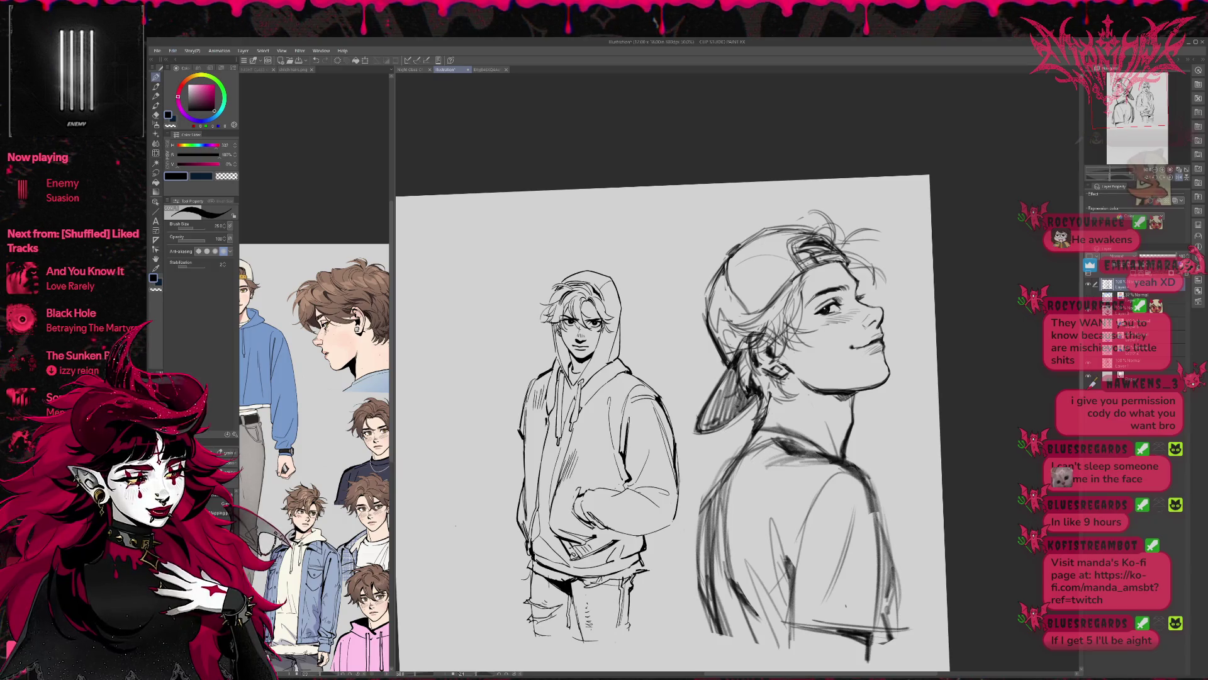
Add small strokes near the hand and a fold line on the hoodie's left side
{"action": "key", "text": "e"}
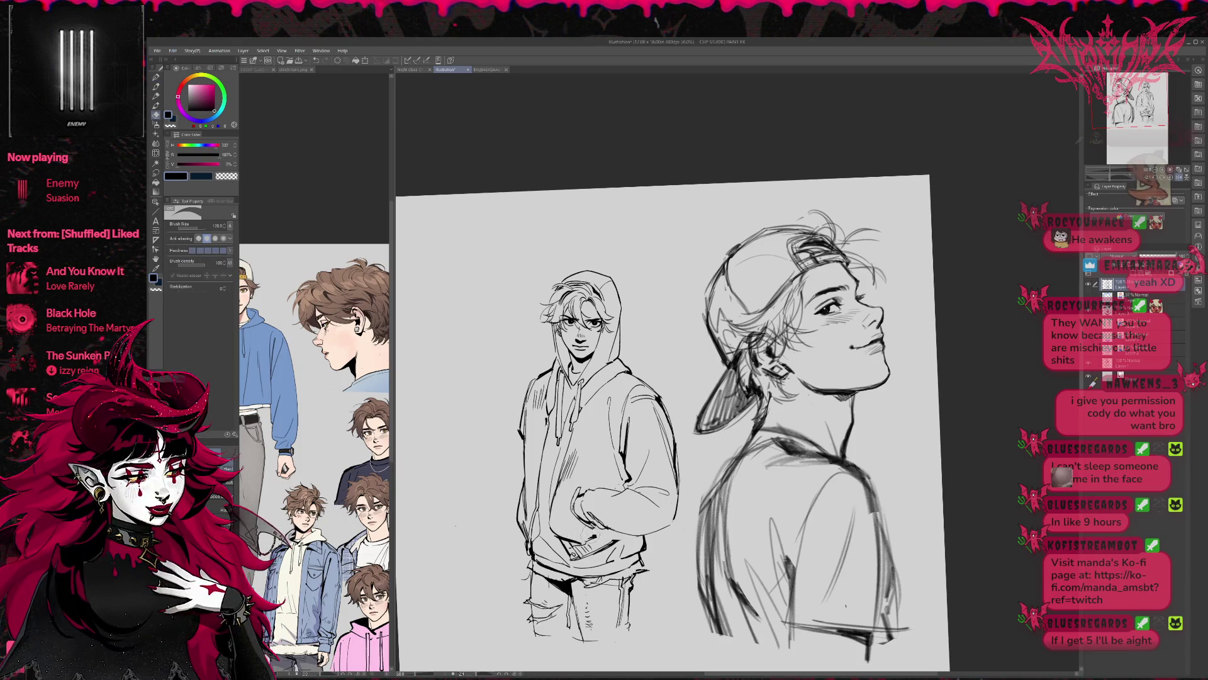
{"action": "key", "text": "p"}
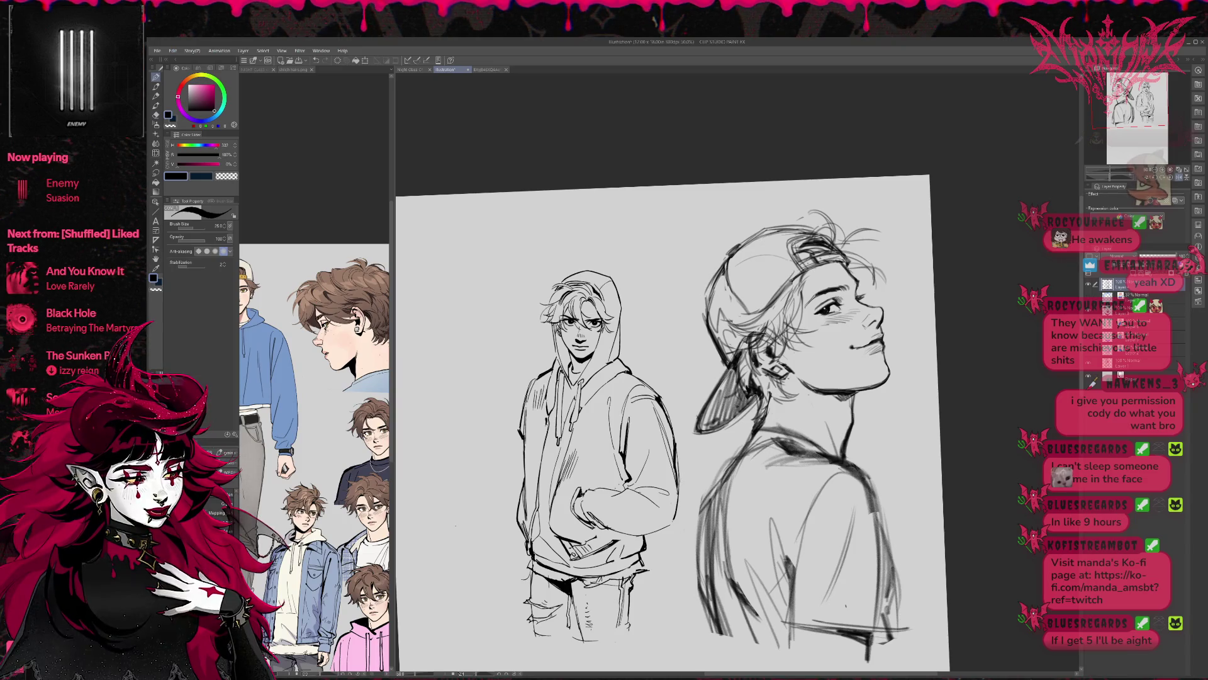
{"action": "key", "text": "e"}
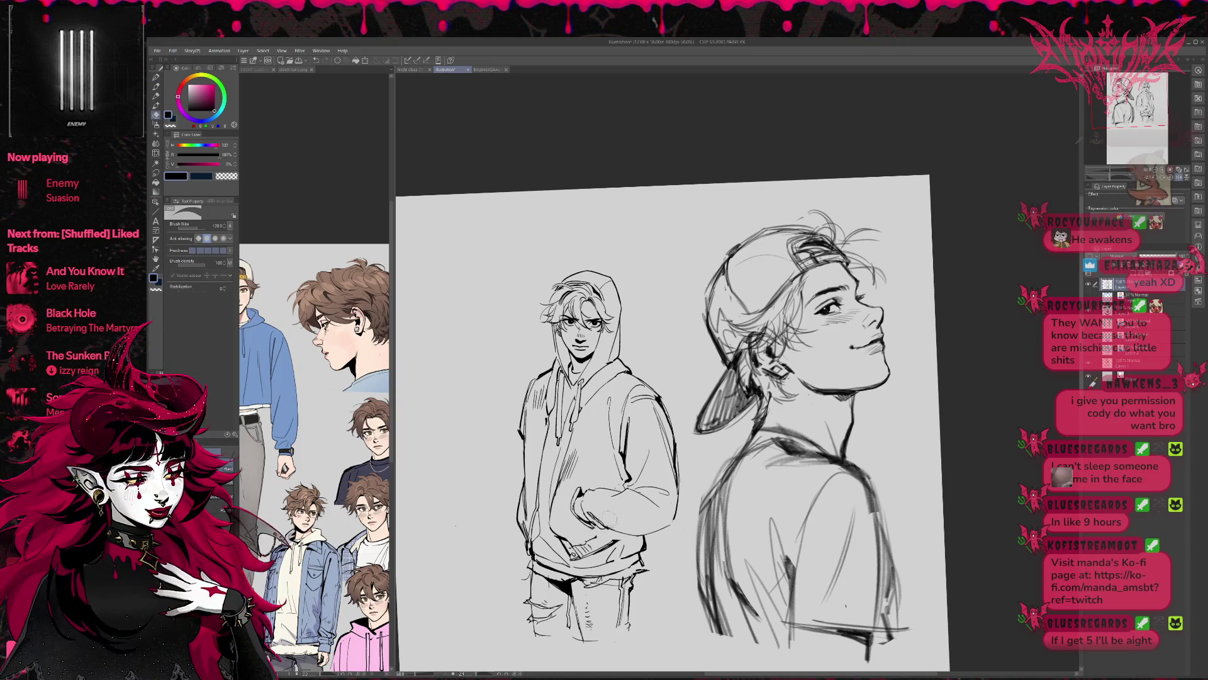
{"action": "key", "text": "p"}
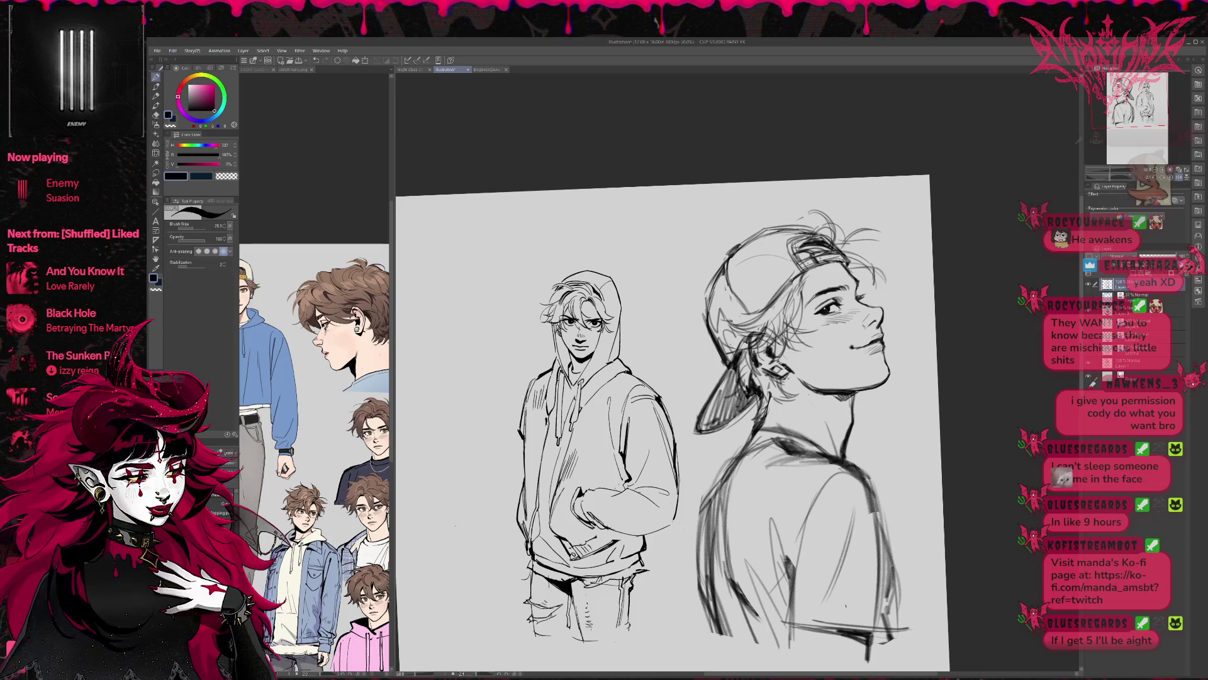
{"action": "left_click_drag", "start_coordinate": [564, 541], "coordinate": [586, 528]}
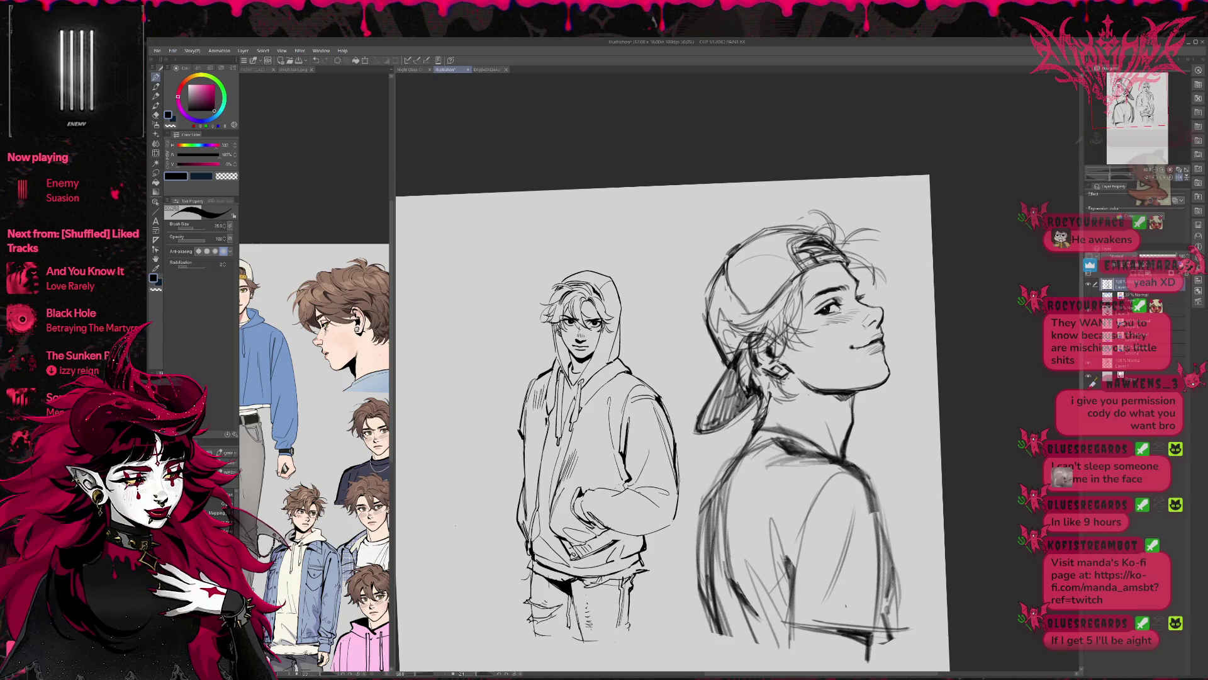
{"action": "mouse_move", "coordinate": [589, 532]}
{"action": "left_mouse_down"}
{"action": "mouse_move", "coordinate": [624, 530]}
{"action": "mouse_move", "coordinate": [555, 504]}
{"action": "mouse_move", "coordinate": [561, 485]}
{"action": "left_mouse_up"}
{"action": "key", "text": "e"}
{"action": "key", "text": "p"}
{"action": "mouse_move", "coordinate": [560, 538]}
{"action": "left_mouse_down"}
{"action": "mouse_move", "coordinate": [554, 488]}
{"action": "mouse_move", "coordinate": [550, 504]}
{"action": "left_mouse_up"}
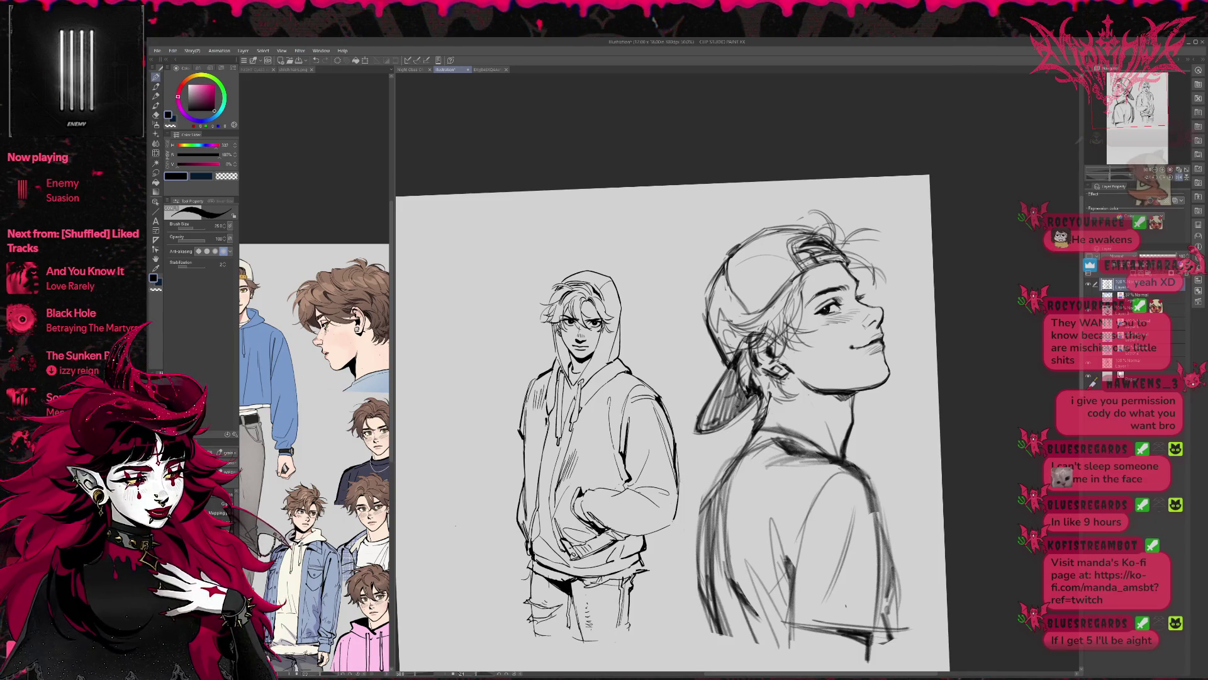
{"action": "left_click_drag", "start_coordinate": [534, 425], "coordinate": [542, 493]}
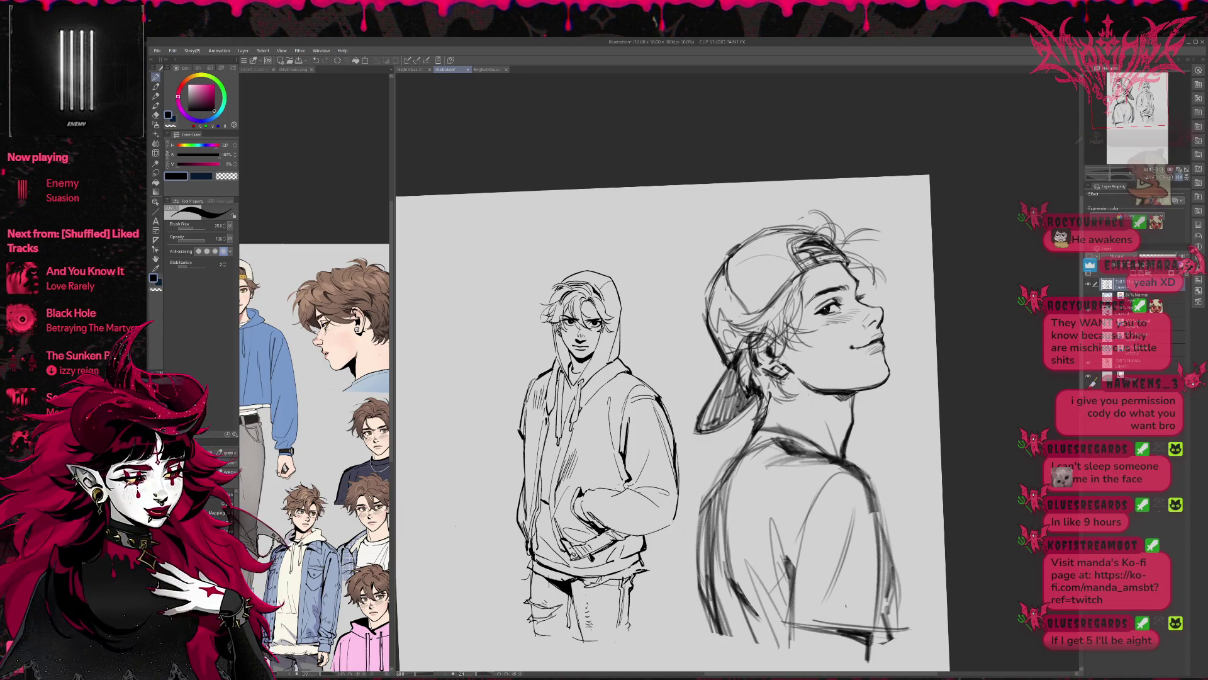
Erase a small area near the pocket and mirror the canvas view horizontally
{"action": "key", "text": "e"}
{"action": "left_click_drag", "start_coordinate": [586, 513], "coordinate": [604, 528]}
{"action": "key", "text": "p"}
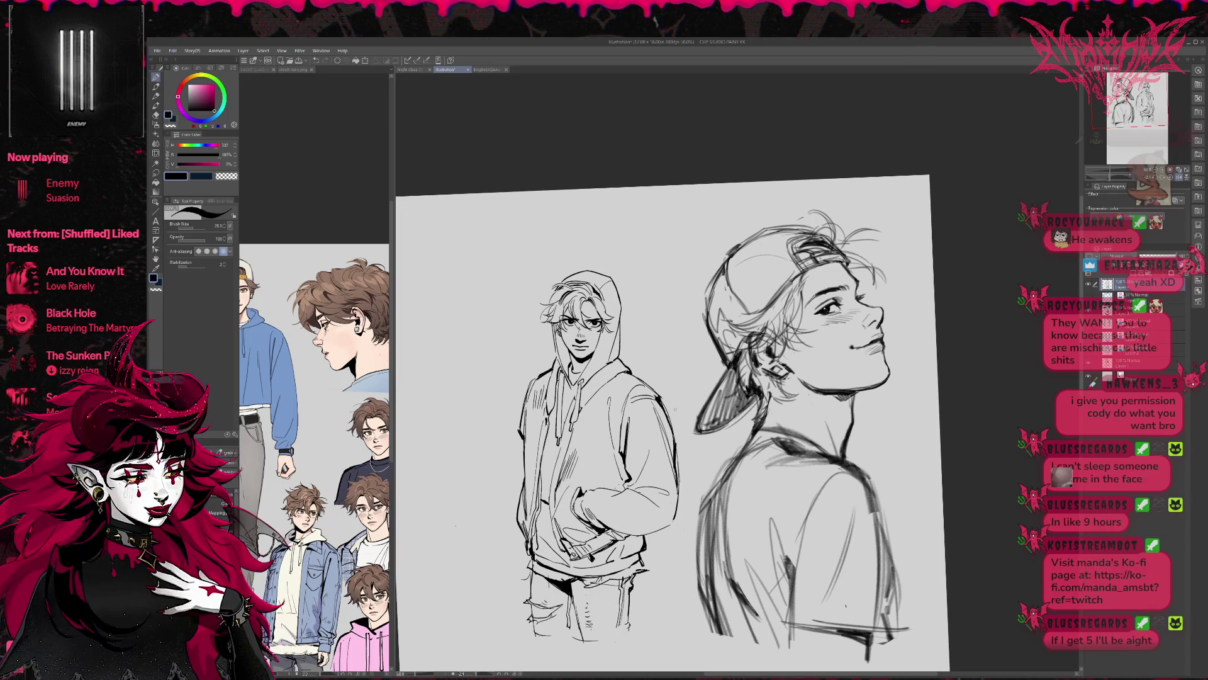
{"action": "key", "text": "h"}
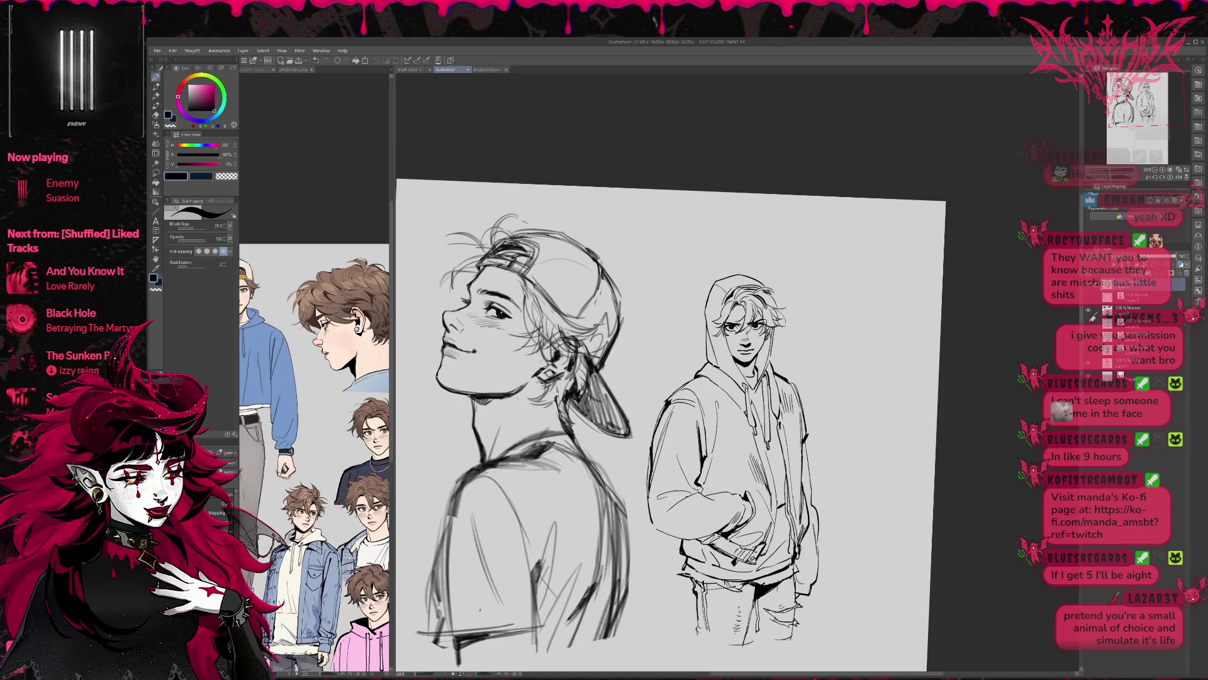
Straighten the tilted canvas view with the Rotate tool so the drawings sit level
{"action": "key", "text": "e"}
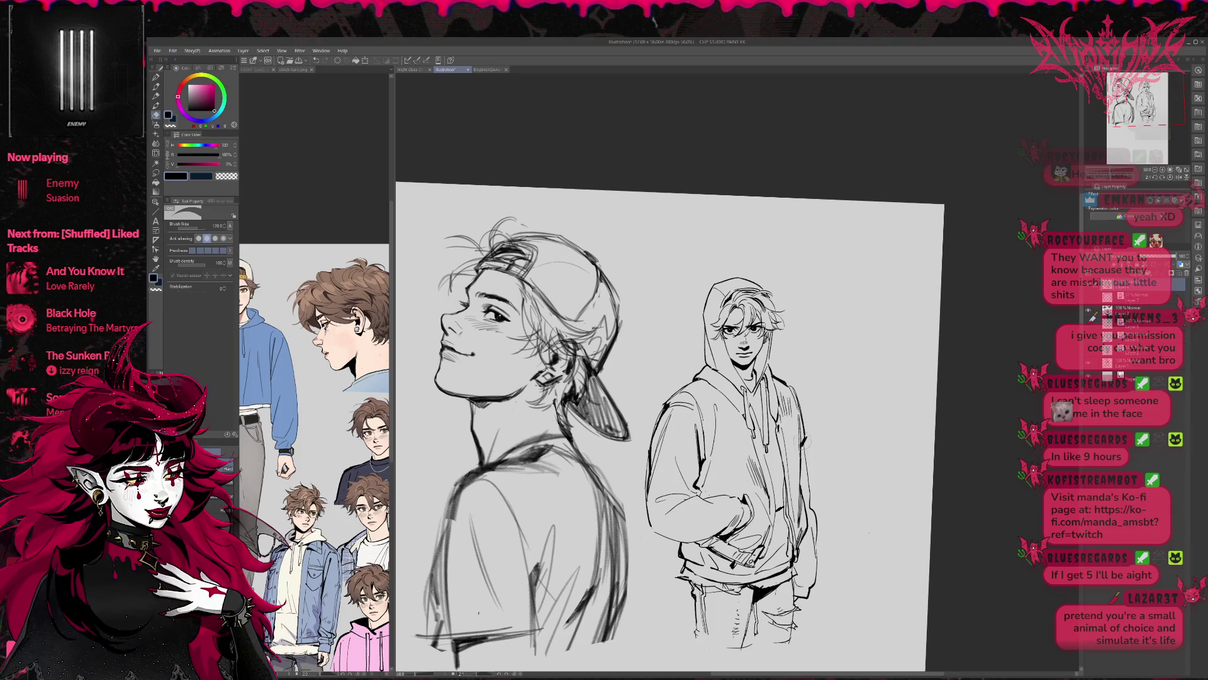
{"action": "left_click_drag", "start_coordinate": [819, 423], "coordinate": [806, 412]}
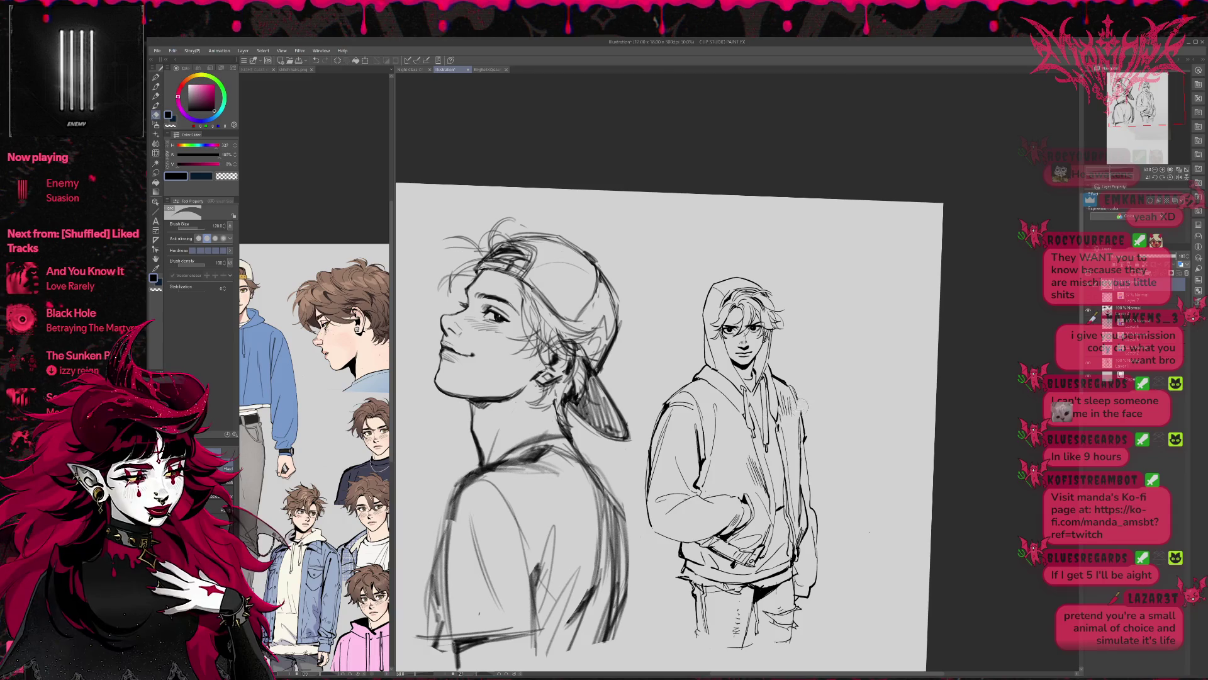
{"action": "key", "text": "p"}
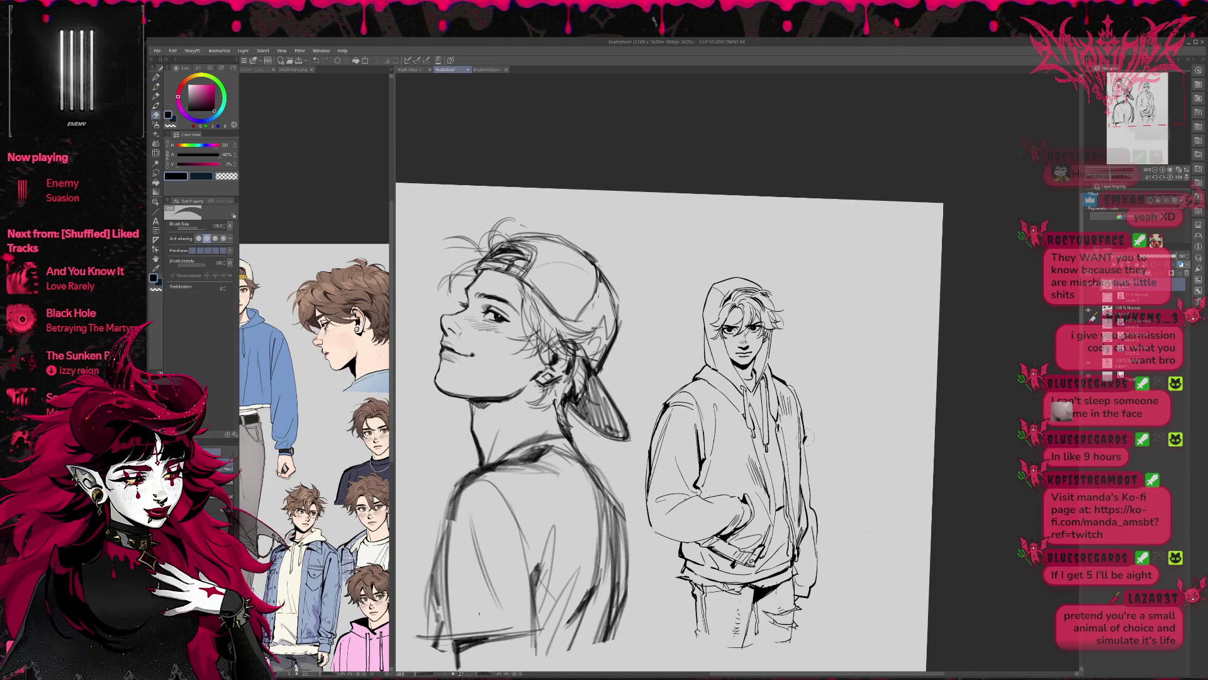
{"action": "scroll", "coordinate": [827, 434], "scroll_direction": "down", "scroll_amount": 1}
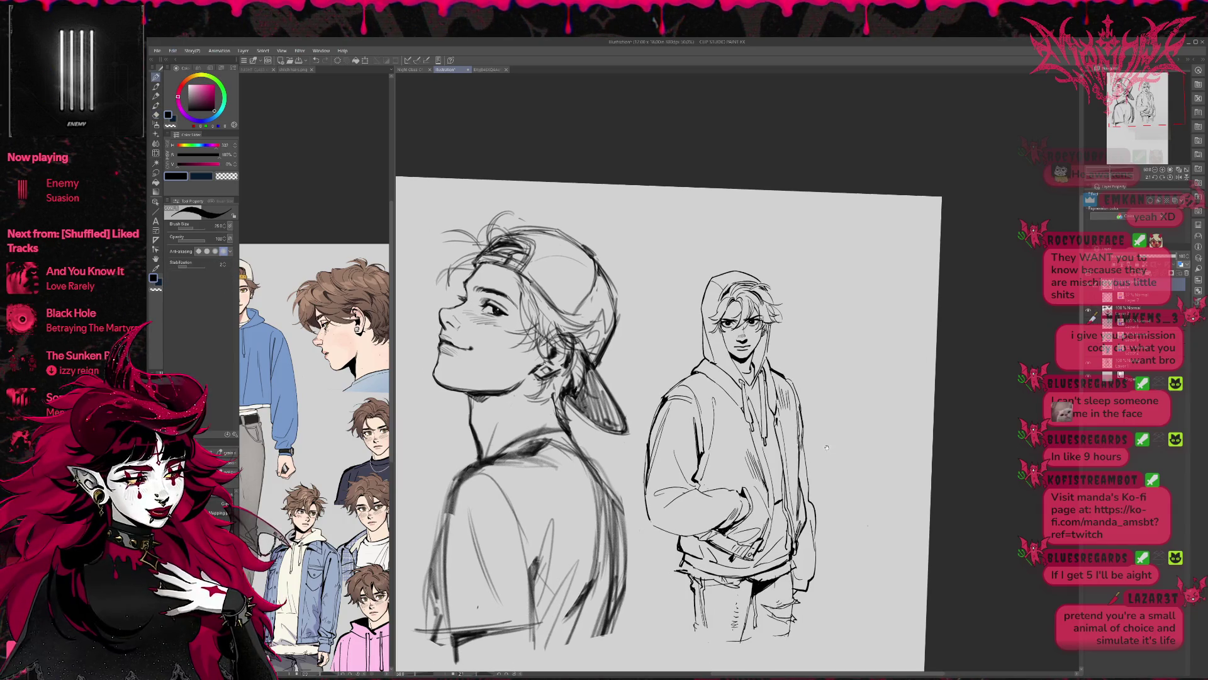
{"action": "key", "text": "r"}
{"action": "left_click_drag", "start_coordinate": [824, 468], "coordinate": [857, 458]}
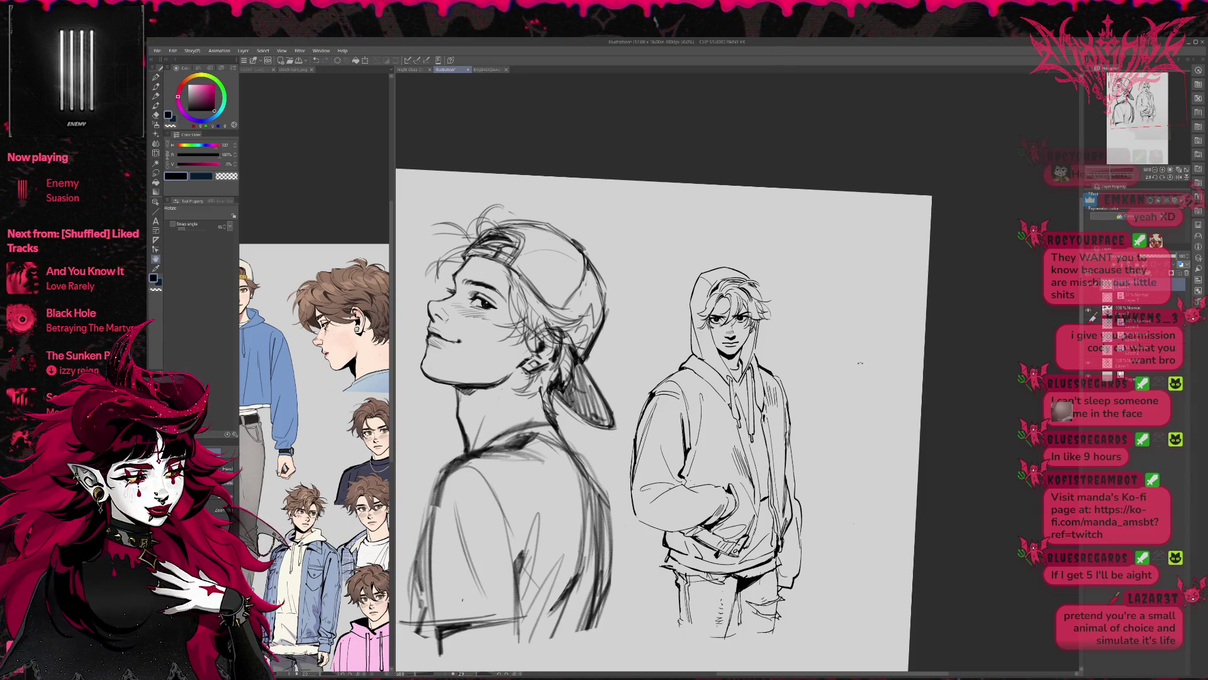
{"action": "left_click_drag", "start_coordinate": [818, 284], "coordinate": [794, 259]}
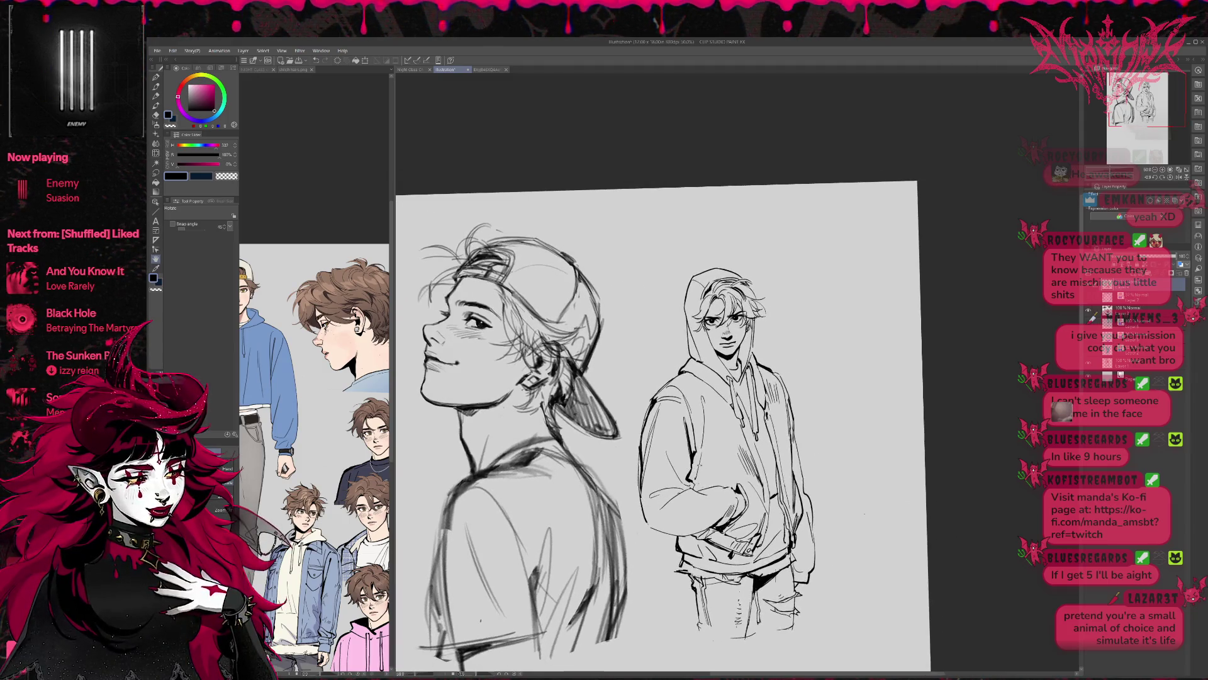
{"action": "key", "text": "p"}
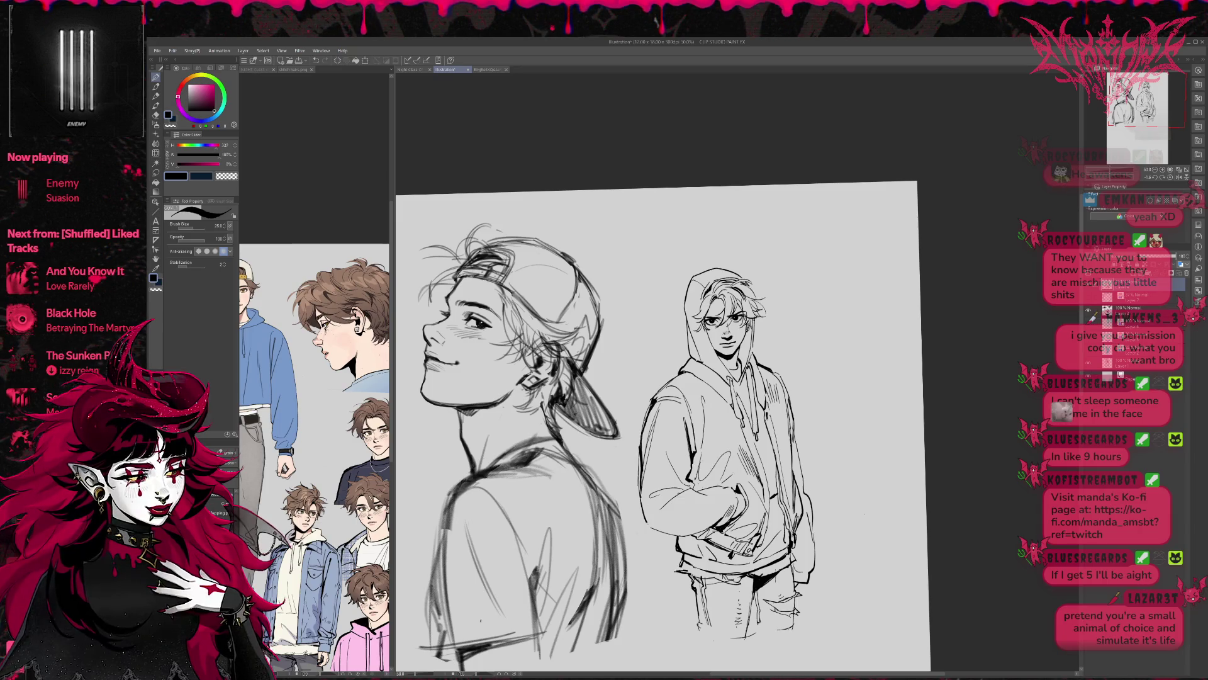
Flip the canvas back to normal orientation and adjust the drawing with Liquify
{"action": "key", "text": "e"}
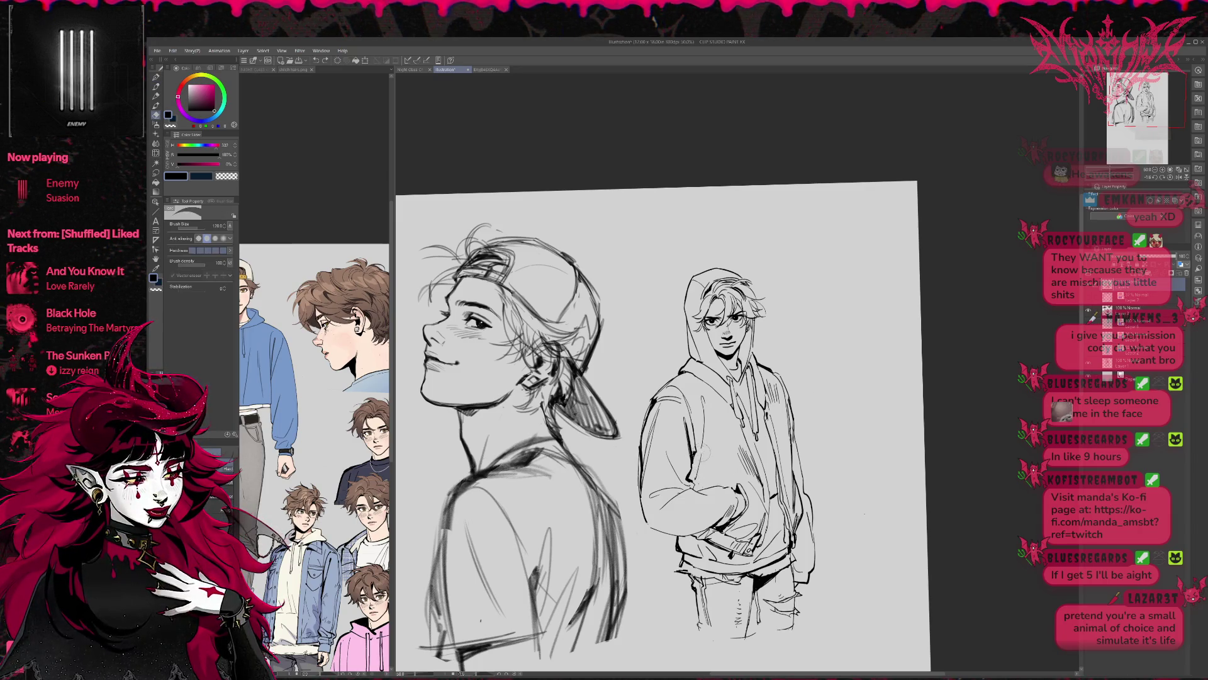
{"action": "key", "text": "h"}
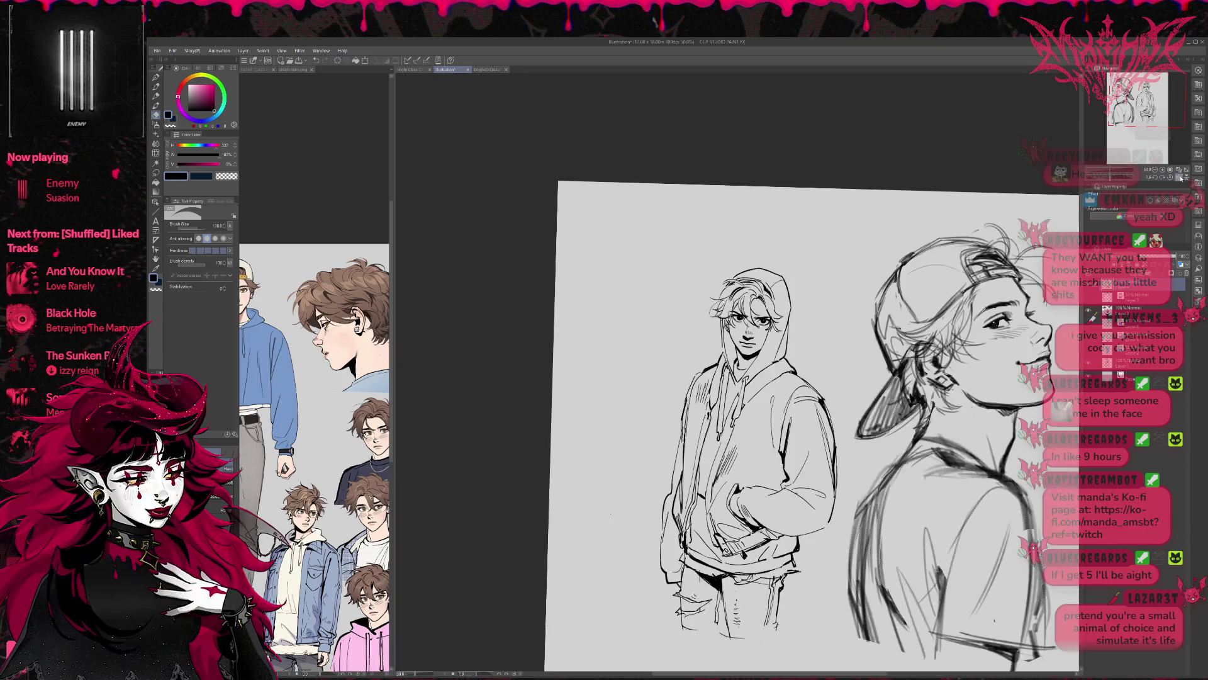
{"action": "key", "text": "j"}
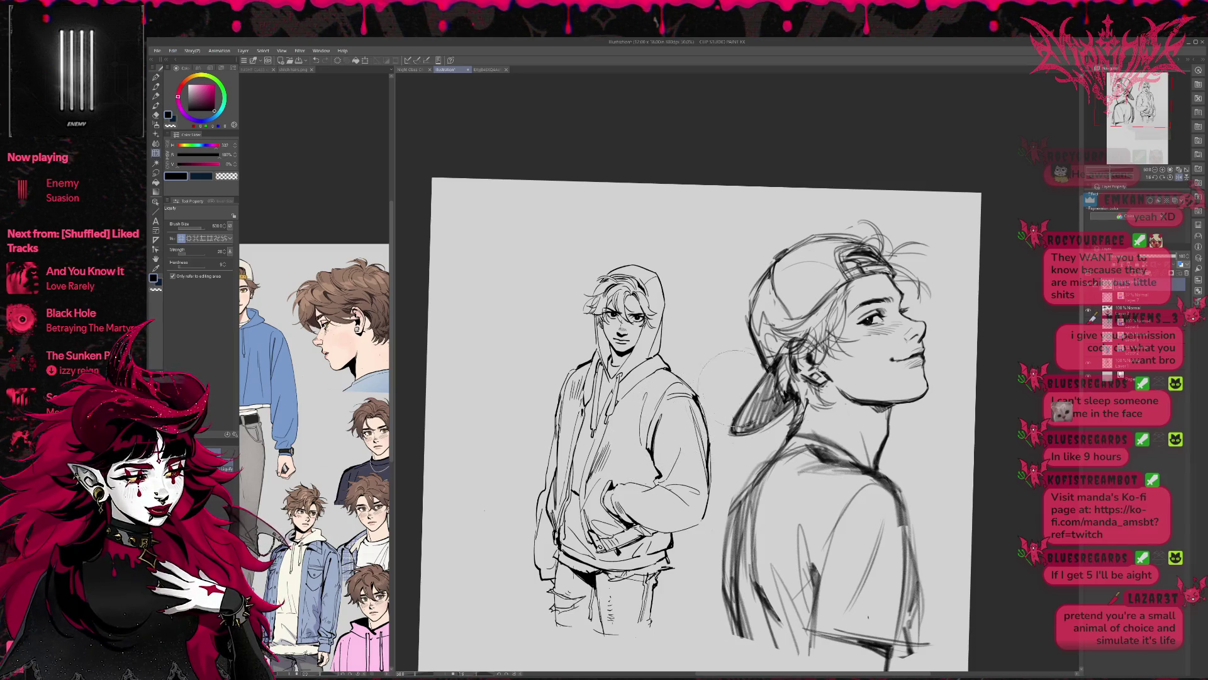
{"action": "key", "text": "p"}
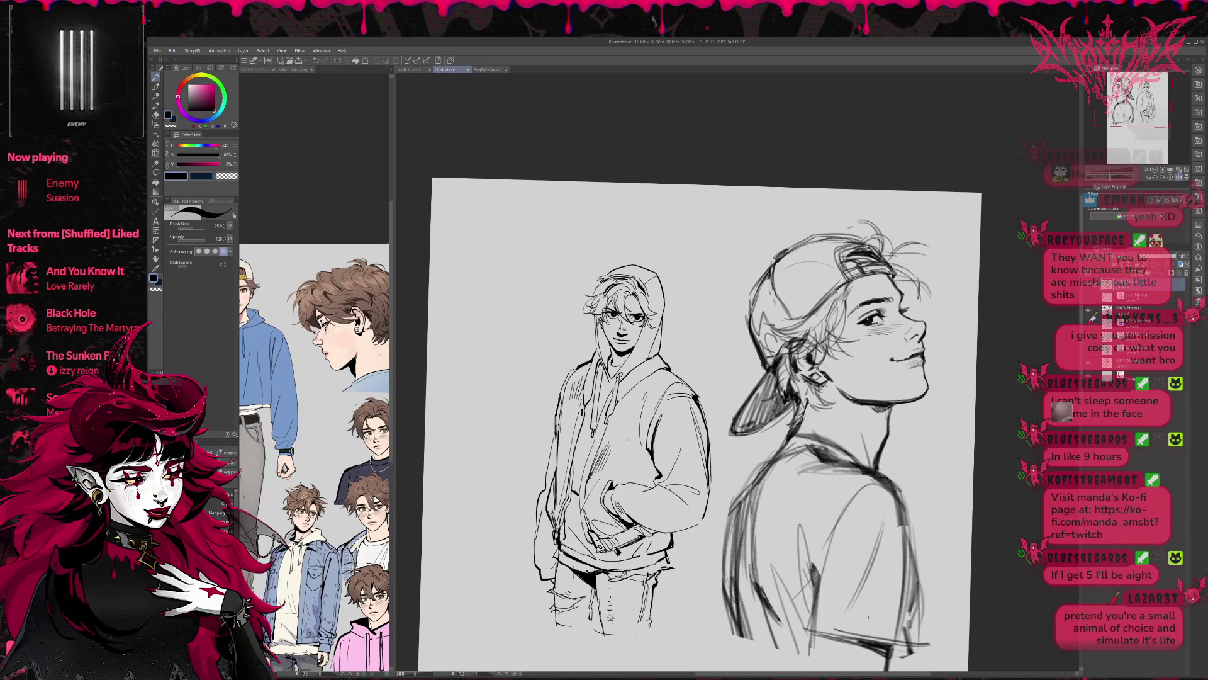
Draw dark fold lines across the hoodie chest, cleaning up strokes with the eraser
{"action": "key", "text": "e"}
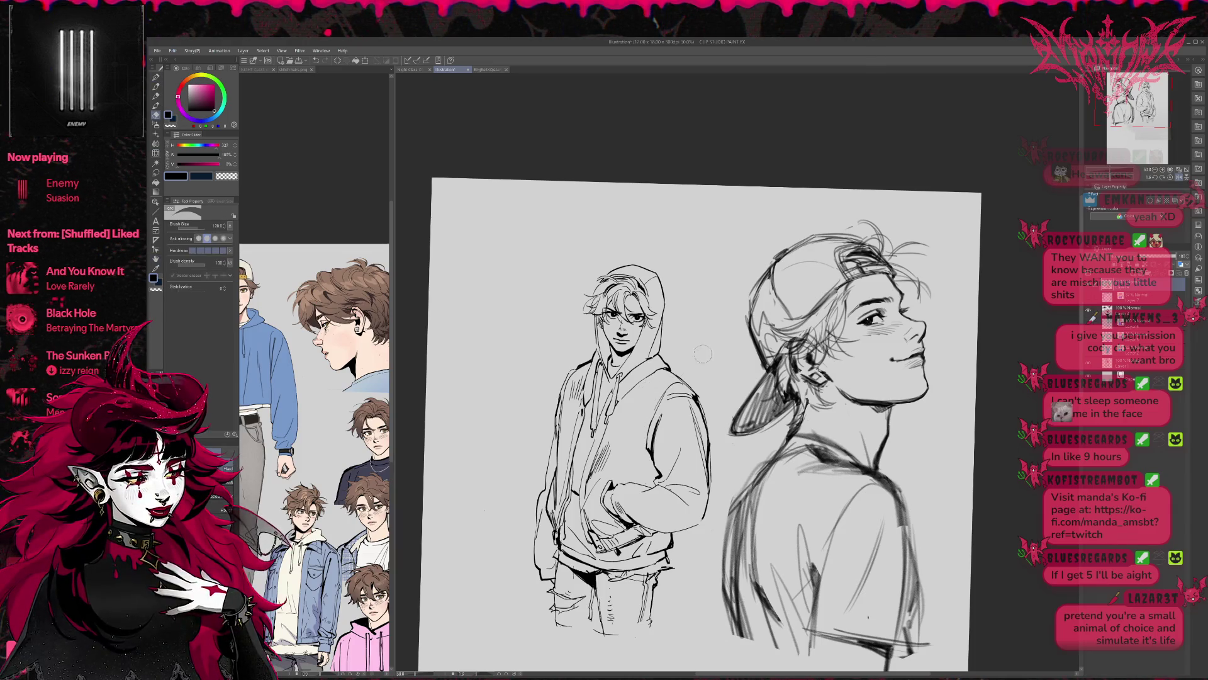
{"action": "key", "text": "p"}
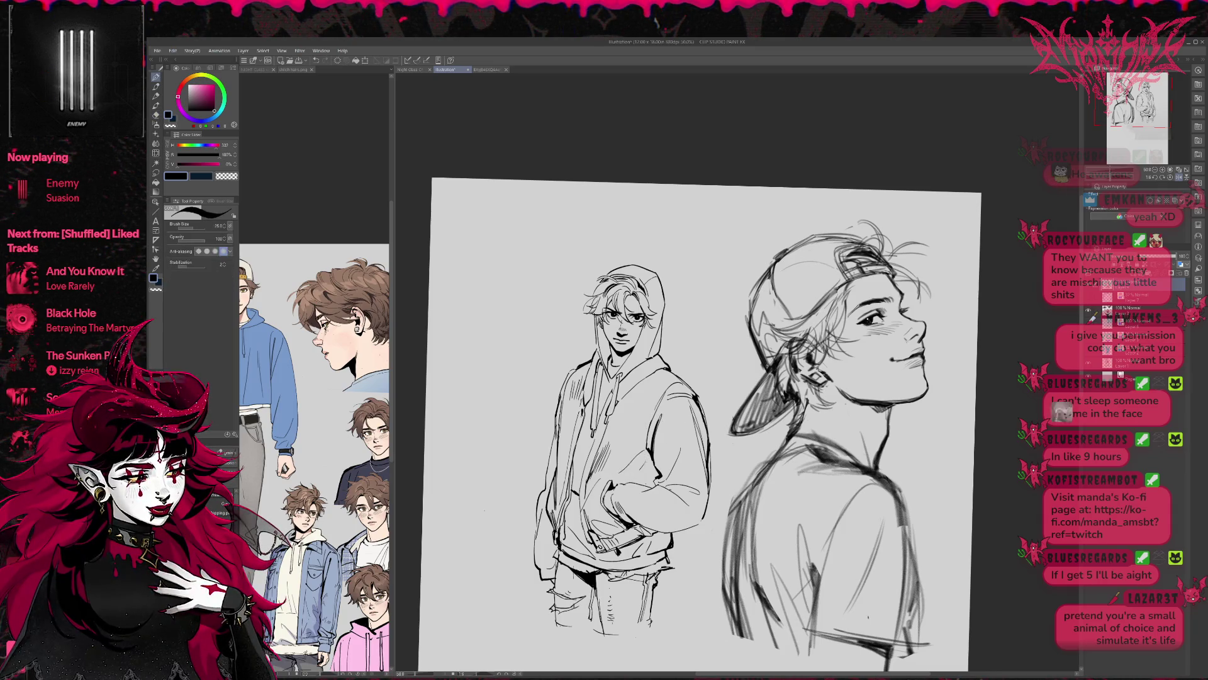
{"action": "key", "text": "e"}
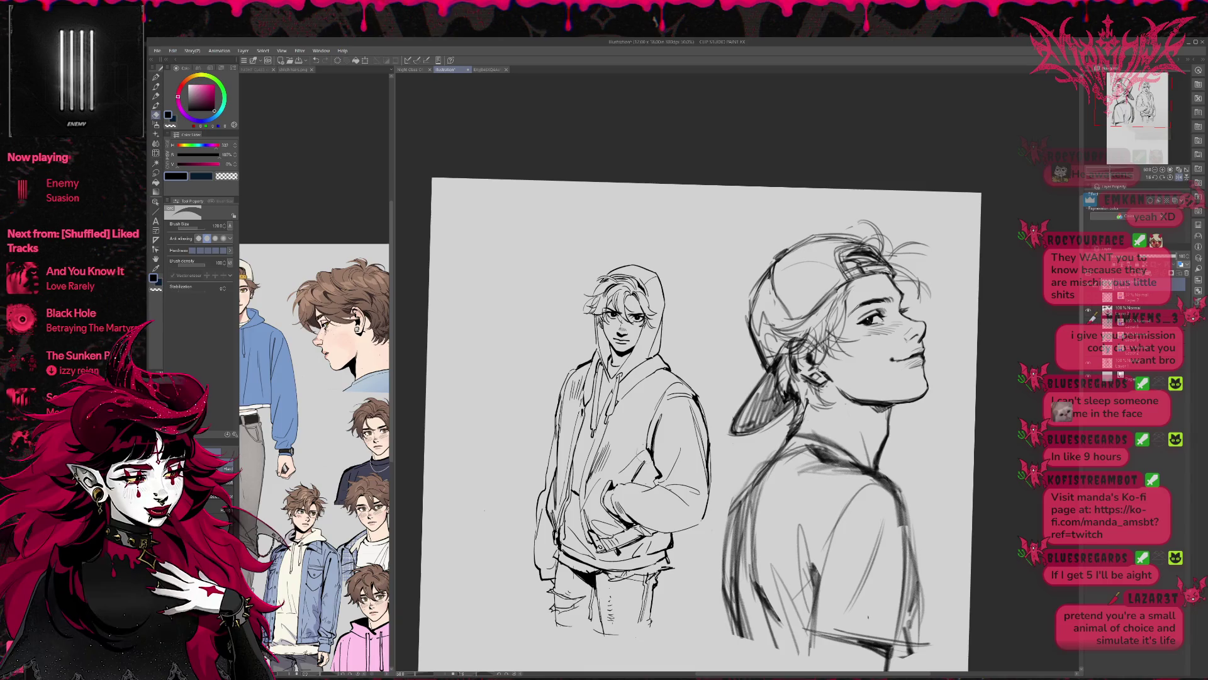
{"action": "key", "text": "p"}
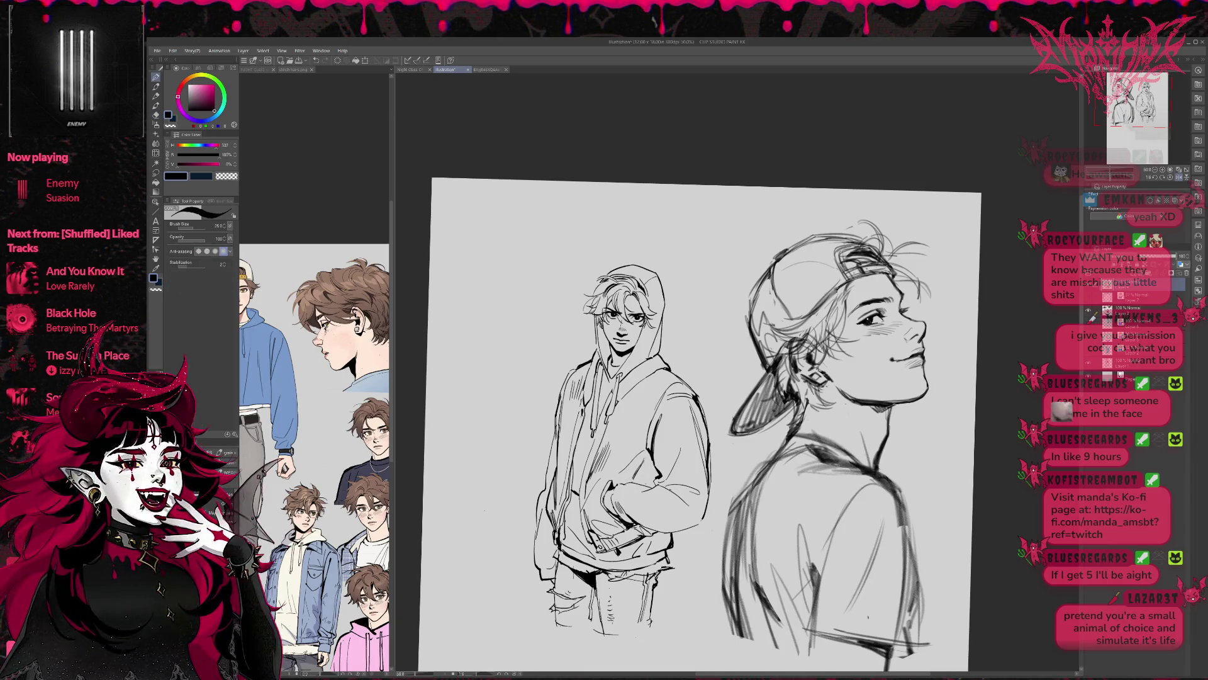
{"action": "left_click_drag", "start_coordinate": [648, 390], "coordinate": [608, 453]}
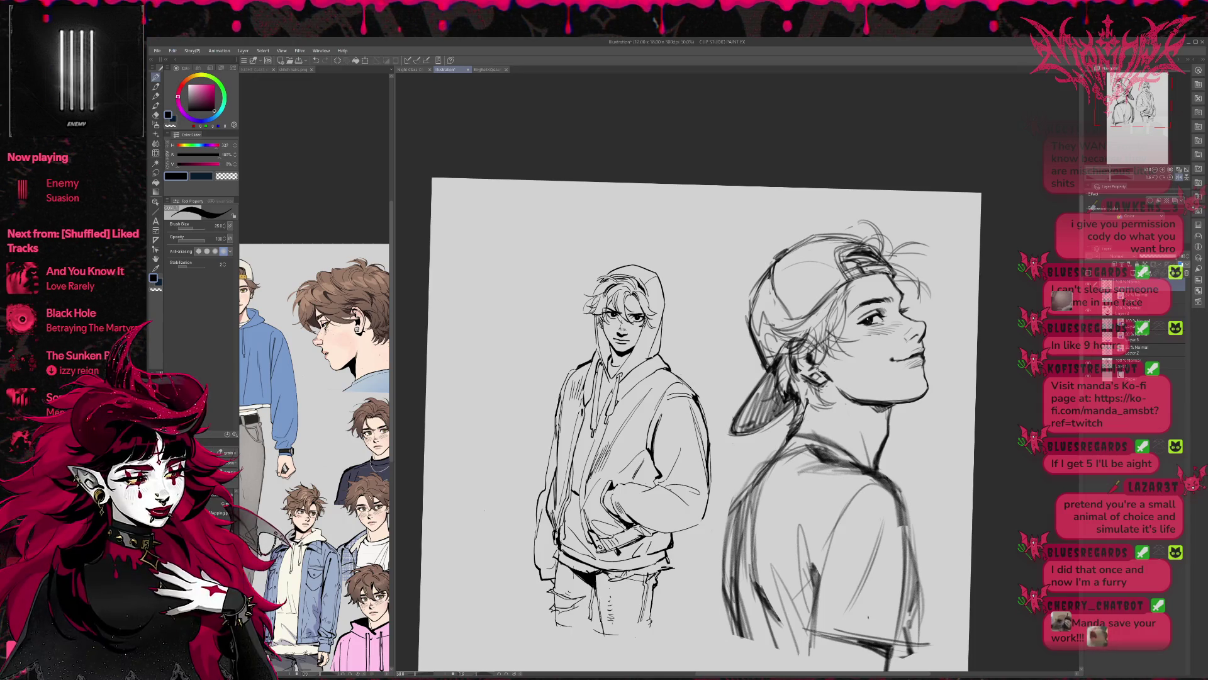
{"action": "key", "text": "e"}
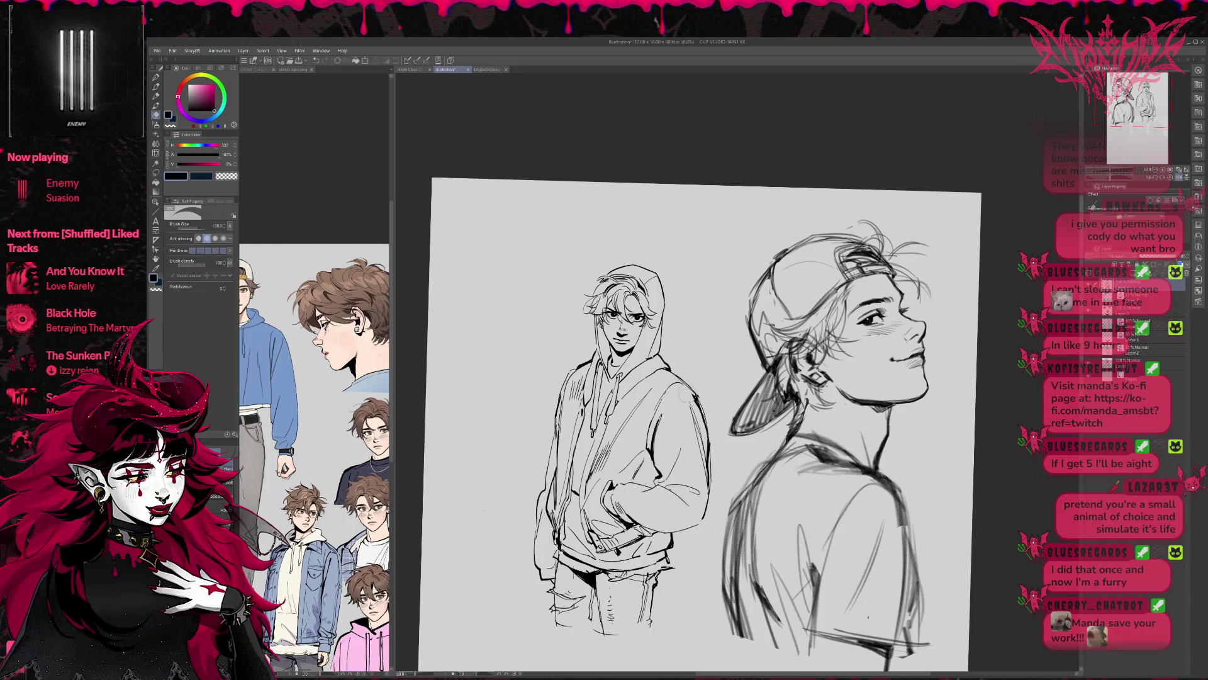
{"action": "key", "text": "p"}
{"action": "key", "text": "e"}
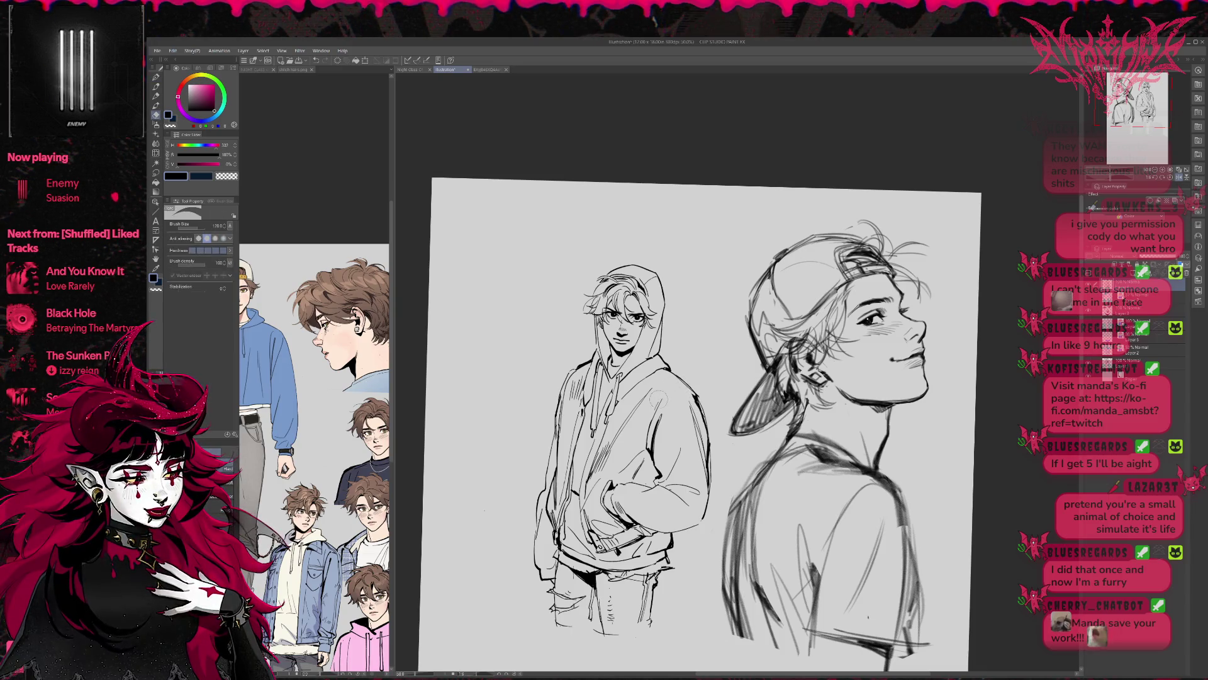
{"action": "key", "text": "p"}
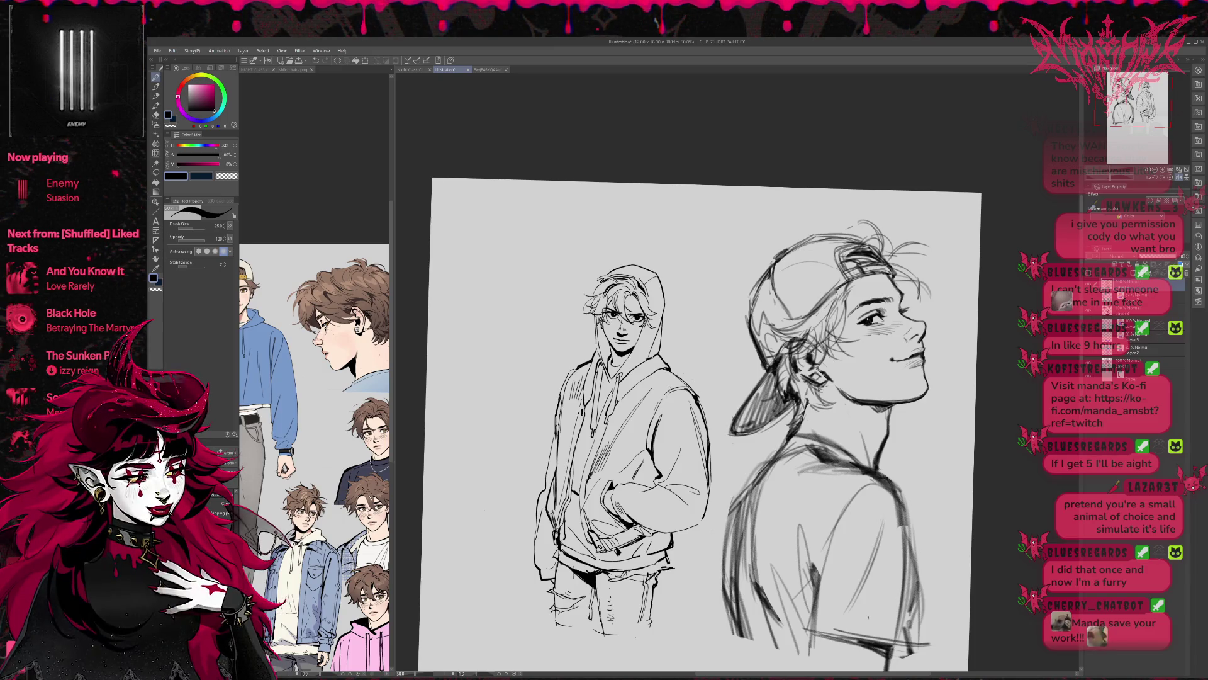
Erase faint stray strokes on the hoodie, toggling between Eraser (E) and Pen (P)
{"action": "key", "text": "e"}
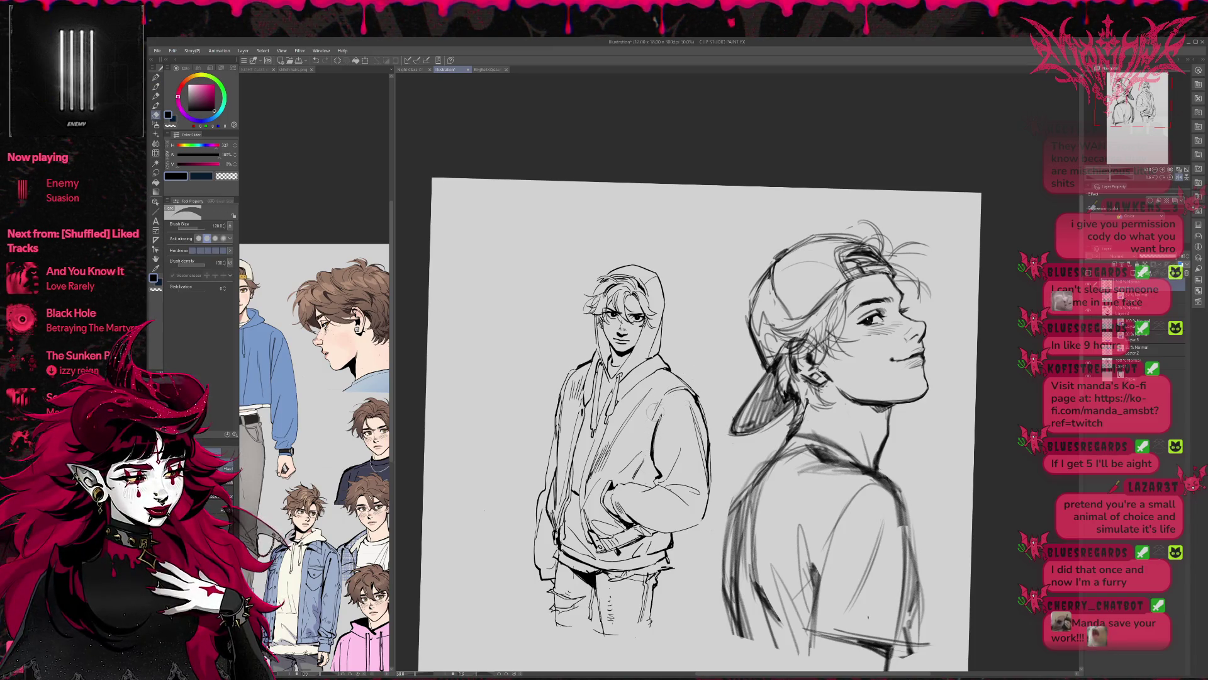
{"action": "key", "text": "p"}
{"action": "key", "text": "e"}
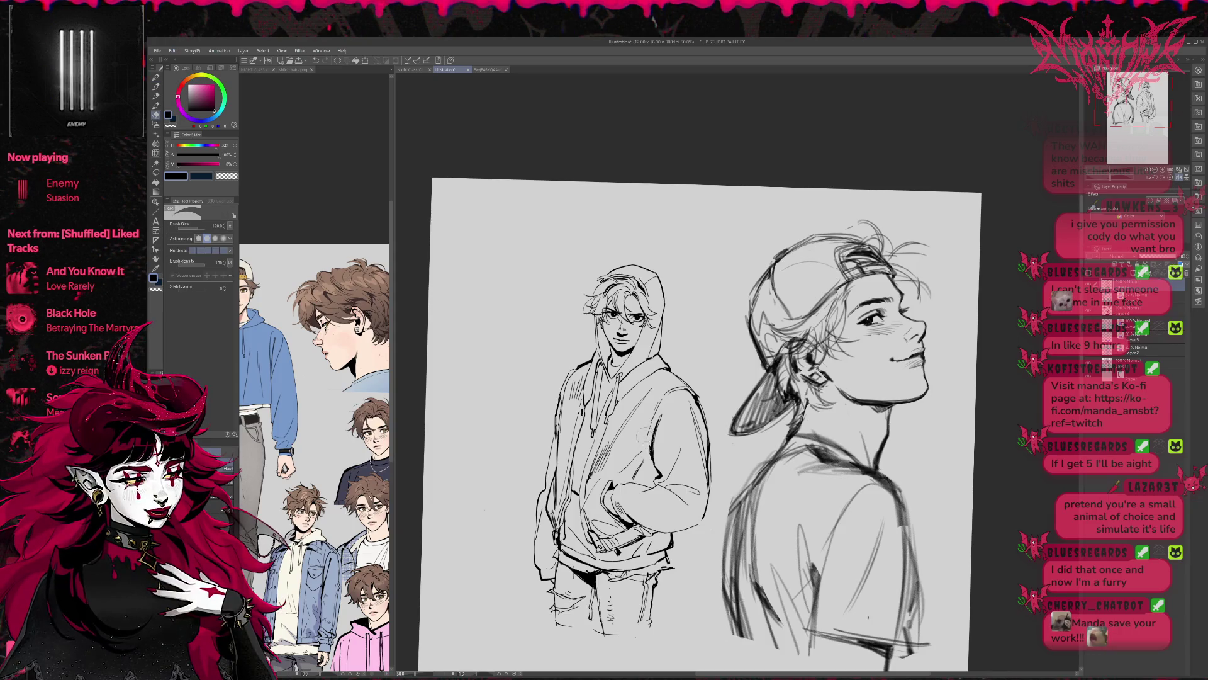
{"action": "key", "text": "p"}
{"action": "key", "text": "e"}
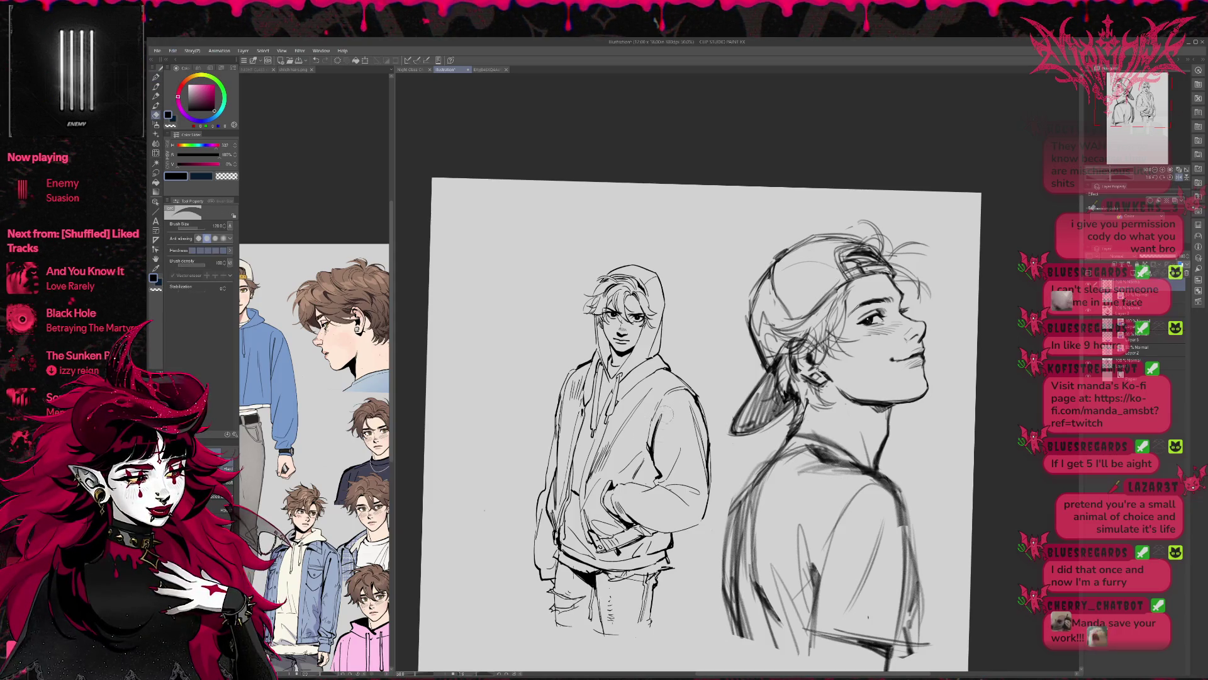
{"action": "key", "text": "p"}
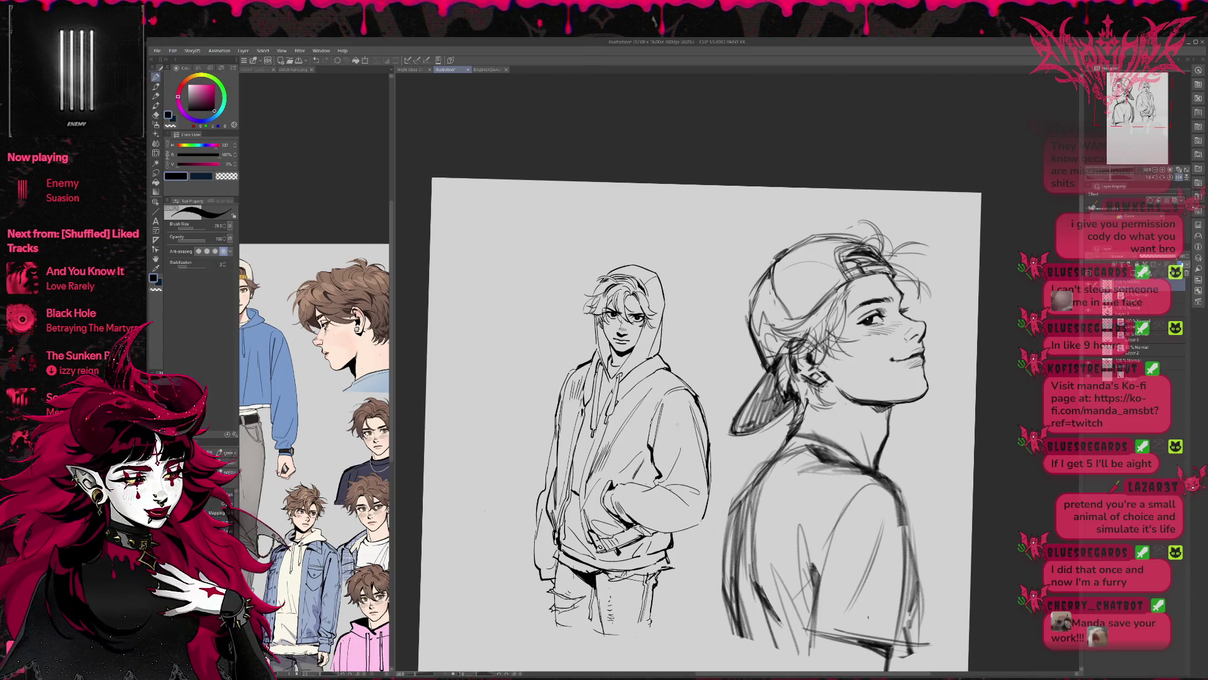
{"action": "key", "text": "e"}
{"action": "left_click_drag", "start_coordinate": [623, 454], "coordinate": [646, 476]}
{"action": "key", "text": "p"}
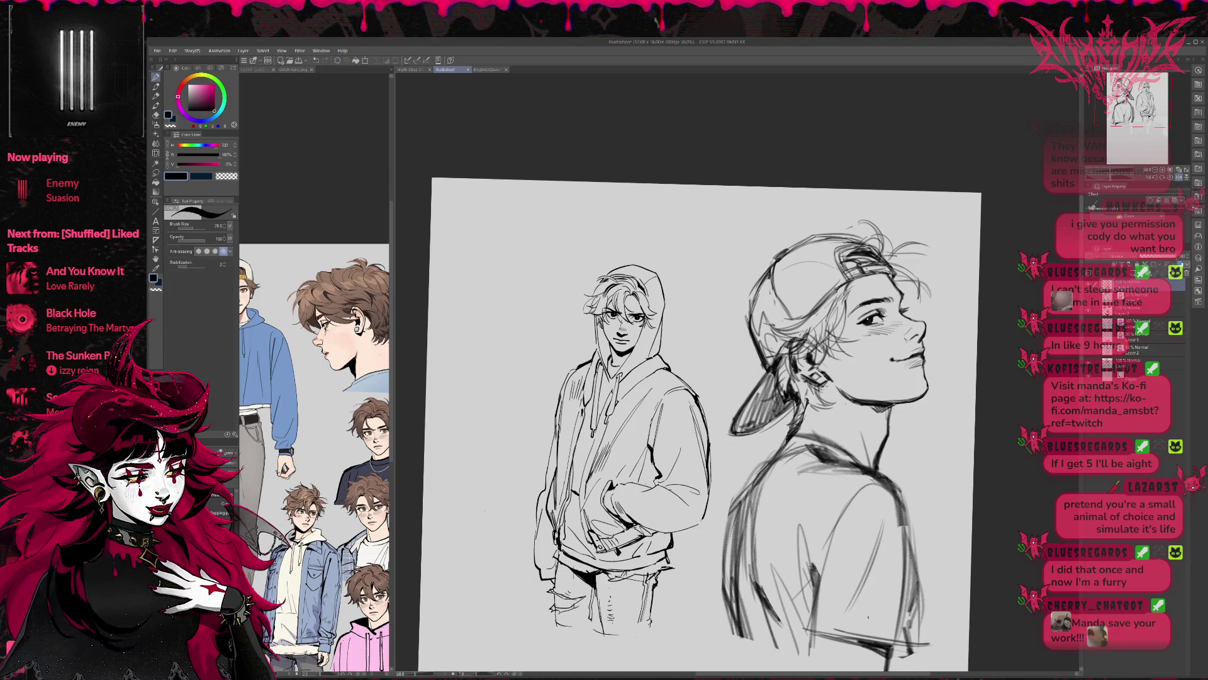
Mirror the view and lighten the faint marks on the hoodie front
{"action": "key", "text": "h"}
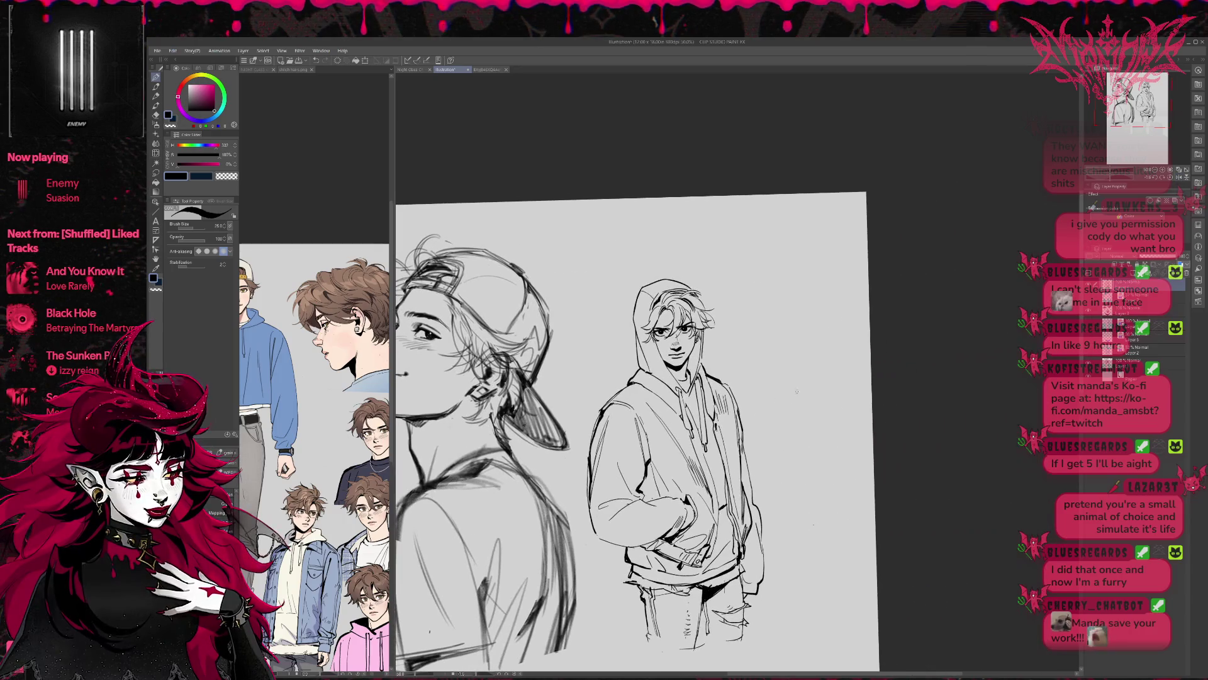
{"action": "key", "text": "e"}
{"action": "left_click_drag", "start_coordinate": [635, 408], "coordinate": [631, 440]}
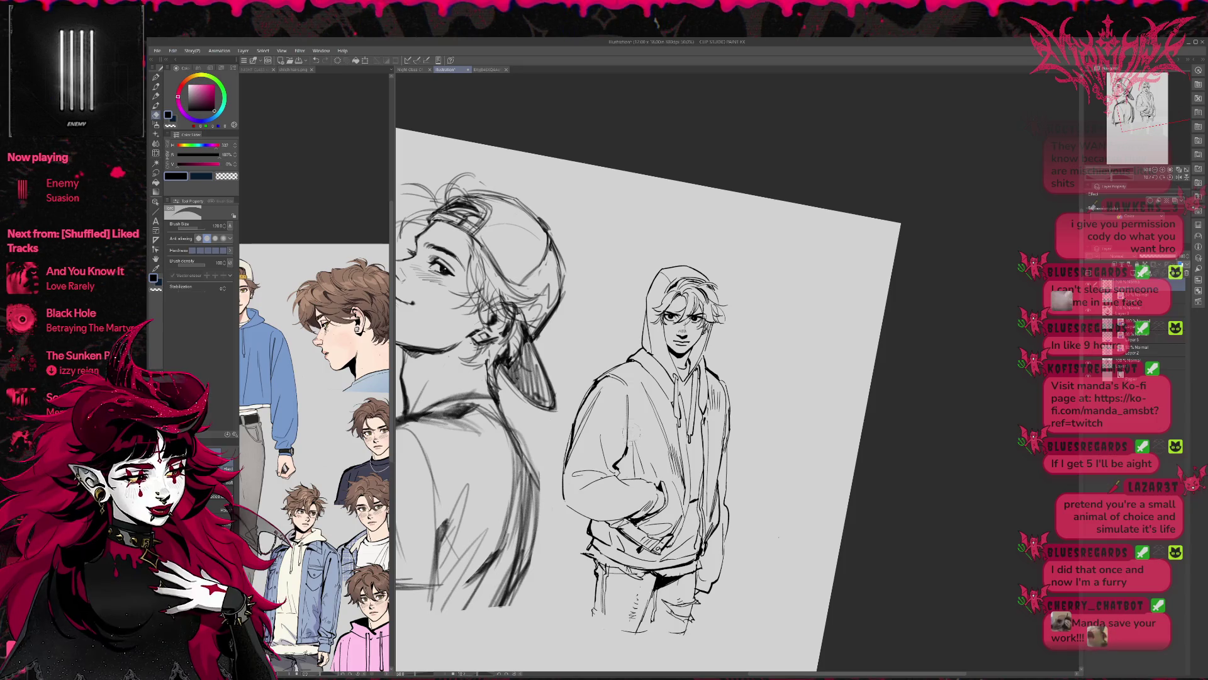
{"action": "key", "text": "r"}
{"action": "key", "text": "p"}
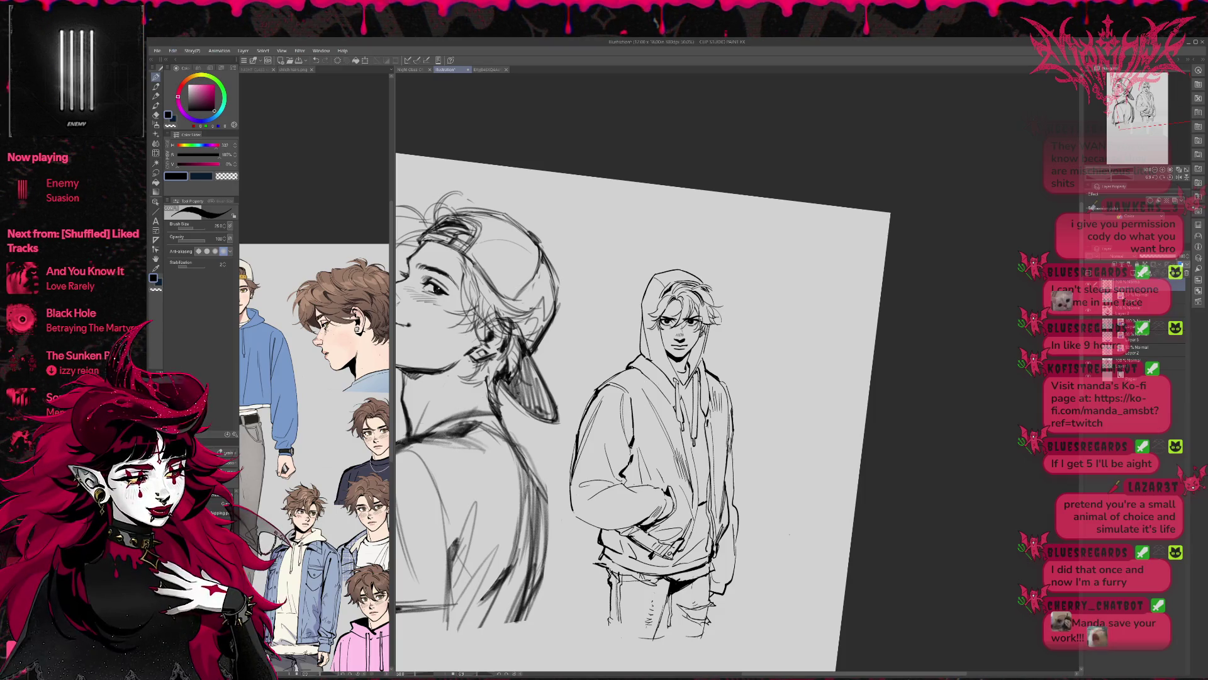
{"action": "key", "text": "e"}
{"action": "key", "text": "p"}
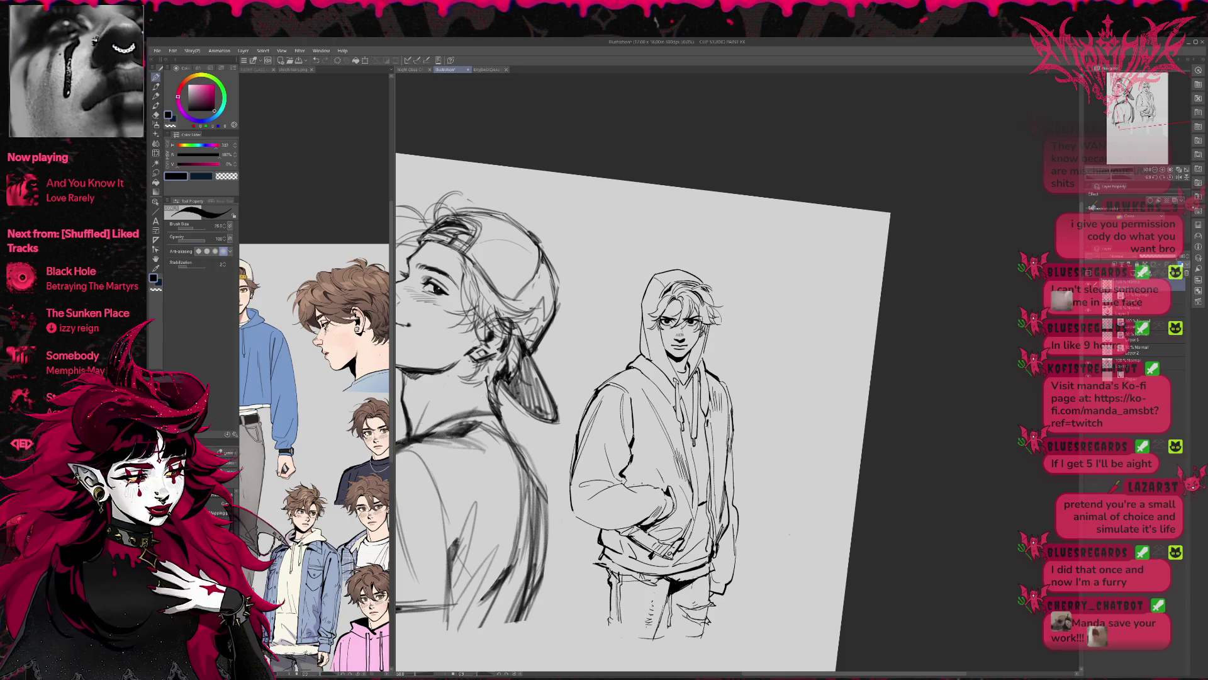
Tilt the canvas slightly counter-clockwise, clean stray lines, then mirror and straighten the view
{"action": "left_click_drag", "start_coordinate": [811, 371], "coordinate": [820, 390]}
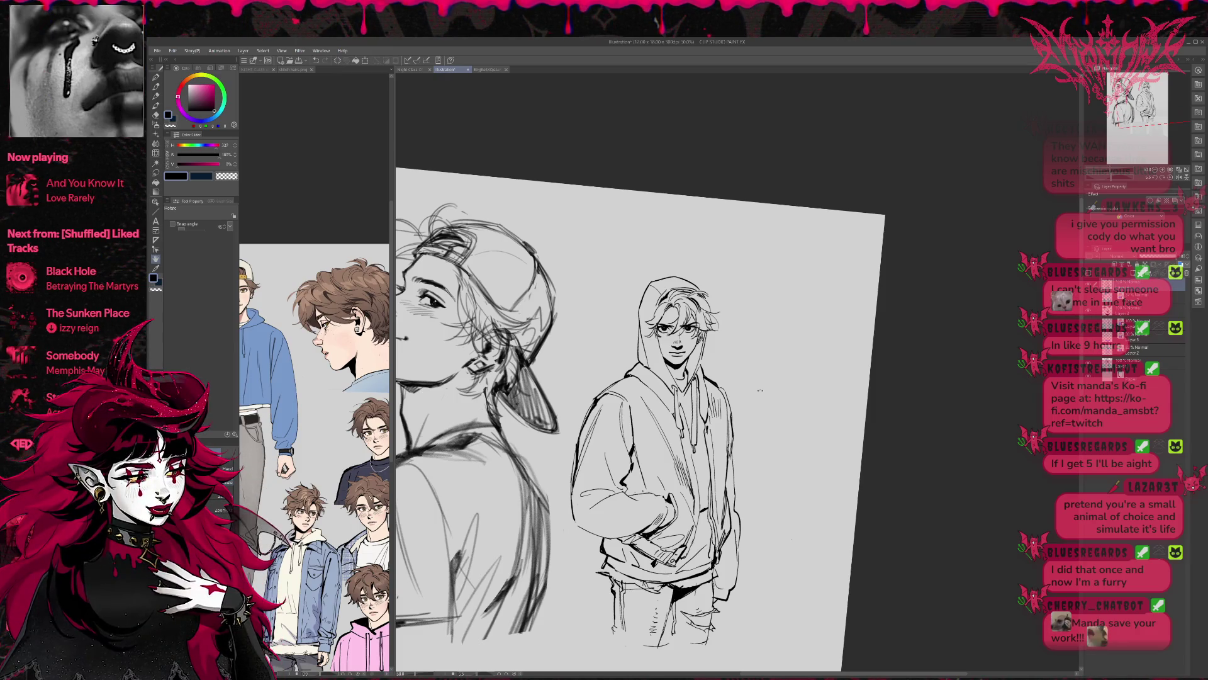
{"action": "key", "text": "e"}
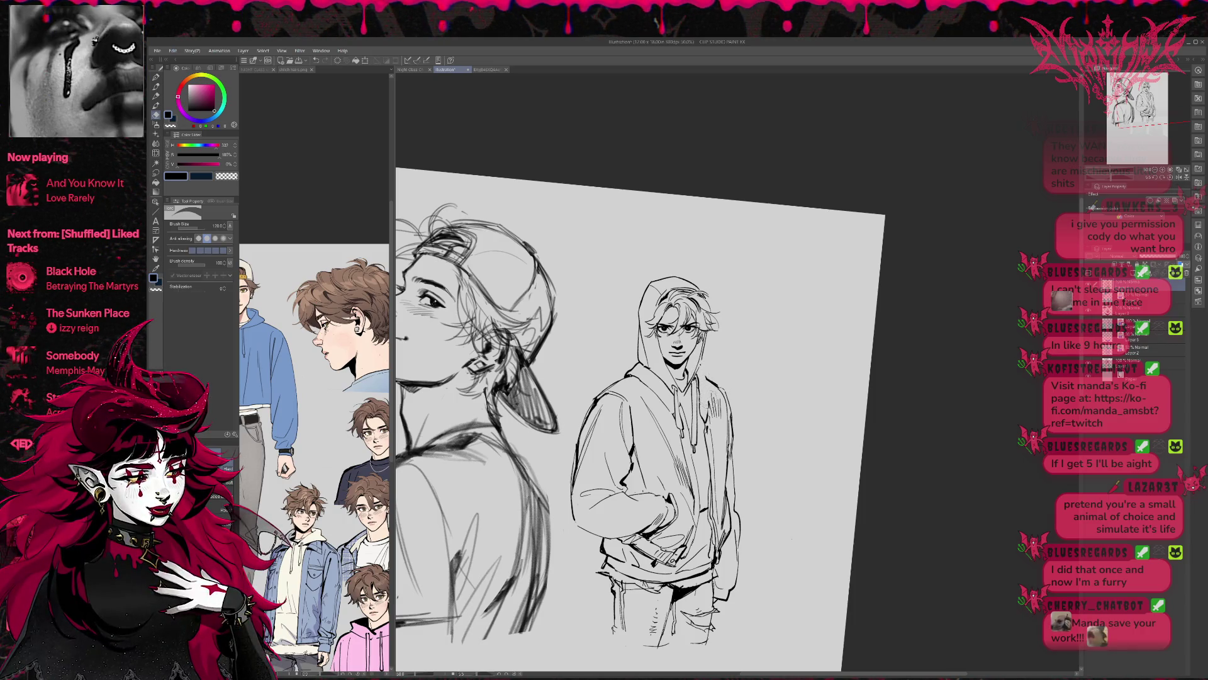
{"action": "key", "text": "p"}
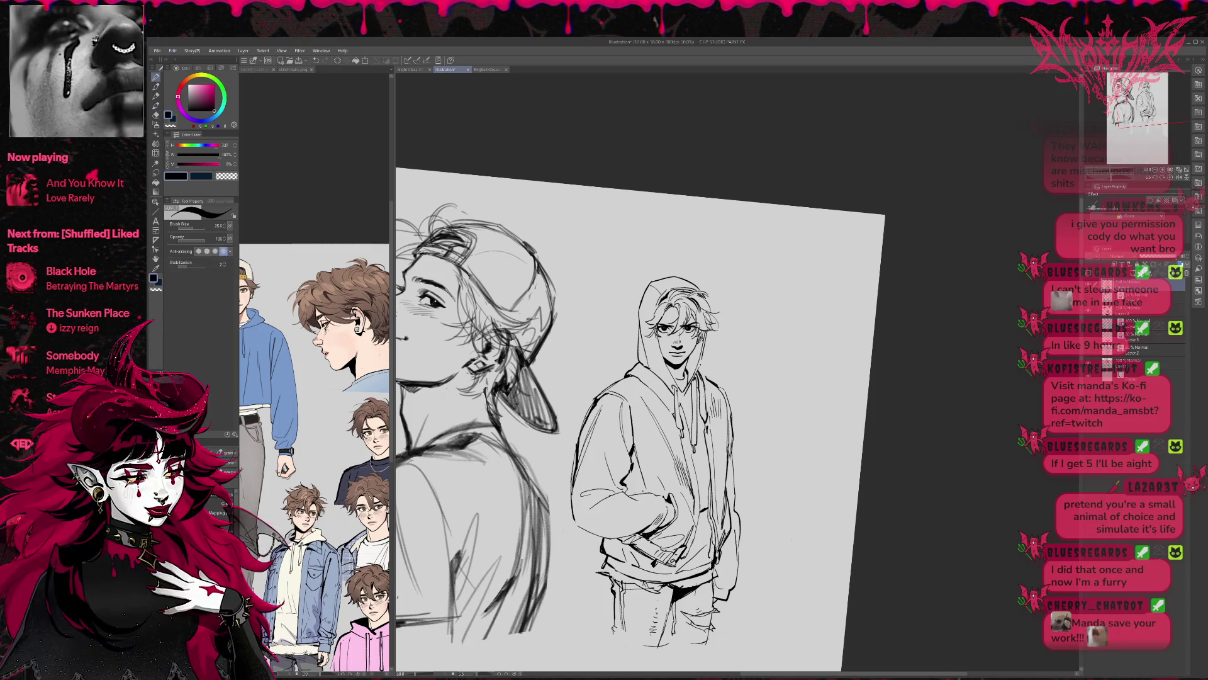
{"action": "key", "text": "e"}
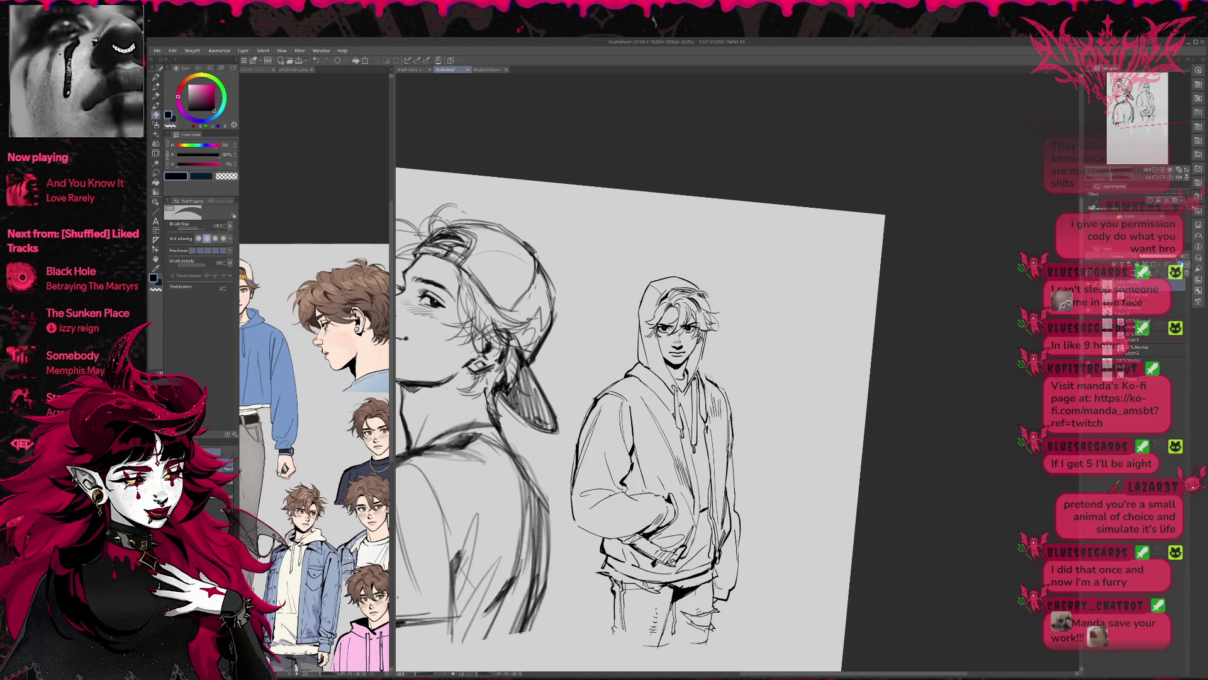
{"action": "key", "text": "p"}
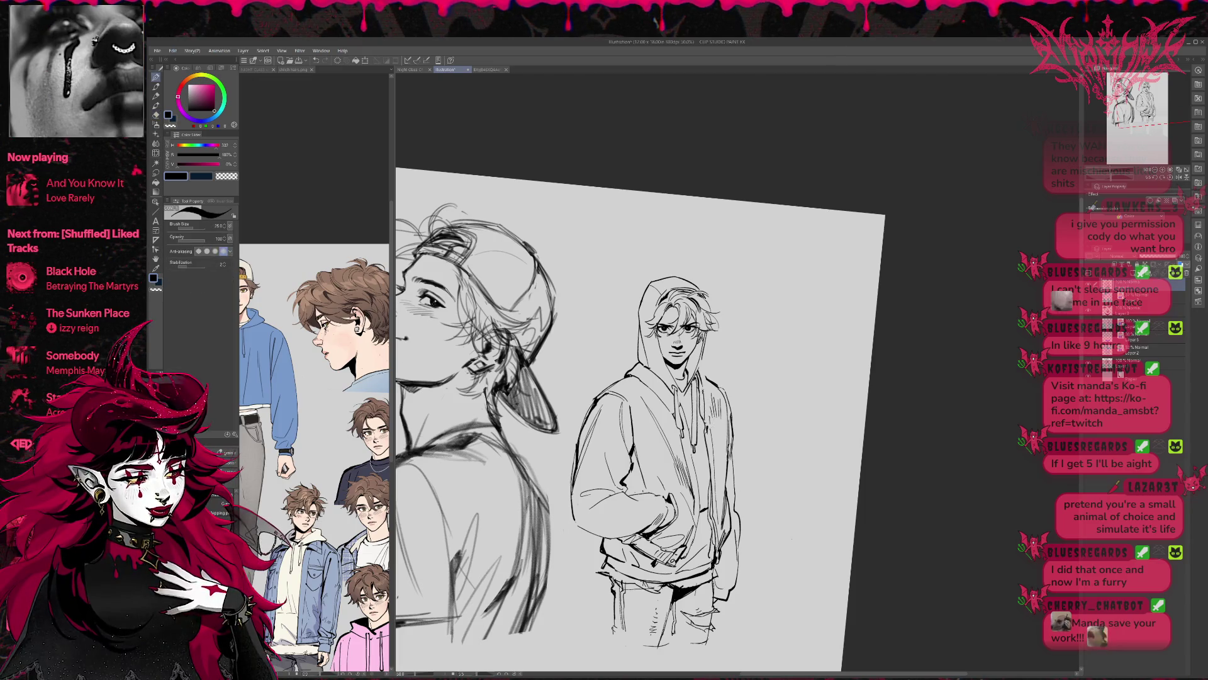
{"action": "left_click", "coordinate": [1178, 179]}
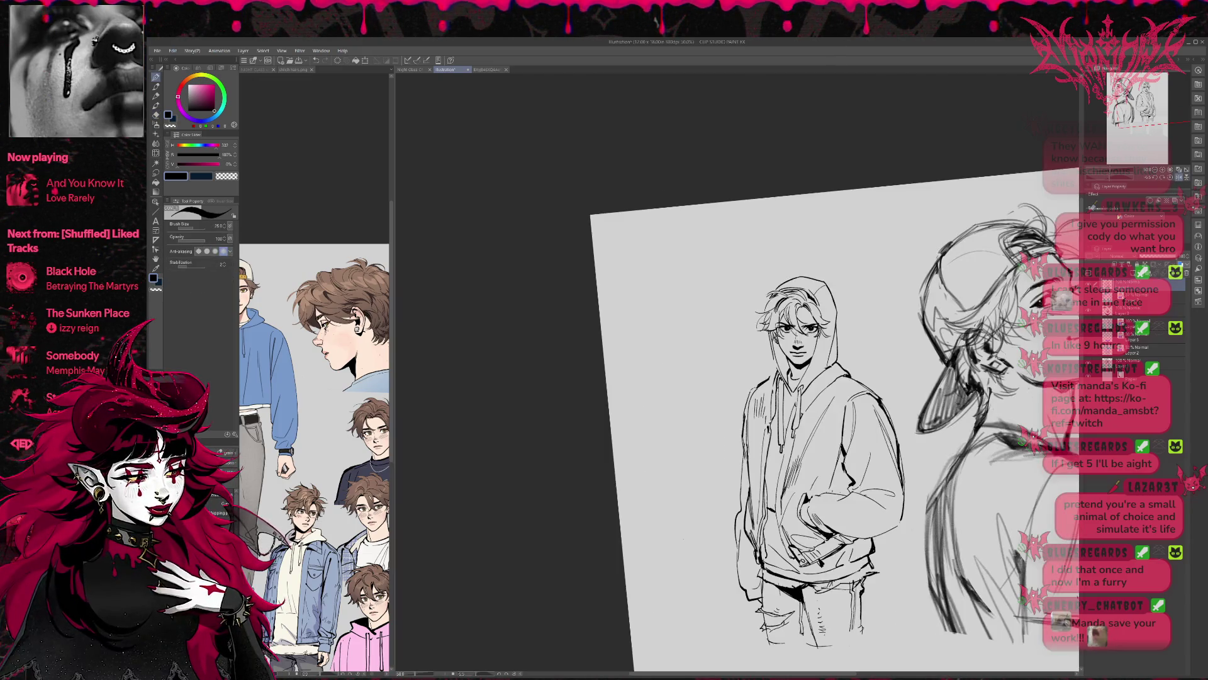
Reposition the view up and left while cleaning stray lines with Eraser and Pen
{"action": "key", "text": "e"}
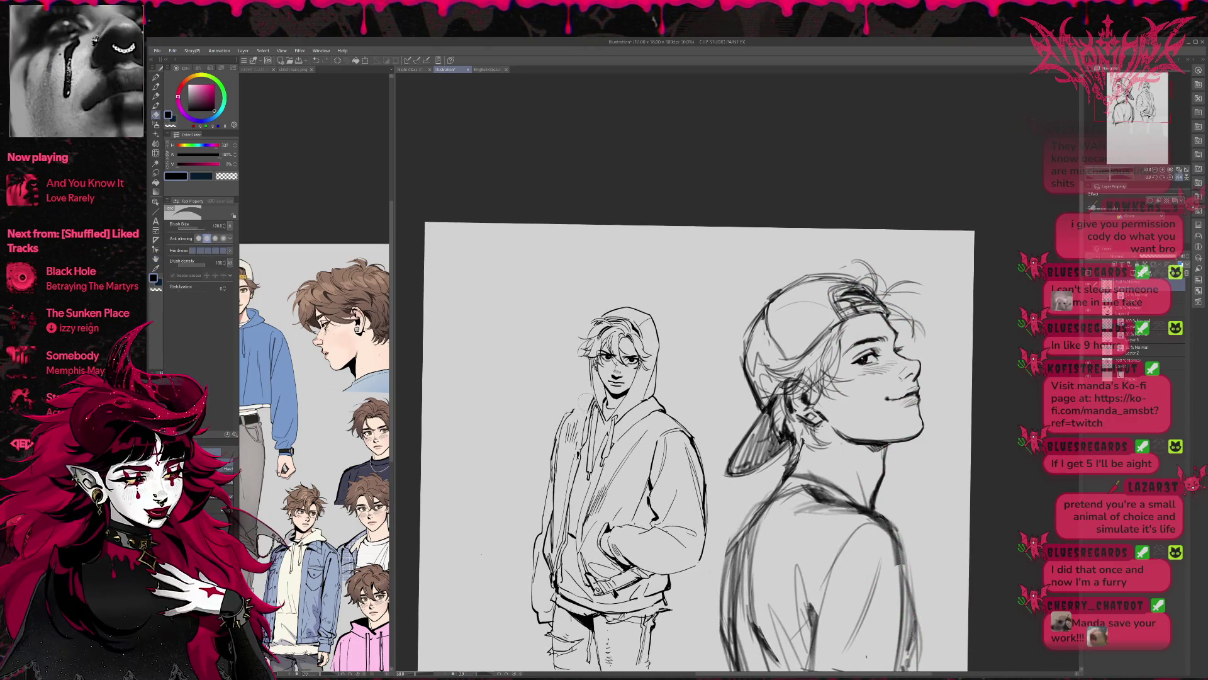
{"action": "key", "text": "p"}
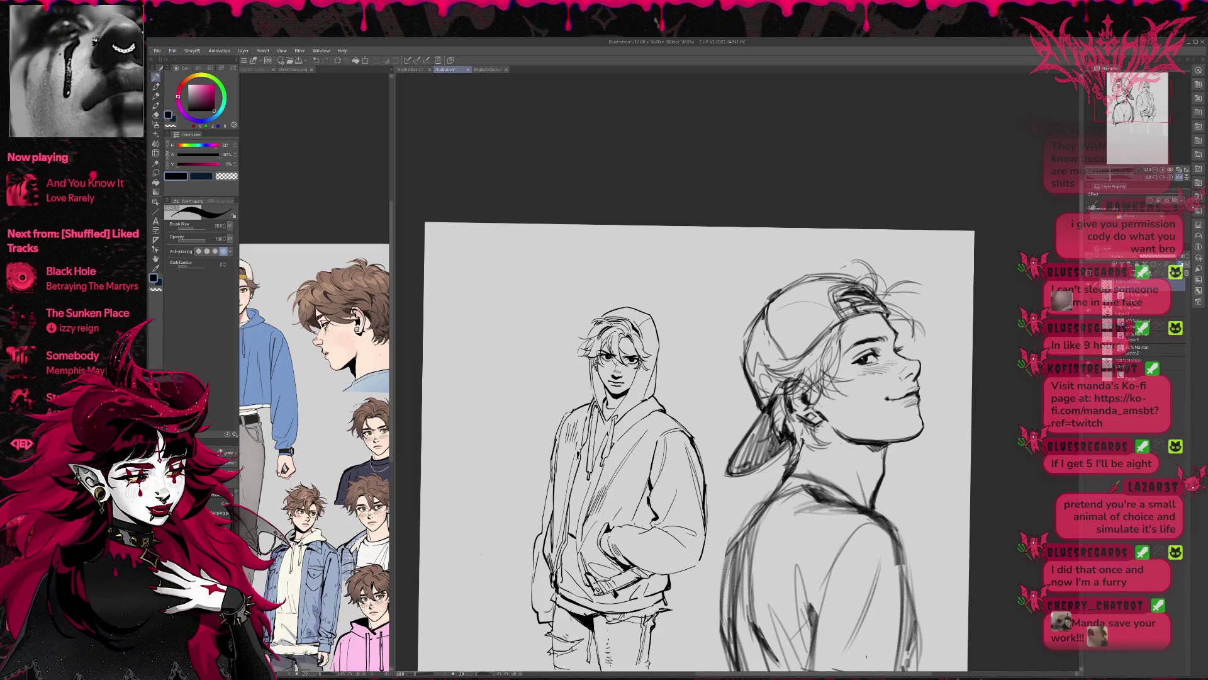
{"action": "left_click_drag", "start_coordinate": [693, 440], "coordinate": [670, 415]}
{"action": "key", "text": "e"}
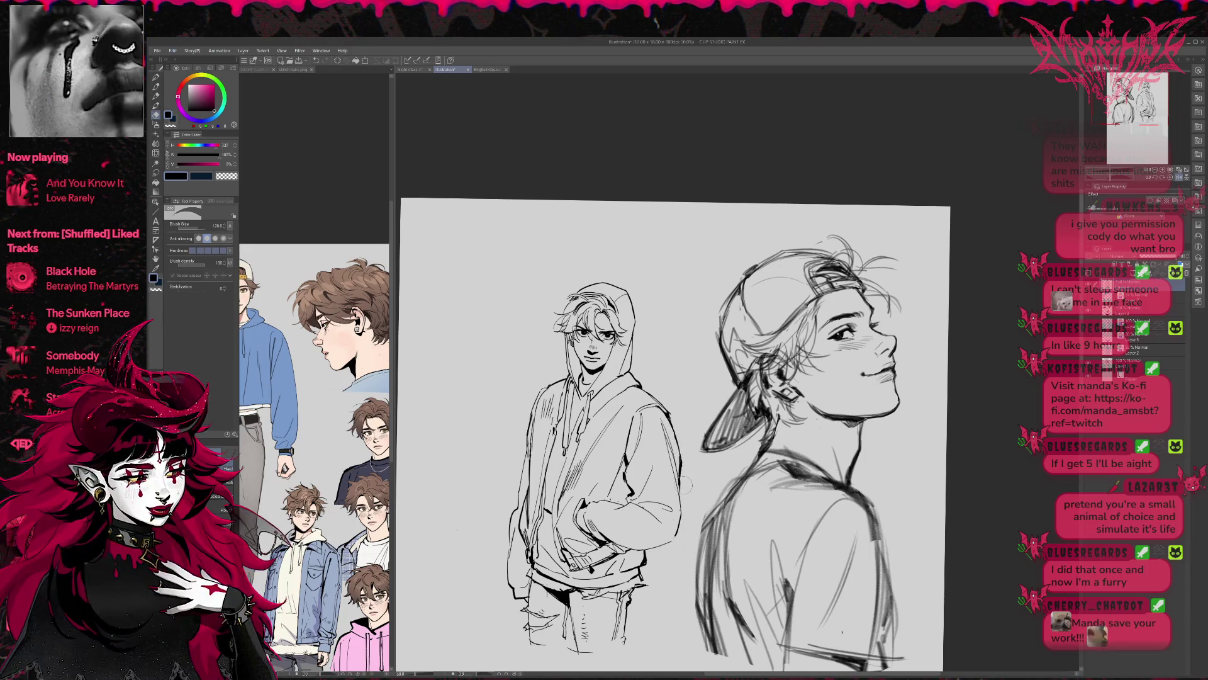
{"action": "key", "text": "p"}
{"action": "key", "text": "e"}
{"action": "left_click_drag", "start_coordinate": [692, 440], "coordinate": [692, 428]}
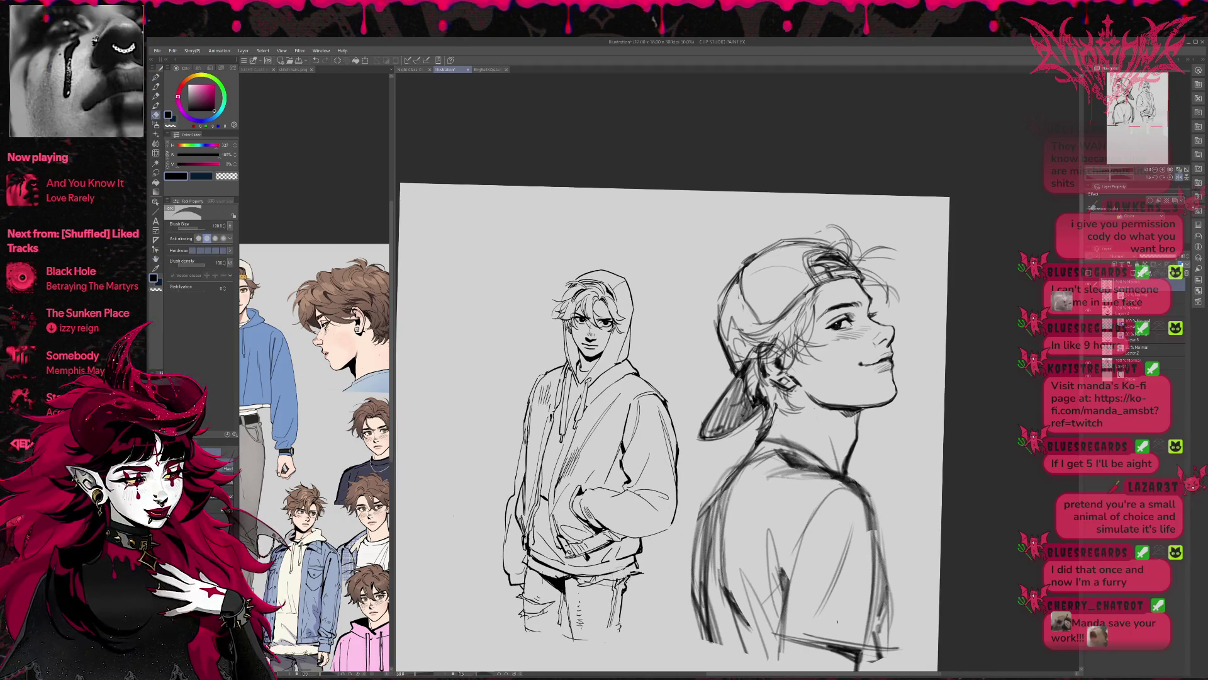
{"action": "key", "text": "p"}
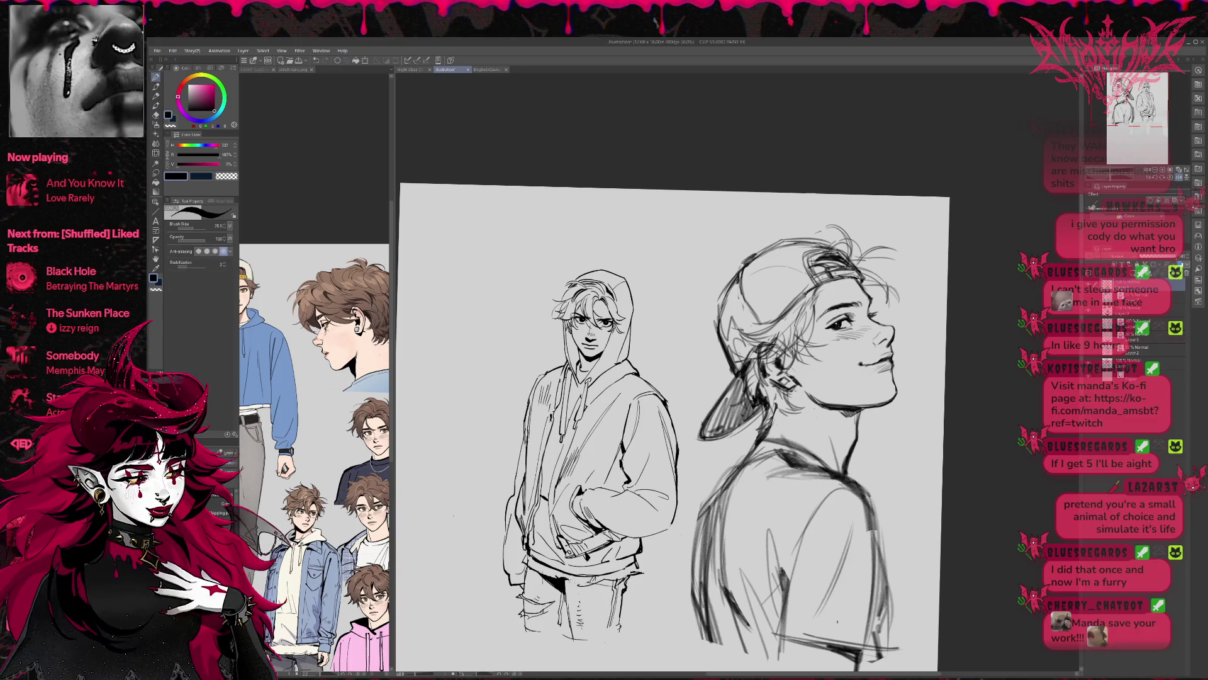
{"action": "key", "text": "e"}
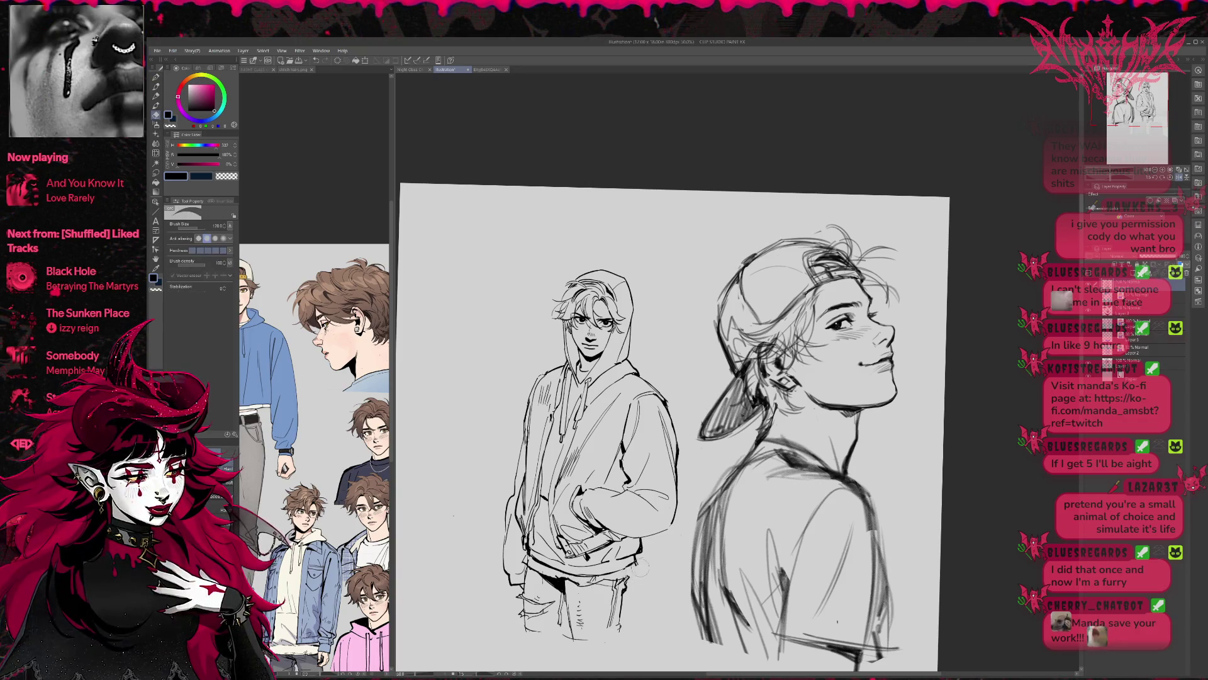
{"action": "key", "text": "p"}
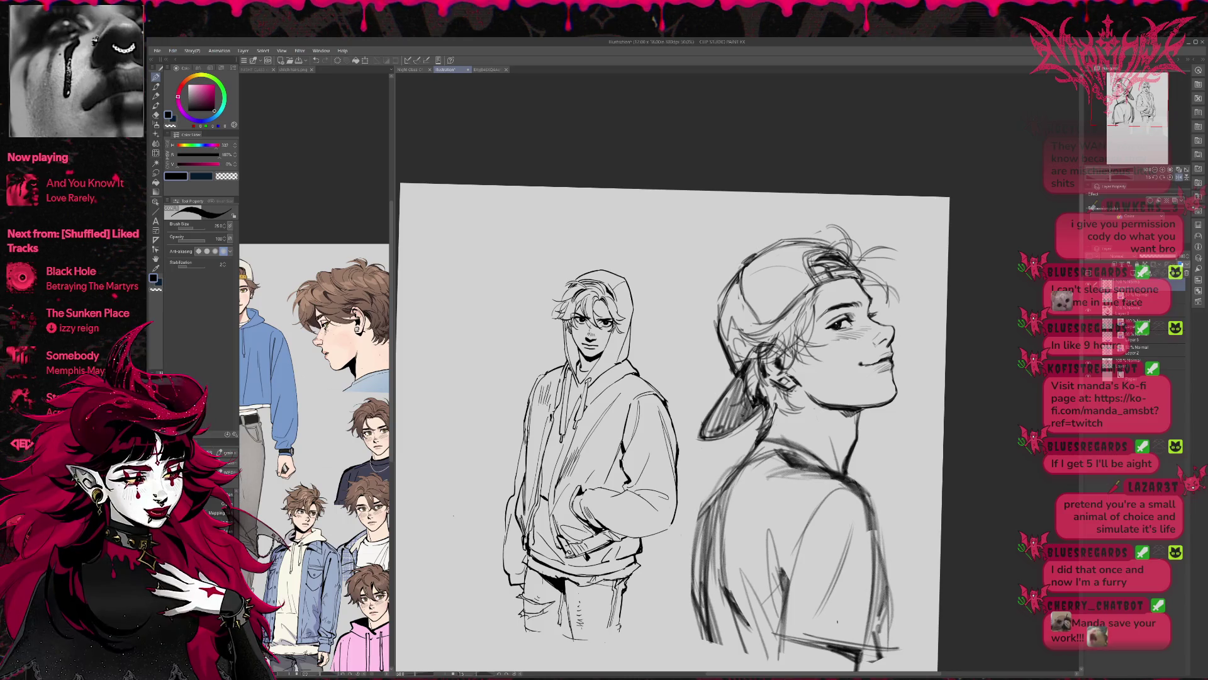
Zoom in and ink the bottom edge of the pant-leg hems
{"action": "scroll", "coordinate": [673, 428], "scroll_direction": "up", "scroll_amount": 1}
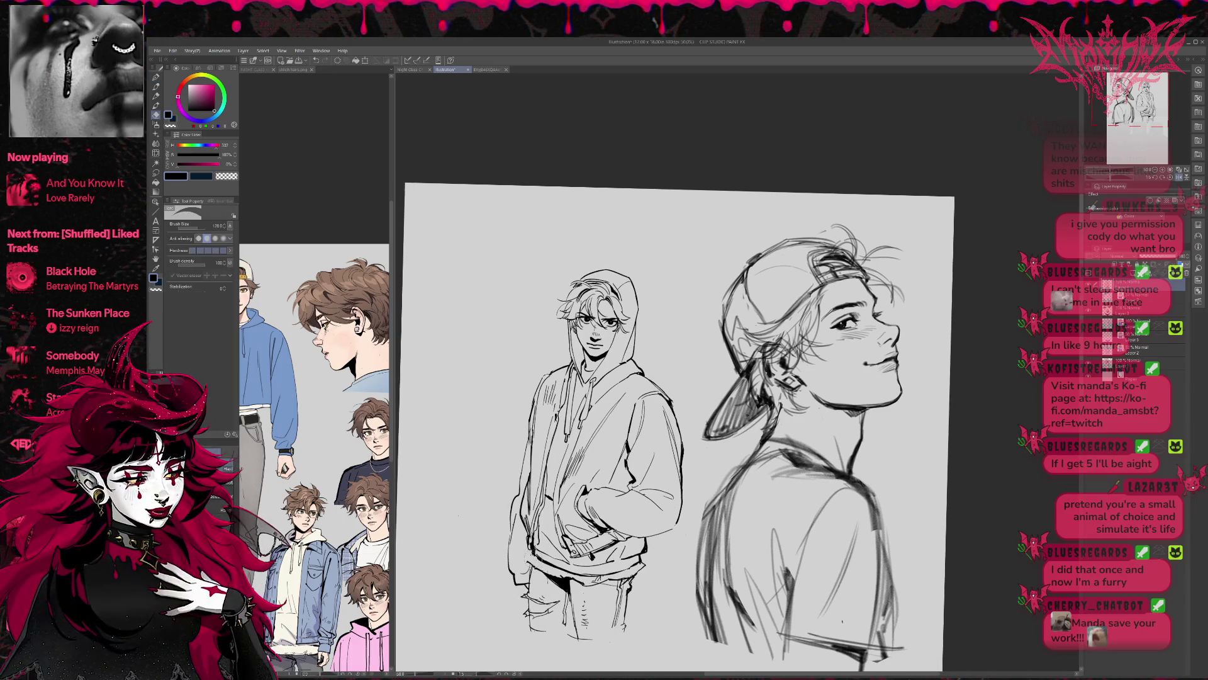
{"action": "left_click_drag", "start_coordinate": [701, 499], "coordinate": [697, 495]}
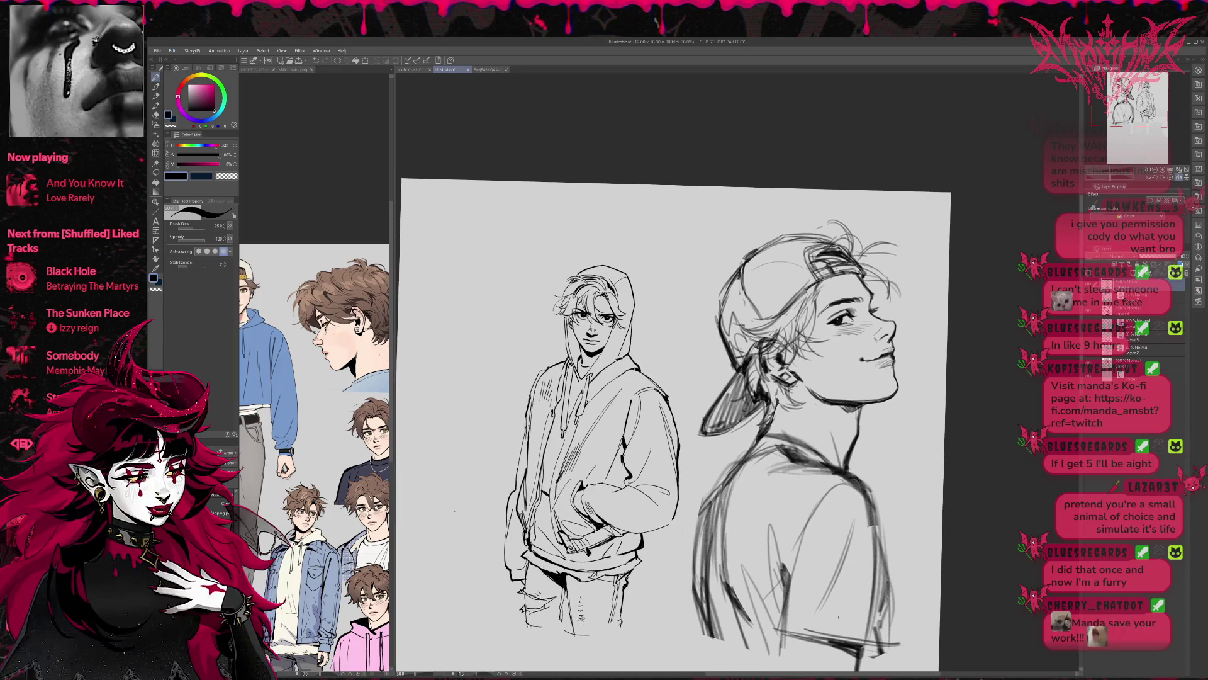
{"action": "key", "text": "e"}
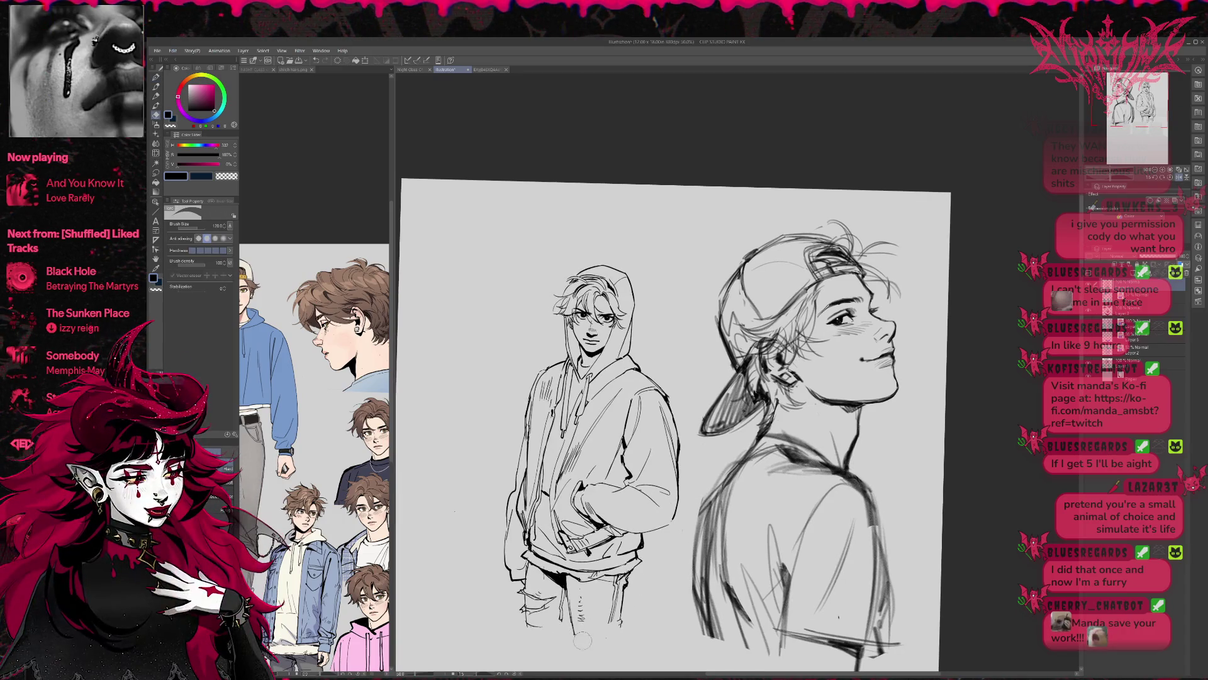
{"action": "key", "text": "p"}
{"action": "left_click_drag", "start_coordinate": [573, 645], "coordinate": [617, 635]}
{"action": "key", "text": "e"}
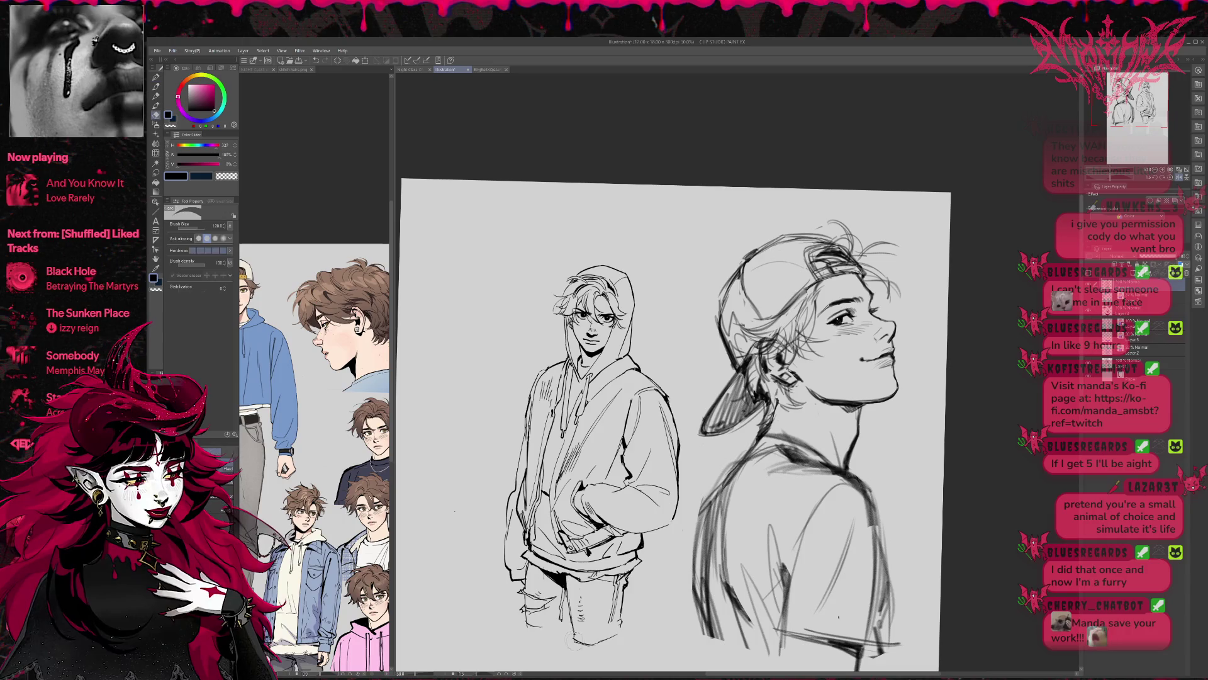
{"action": "key", "text": "p"}
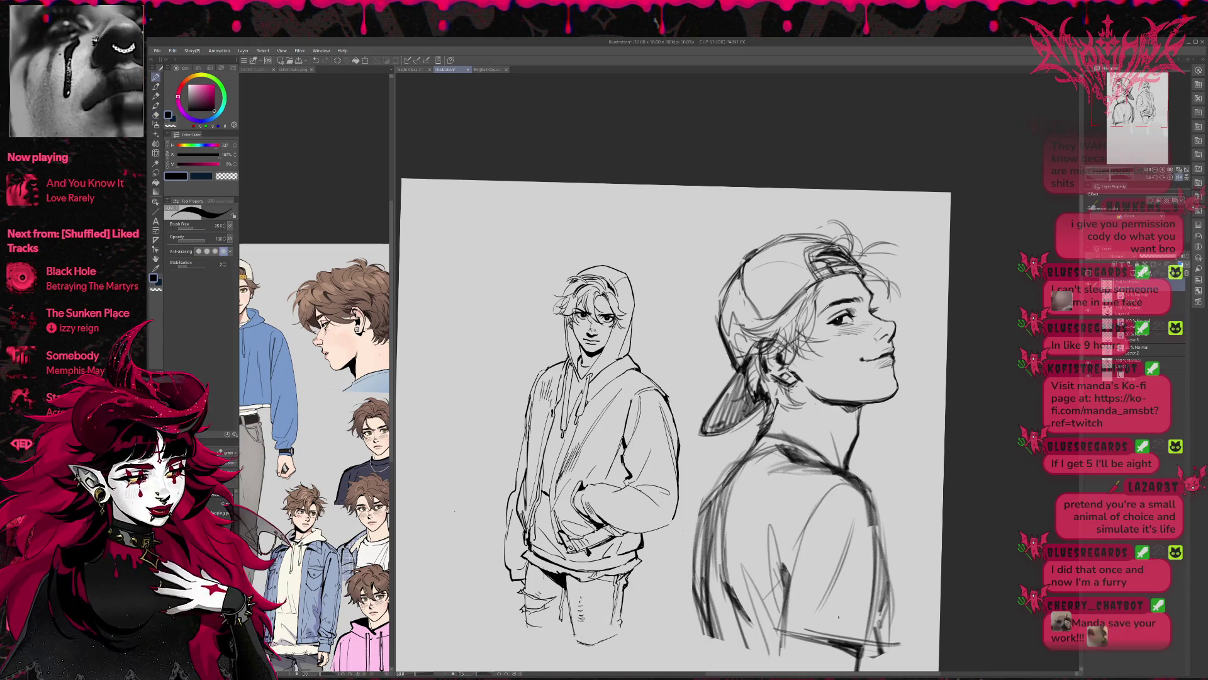
{"action": "key", "text": "e"}
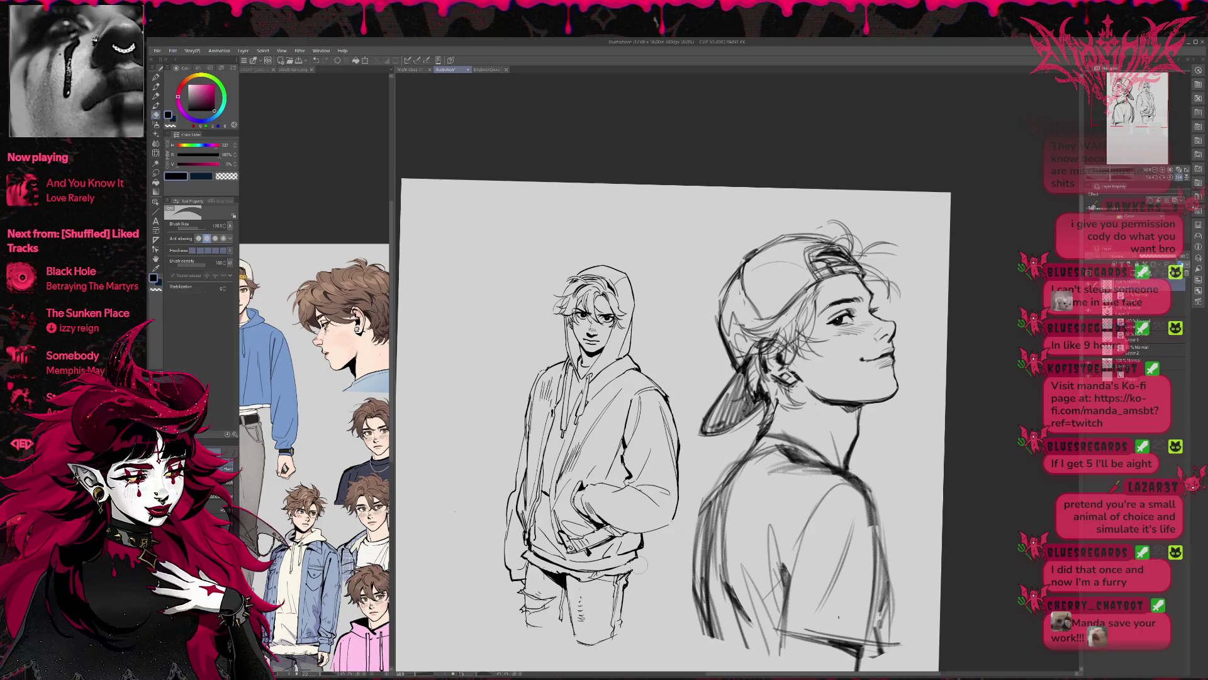
{"action": "key", "text": "p"}
Ink a short line at the pocket hand and the hoodie sleeve's outer edge
{"action": "left_click_drag", "start_coordinate": [674, 428], "coordinate": [672, 427]}
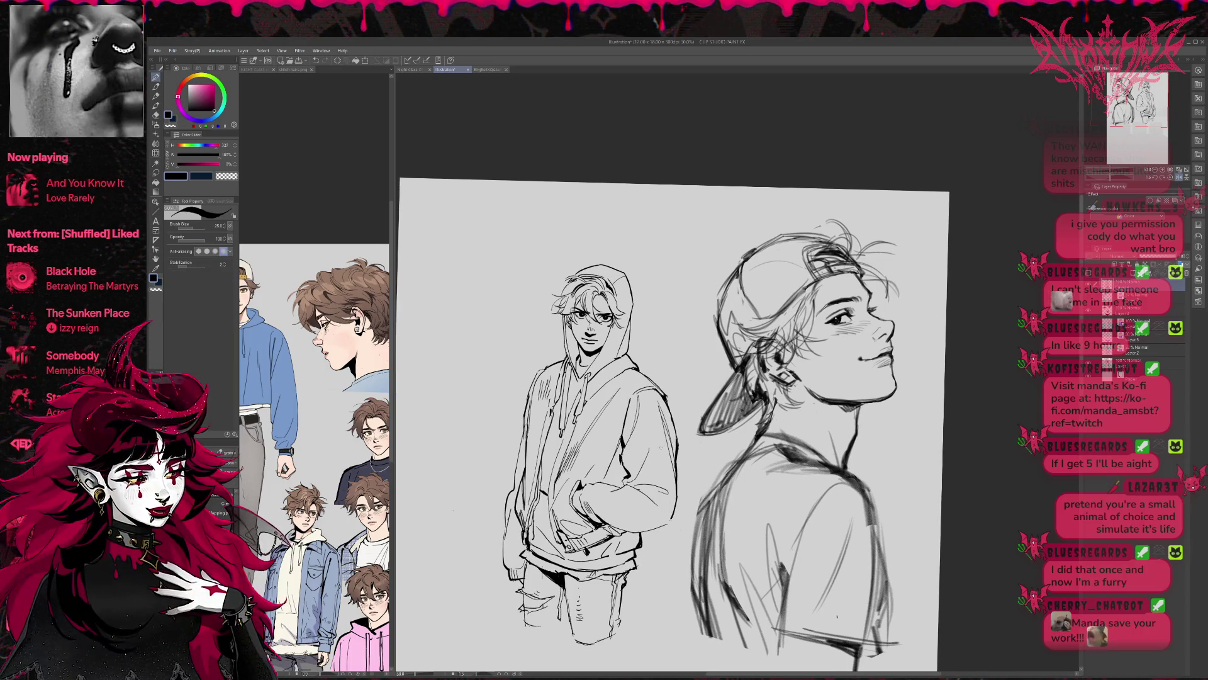
{"action": "key", "text": "e"}
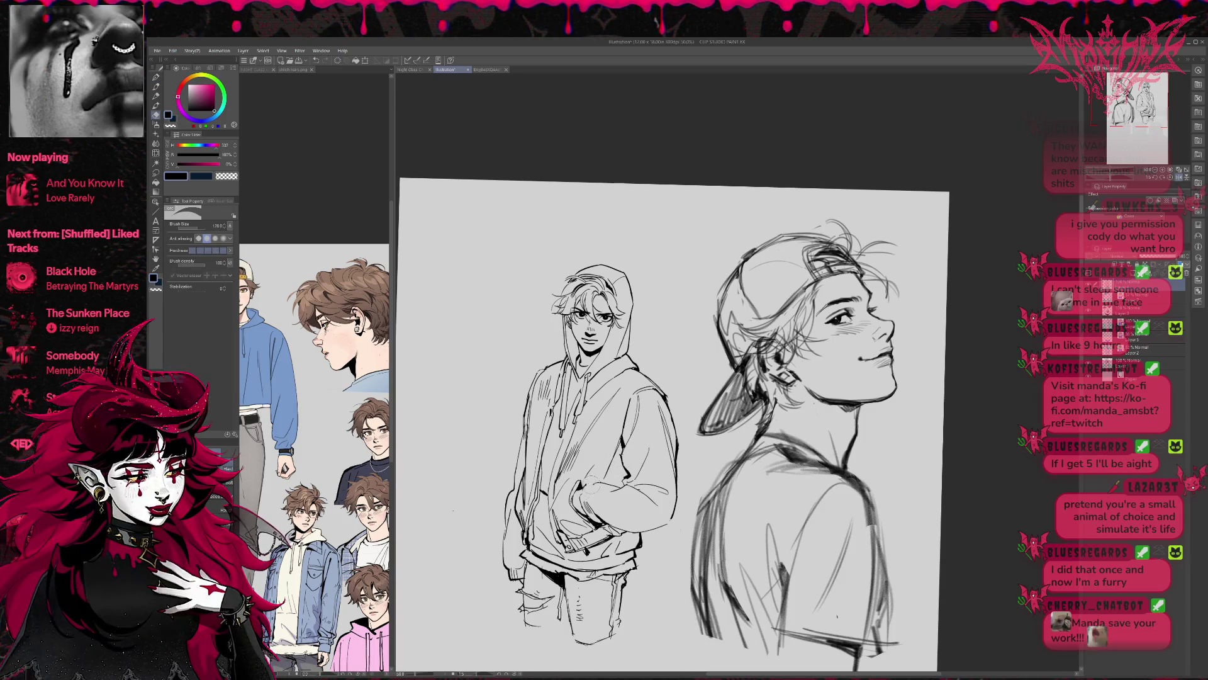
{"action": "key", "text": "p"}
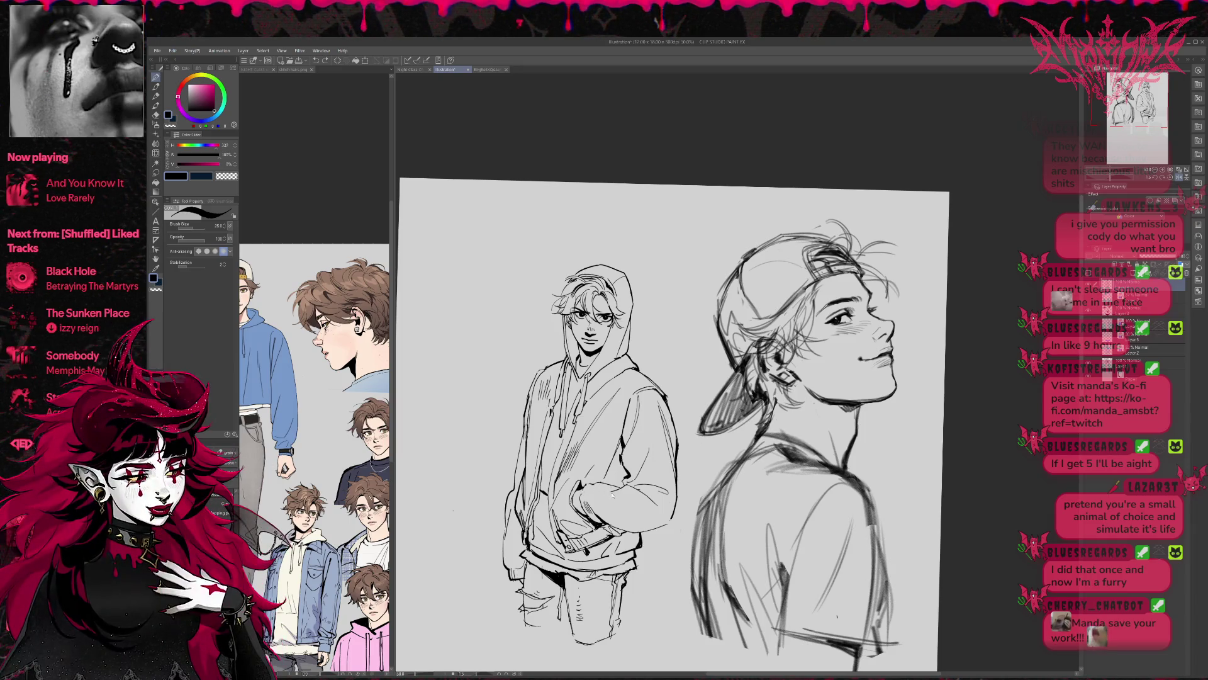
{"action": "key", "text": "e"}
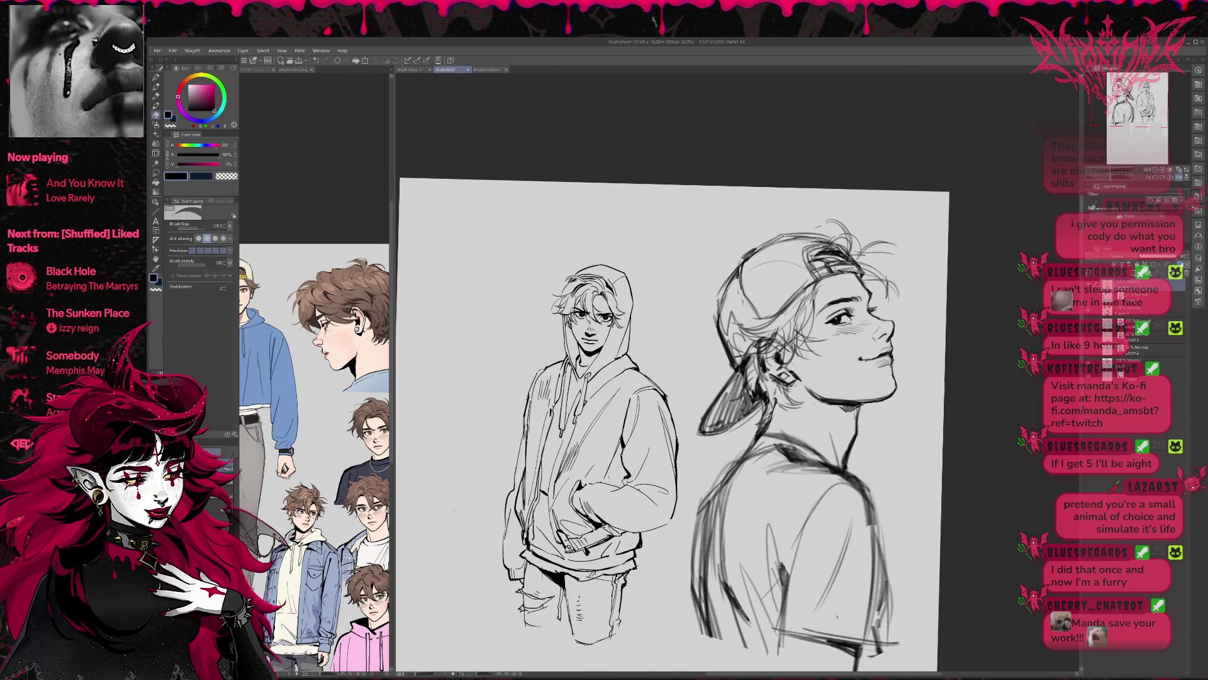
{"action": "key", "text": "p"}
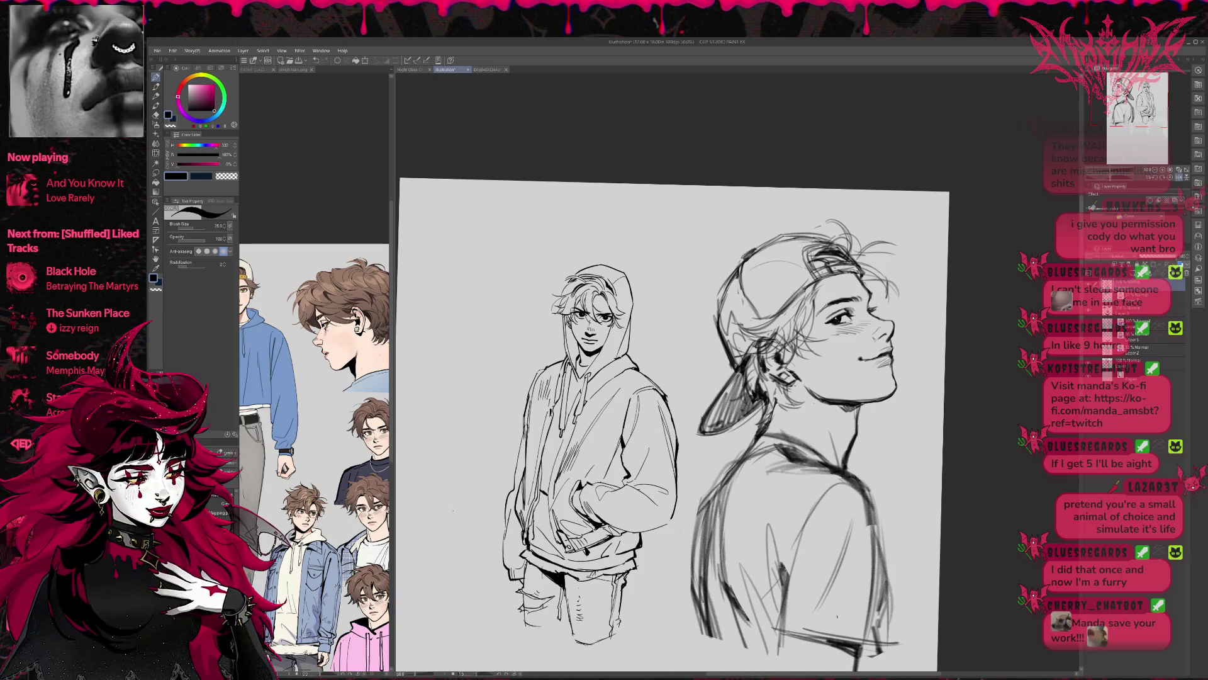
{"action": "left_click_drag", "start_coordinate": [576, 488], "coordinate": [574, 507]}
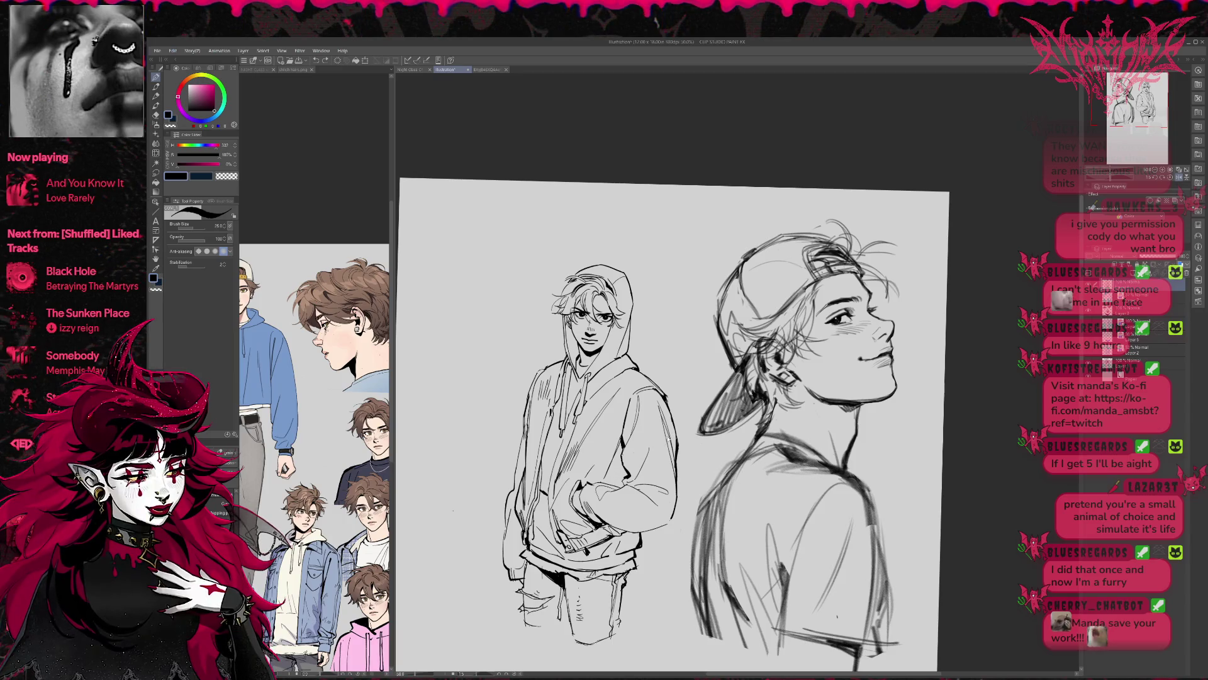
{"action": "mouse_move", "coordinate": [669, 410]}
{"action": "left_mouse_down"}
{"action": "mouse_move", "coordinate": [667, 507]}
{"action": "mouse_move", "coordinate": [607, 523]}
{"action": "left_mouse_up"}
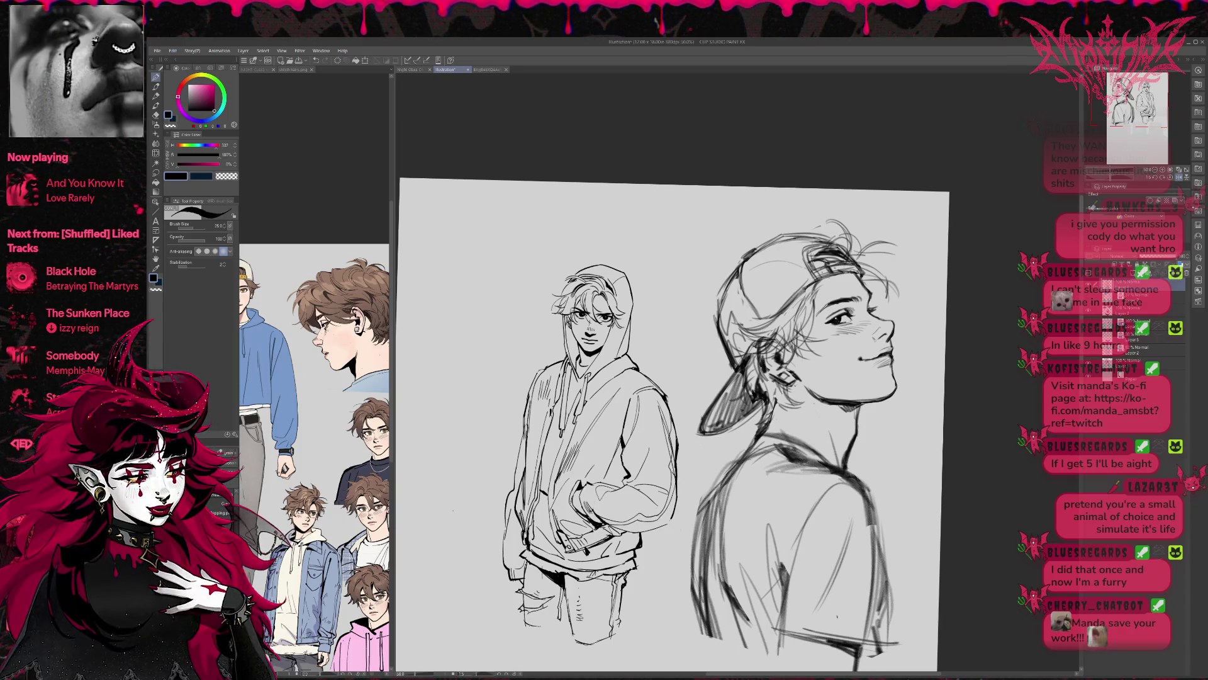
{"action": "key", "text": "e"}
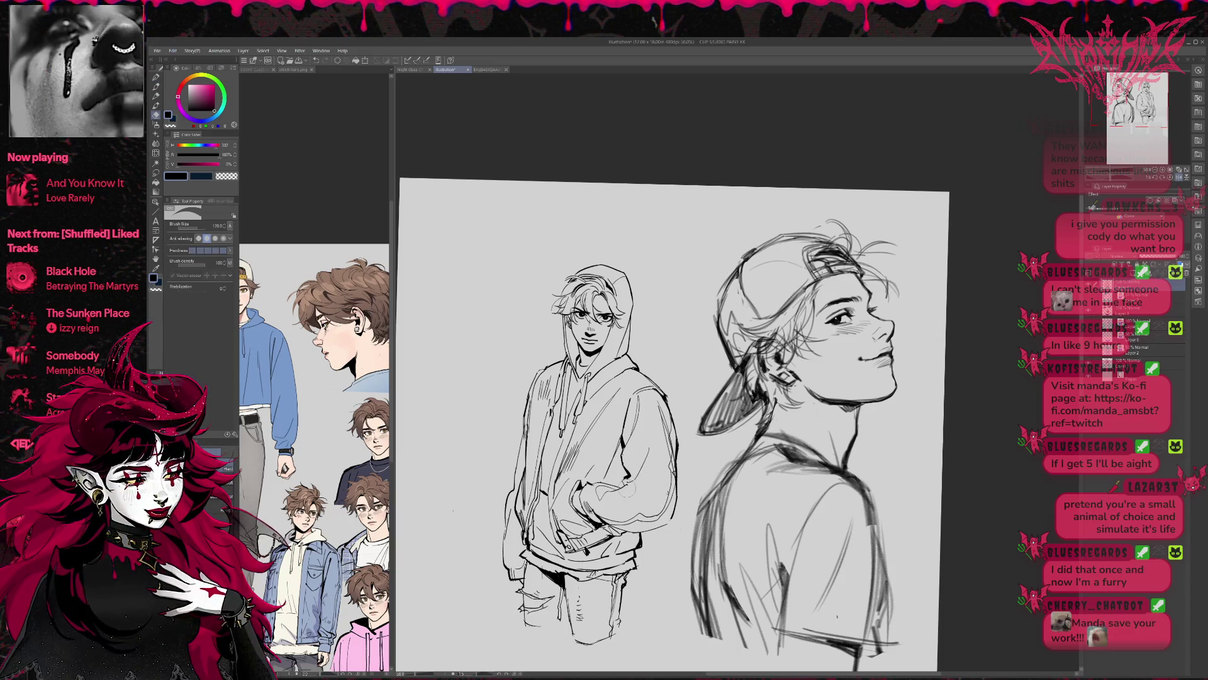
{"action": "key", "text": "p"}
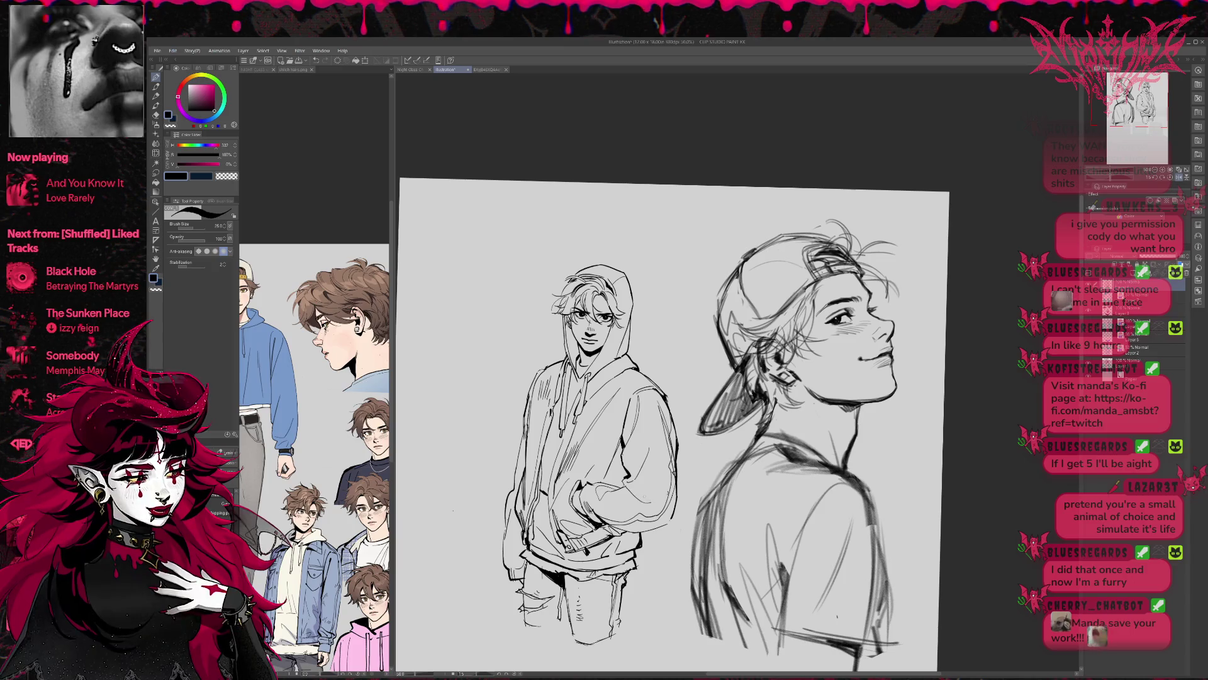
Mirror the view, centre the hooded figure and touch up lines with Pen and Eraser
{"action": "key", "text": "h"}
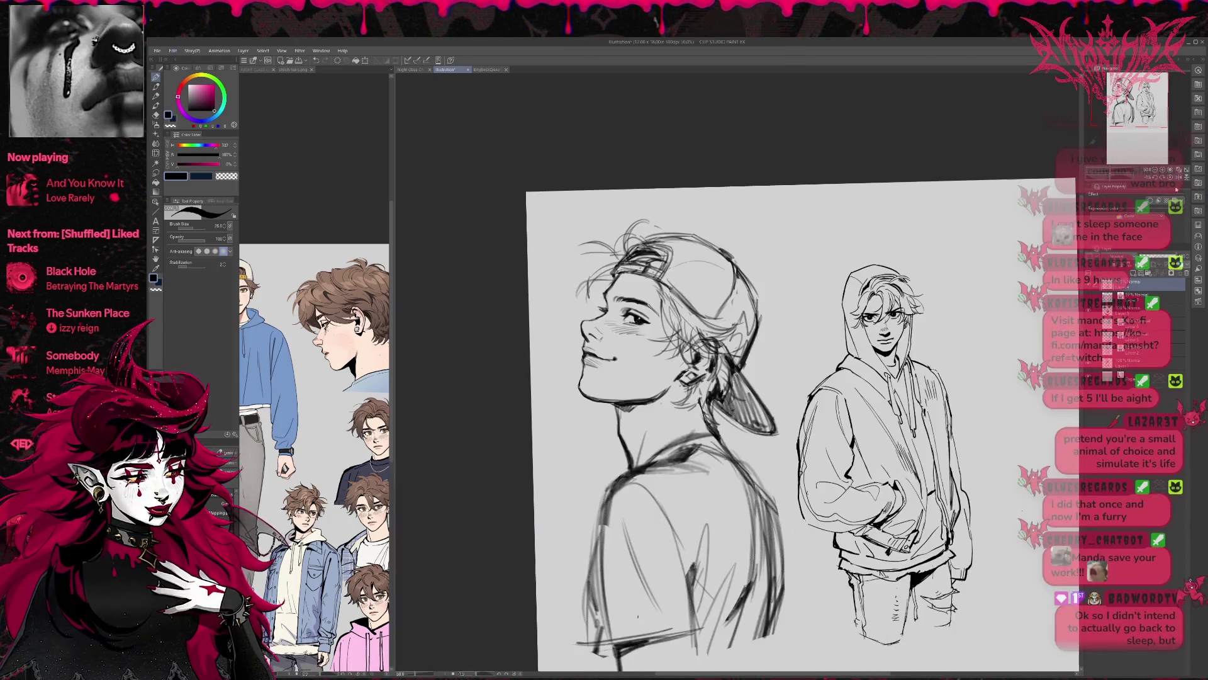
{"action": "mouse_move", "coordinate": [1053, 439]}
{"action": "left_mouse_down"}
{"action": "mouse_move", "coordinate": [828, 427]}
{"action": "mouse_move", "coordinate": [816, 407]}
{"action": "left_mouse_up"}
{"action": "key", "text": "e"}
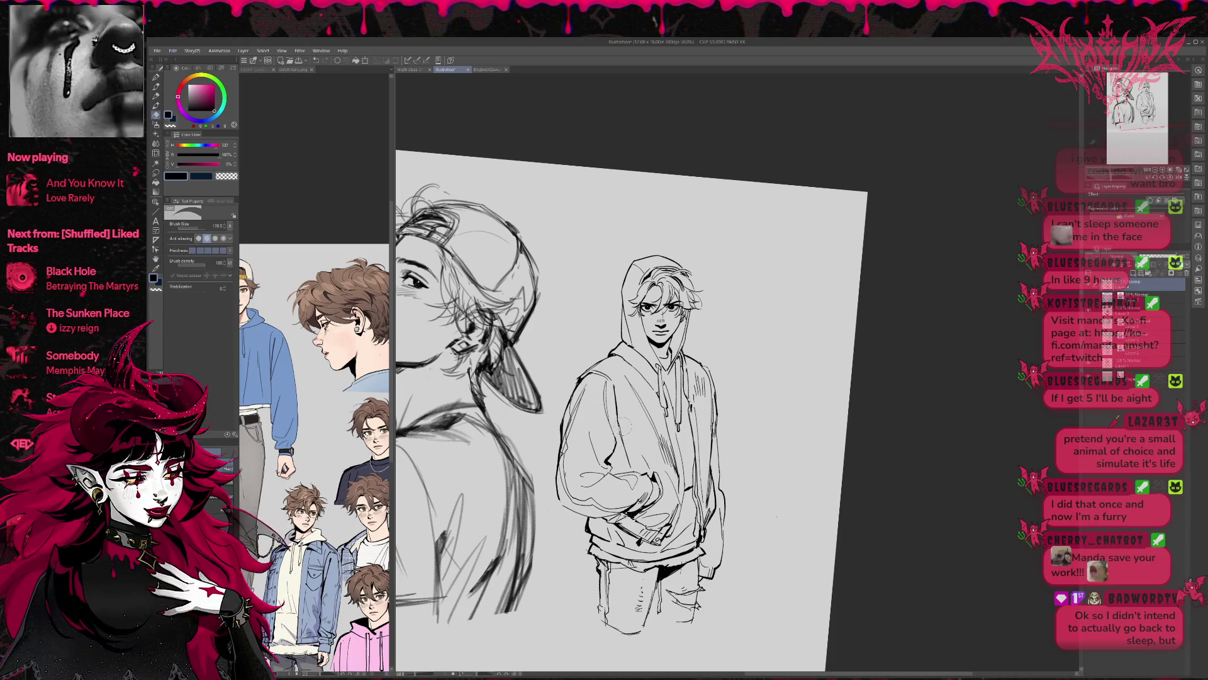
{"action": "key", "text": "p"}
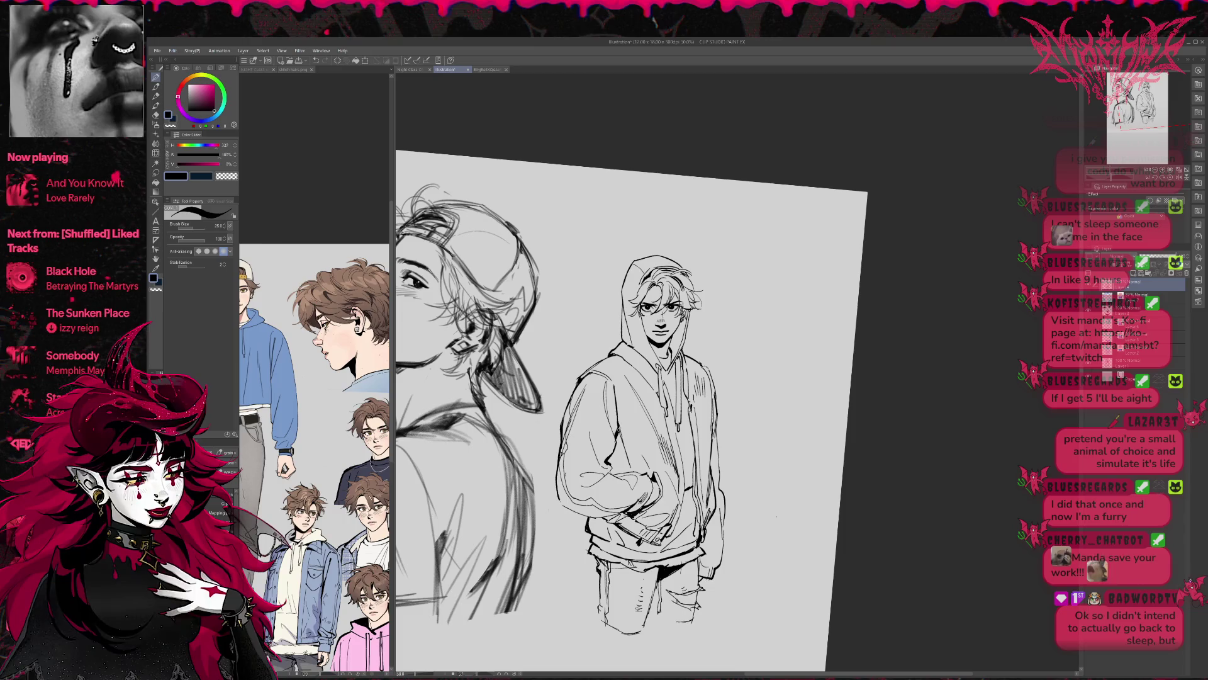
{"action": "key", "text": "e"}
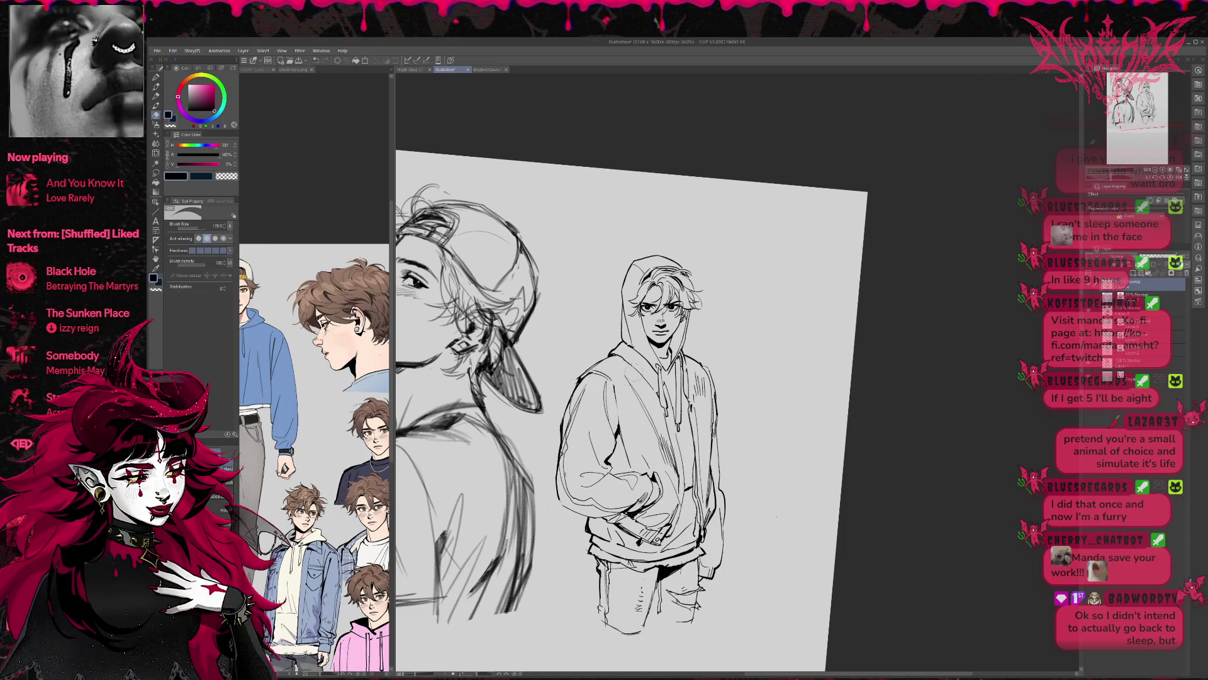
{"action": "key", "text": "p"}
{"action": "key", "text": "e"}
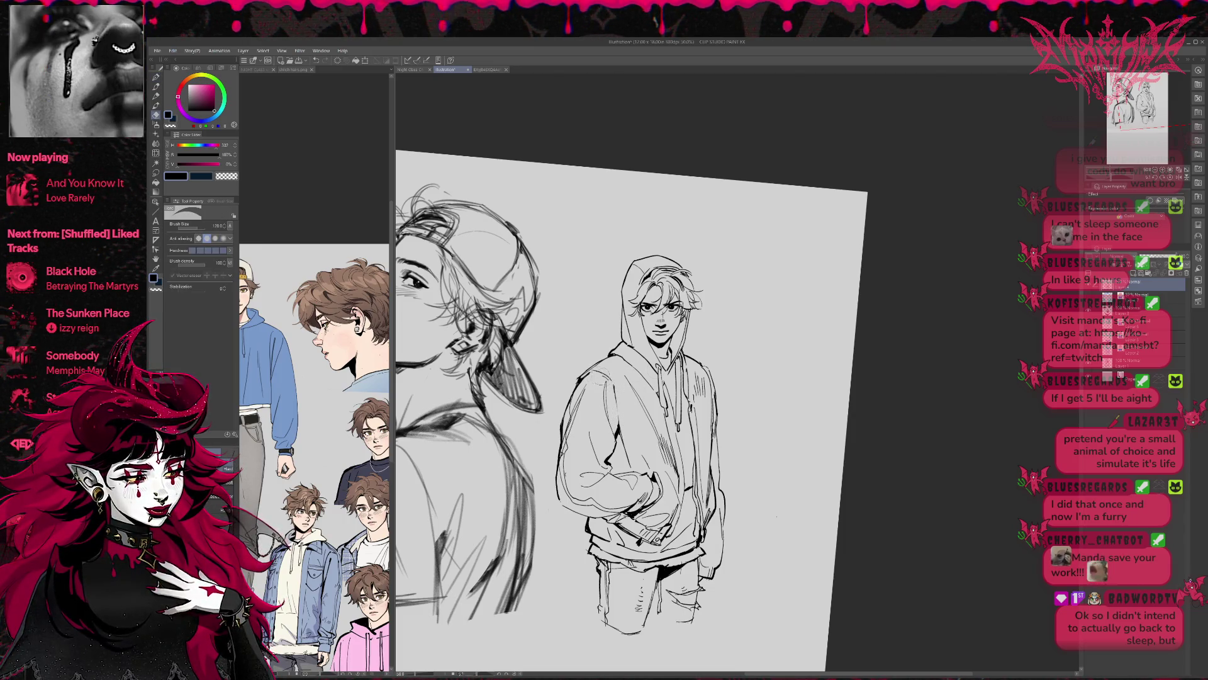
{"action": "key", "text": "p"}
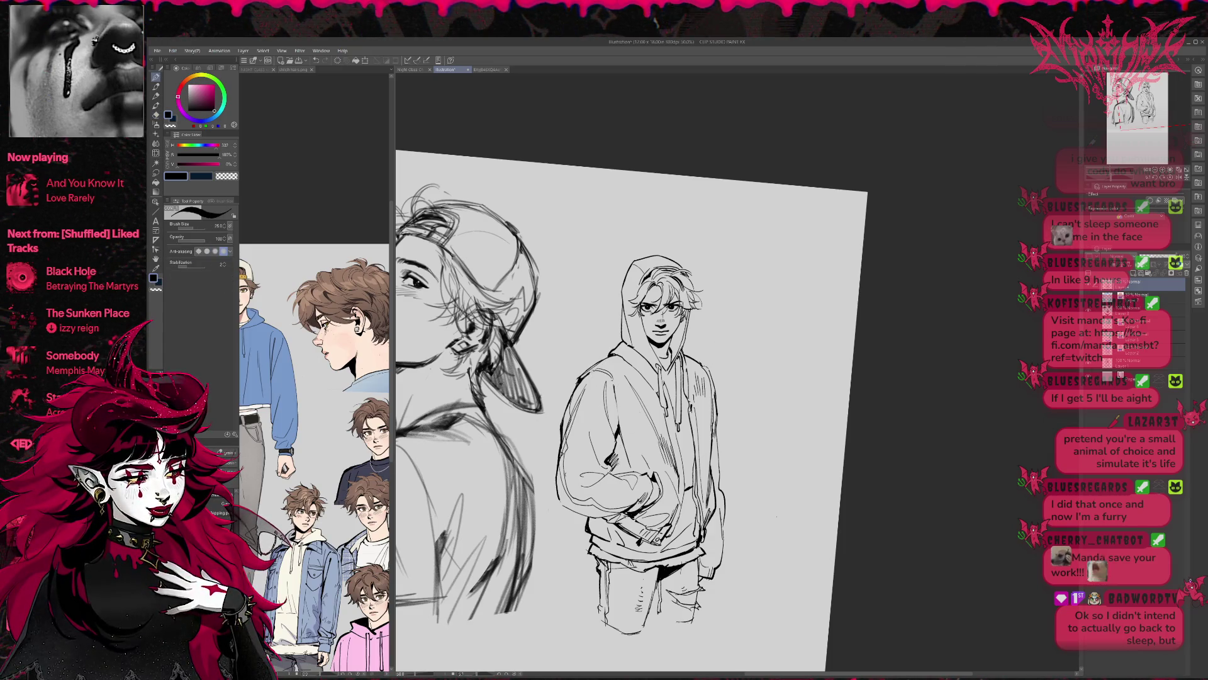
Reset the canvas rotation to level, flip the view back and zoom out to show both figures
{"action": "key", "text": "r"}
{"action": "mouse_move", "coordinate": [776, 516]}
{"action": "left_mouse_down"}
{"action": "mouse_move", "coordinate": [793, 397]}
{"action": "mouse_move", "coordinate": [764, 439]}
{"action": "mouse_move", "coordinate": [757, 519]}
{"action": "mouse_move", "coordinate": [784, 538]}
{"action": "mouse_move", "coordinate": [833, 507]}
{"action": "left_mouse_up"}
{"action": "key", "text": "e"}
{"action": "key", "text": "r"}
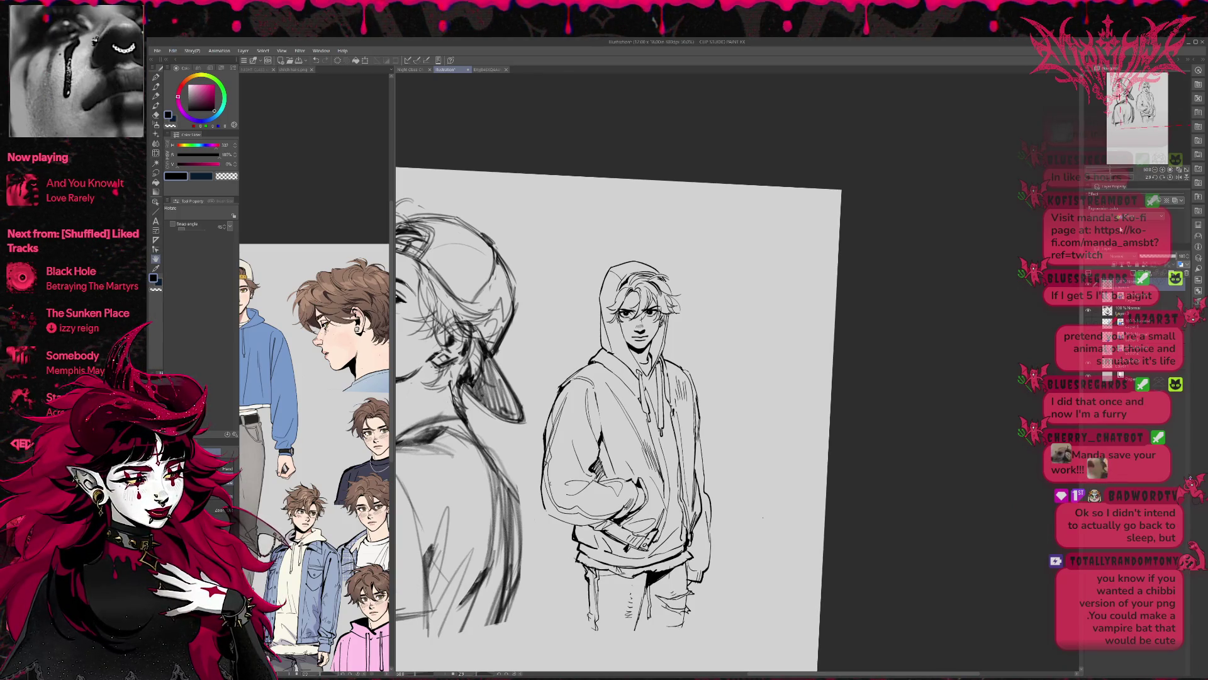
{"action": "left_click", "coordinate": [1171, 178]}
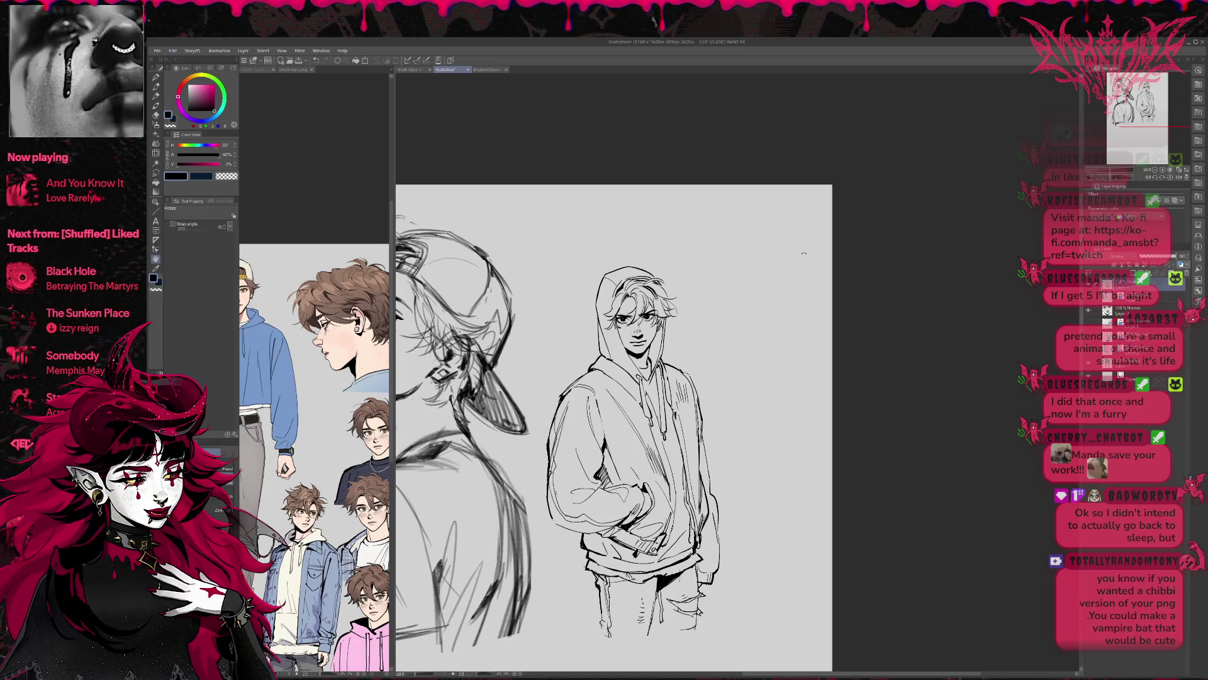
{"action": "scroll", "coordinate": [918, 266], "scroll_direction": "up", "scroll_amount": 1}
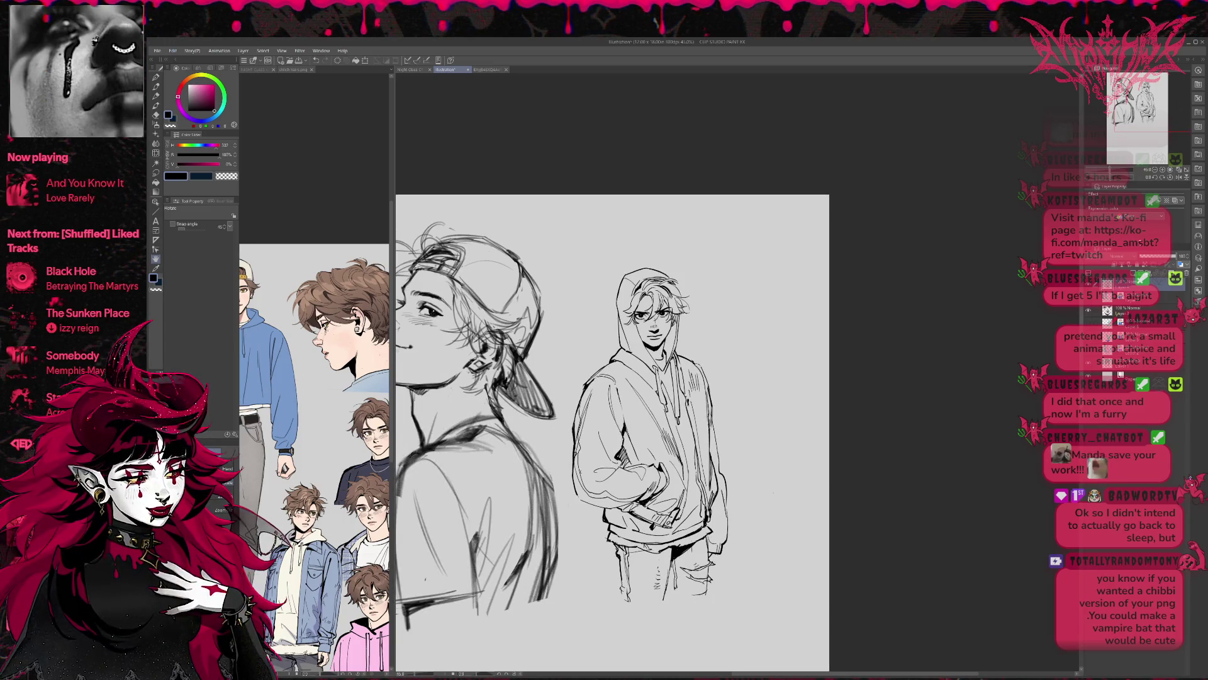
{"action": "left_click", "coordinate": [1170, 179]}
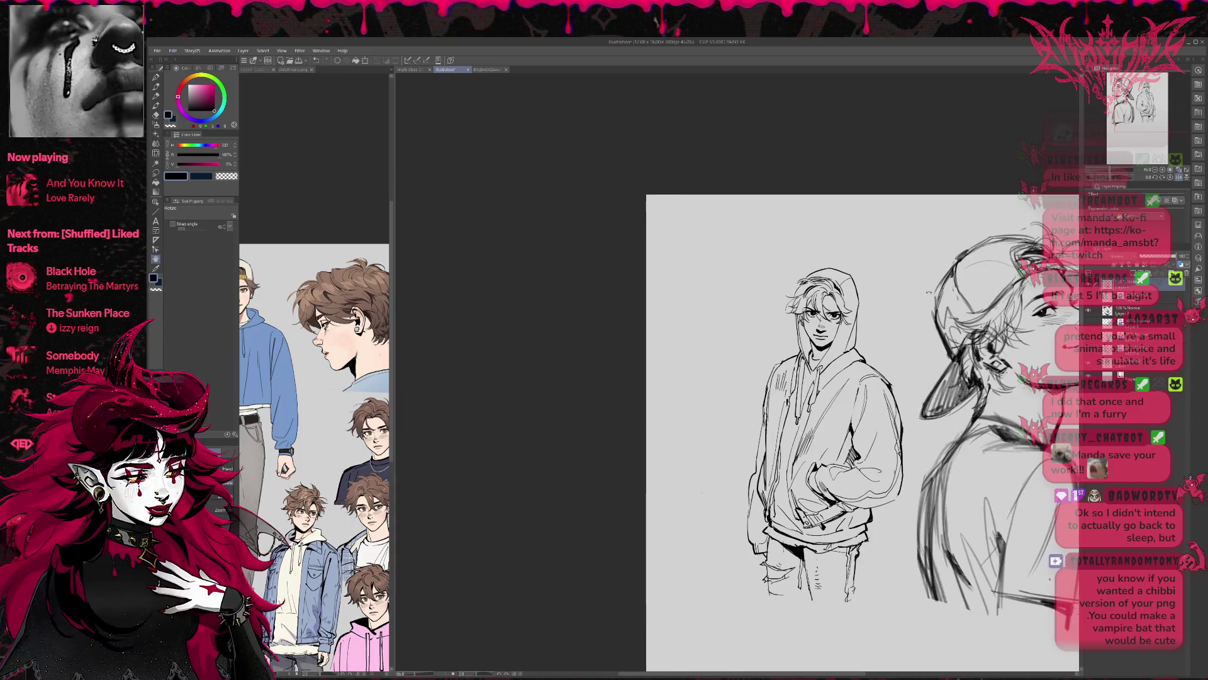
{"action": "scroll", "coordinate": [713, 307], "scroll_direction": "down", "scroll_amount": 2}
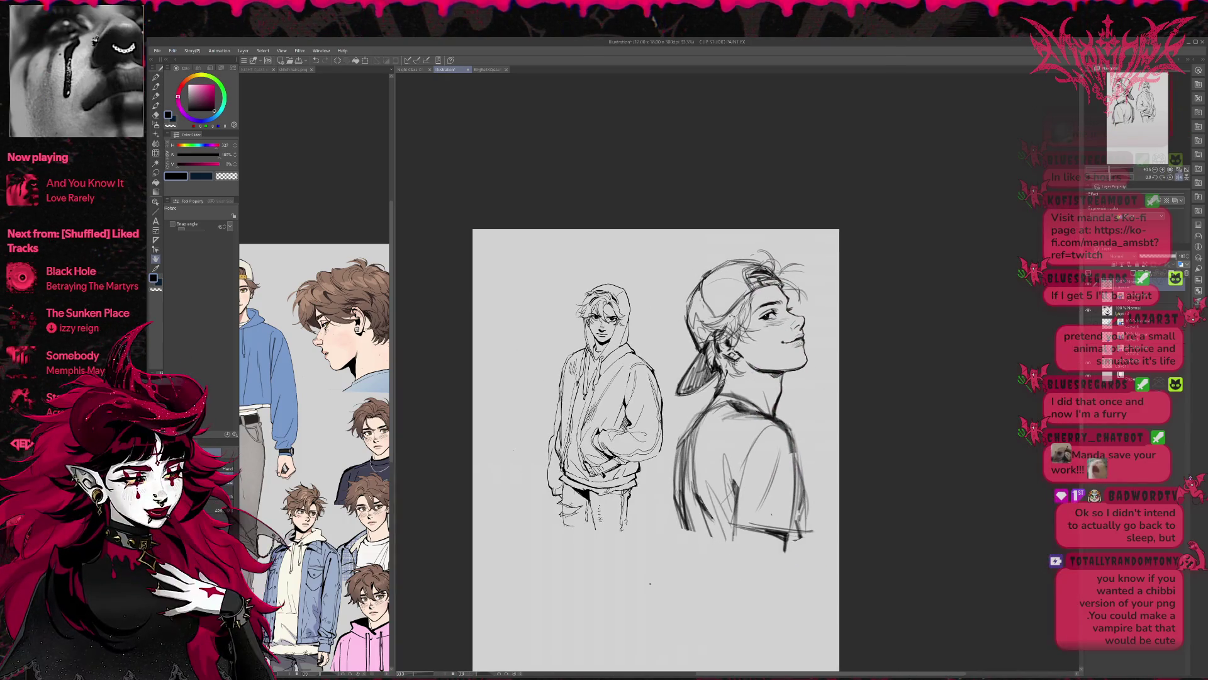
{"action": "scroll", "coordinate": [888, 339], "scroll_direction": "up", "scroll_amount": 1}
Select the hooded figure's layer and tilt the figure slightly with Scale/Rotate
{"action": "key", "text": "ctrl+t"}
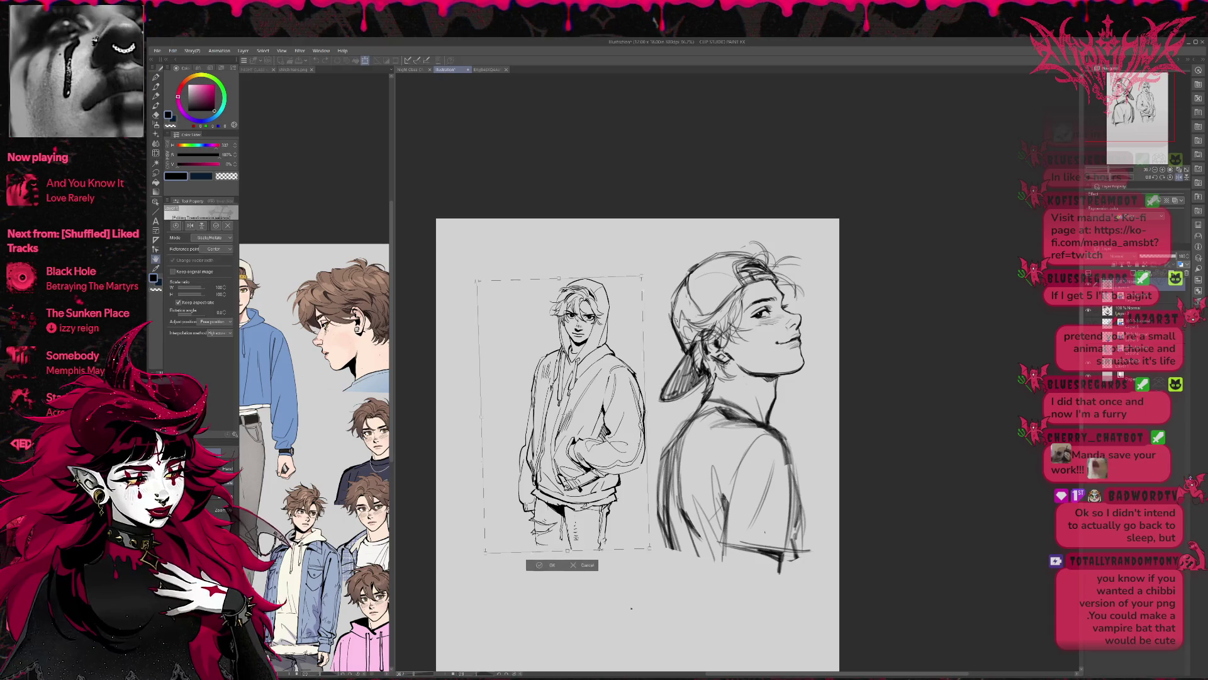
{"action": "key", "text": "Return"}
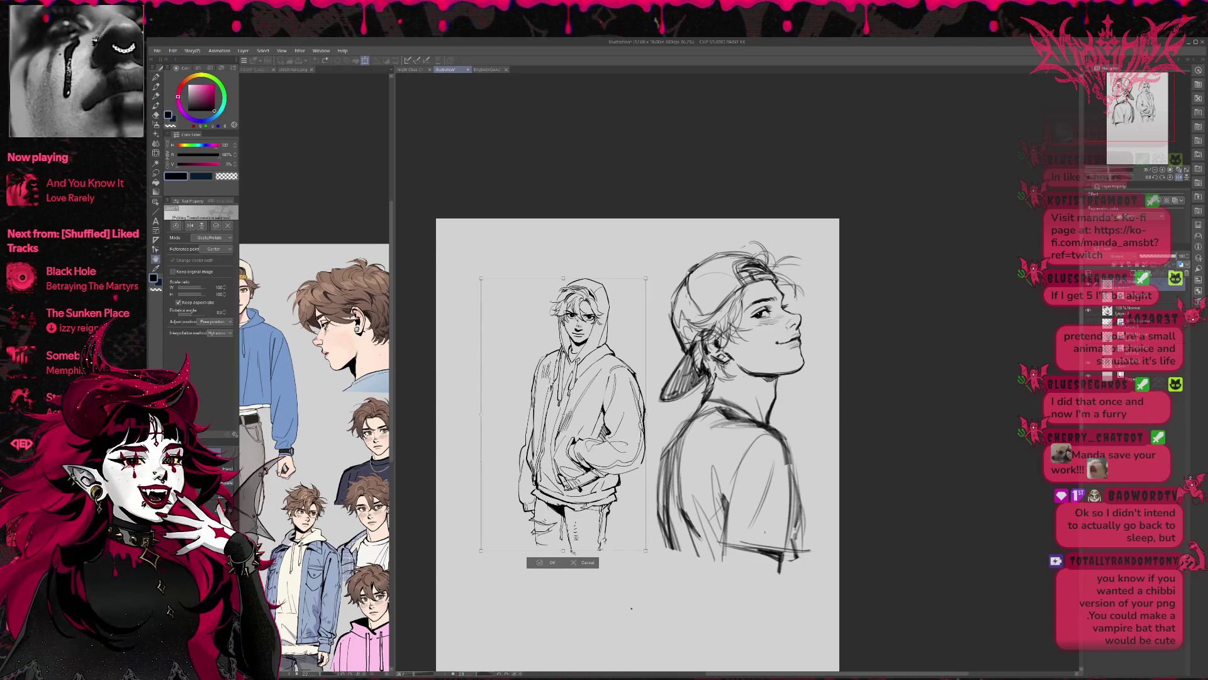
{"action": "left_click", "coordinate": [1123, 310]}
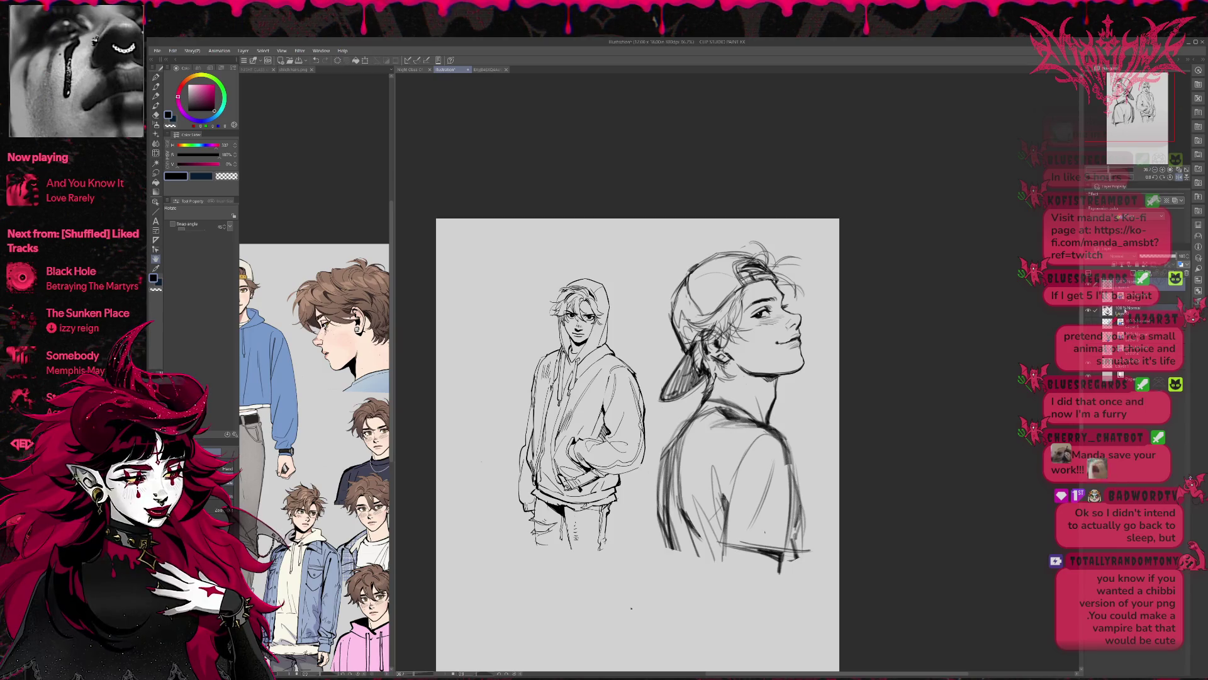
{"action": "key", "text": "ctrl+t"}
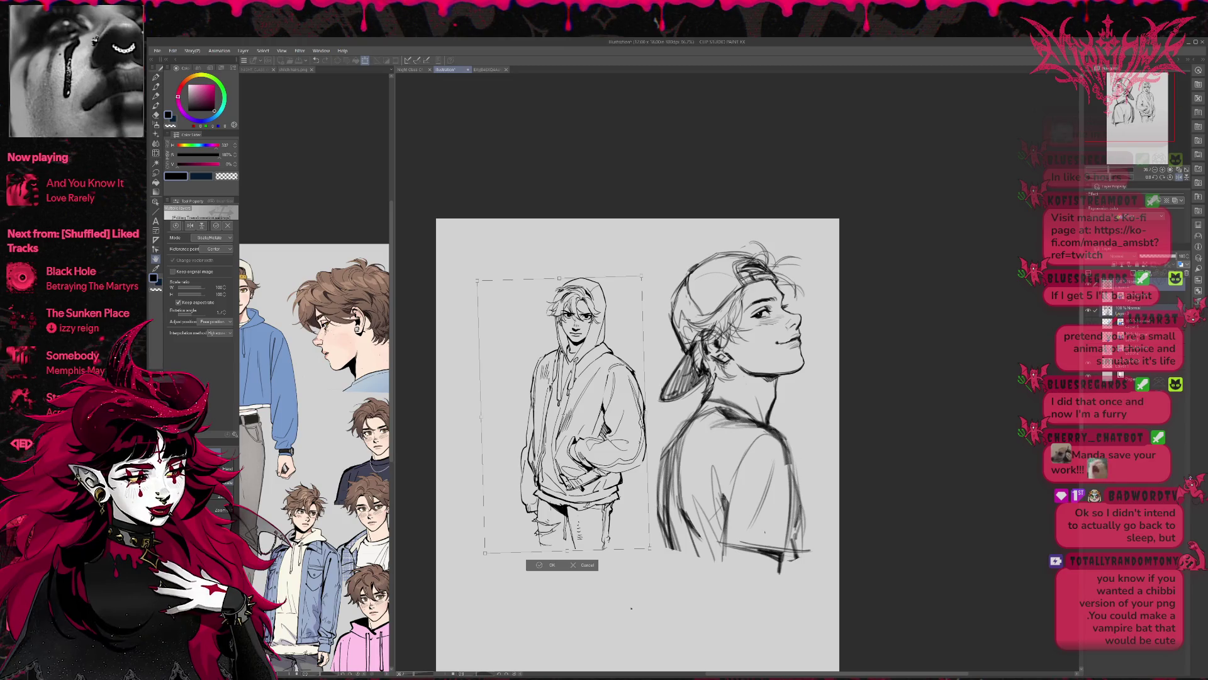
{"action": "key", "text": "Return"}
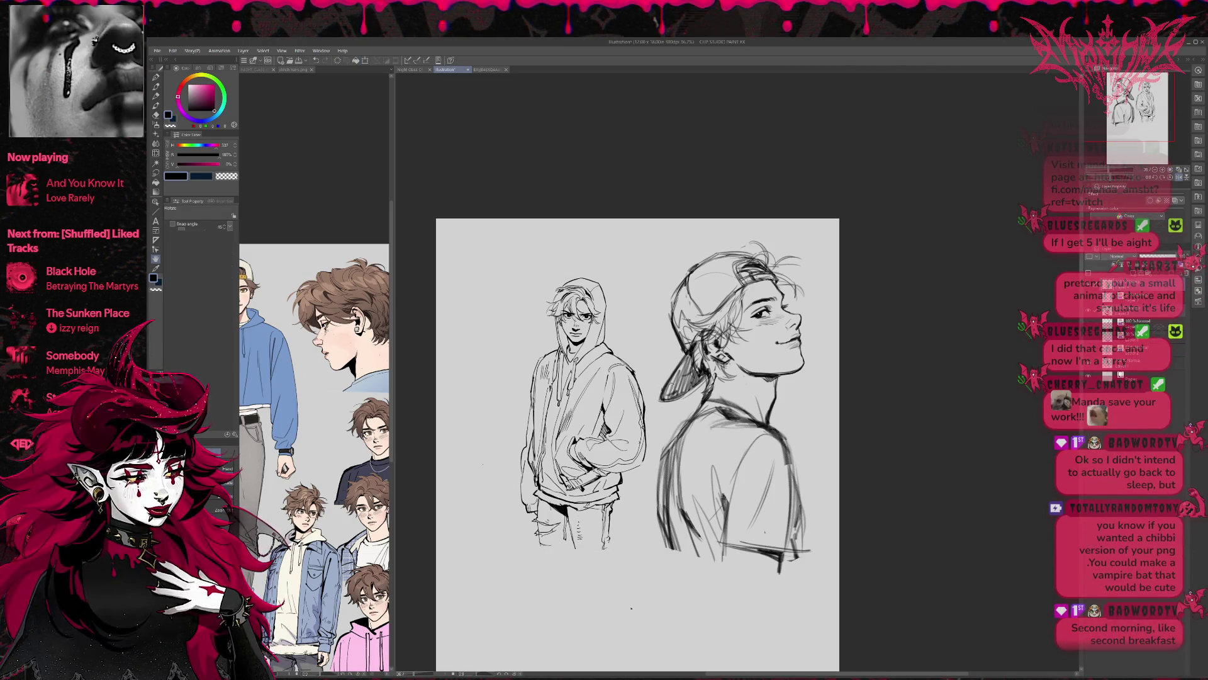
{"action": "key", "text": "ctrl+t"}
{"action": "left_click_drag", "start_coordinate": [668, 384], "coordinate": [669, 358]}
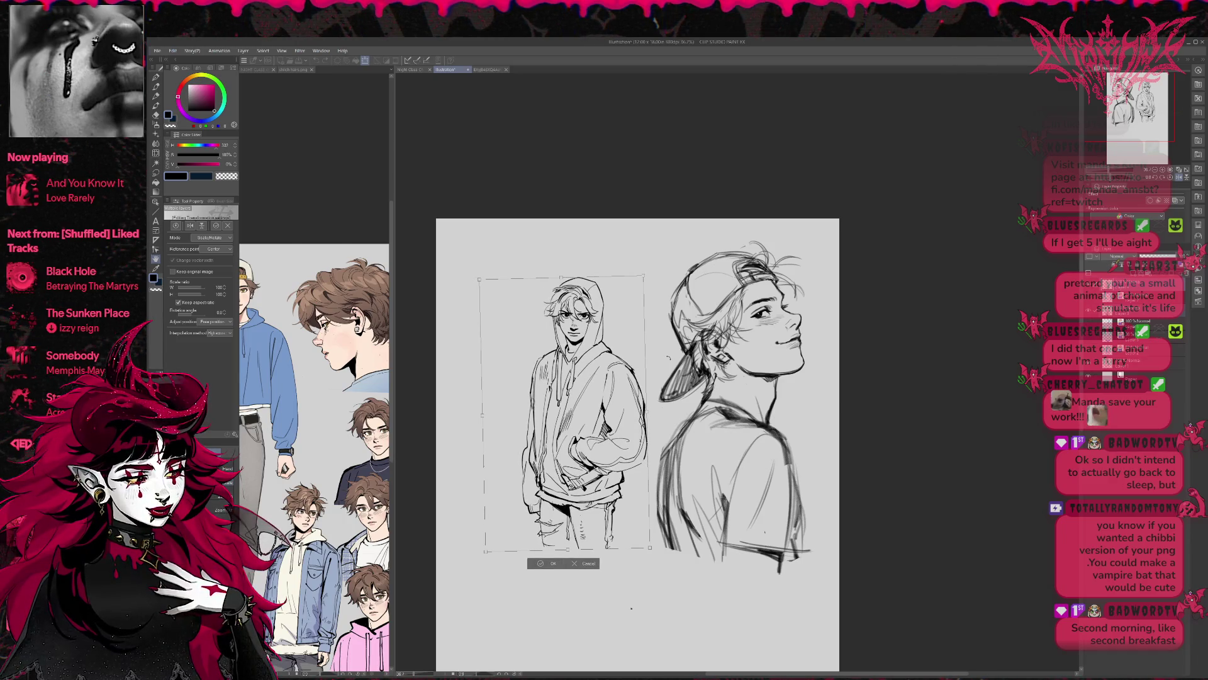
{"action": "key", "text": "Return"}
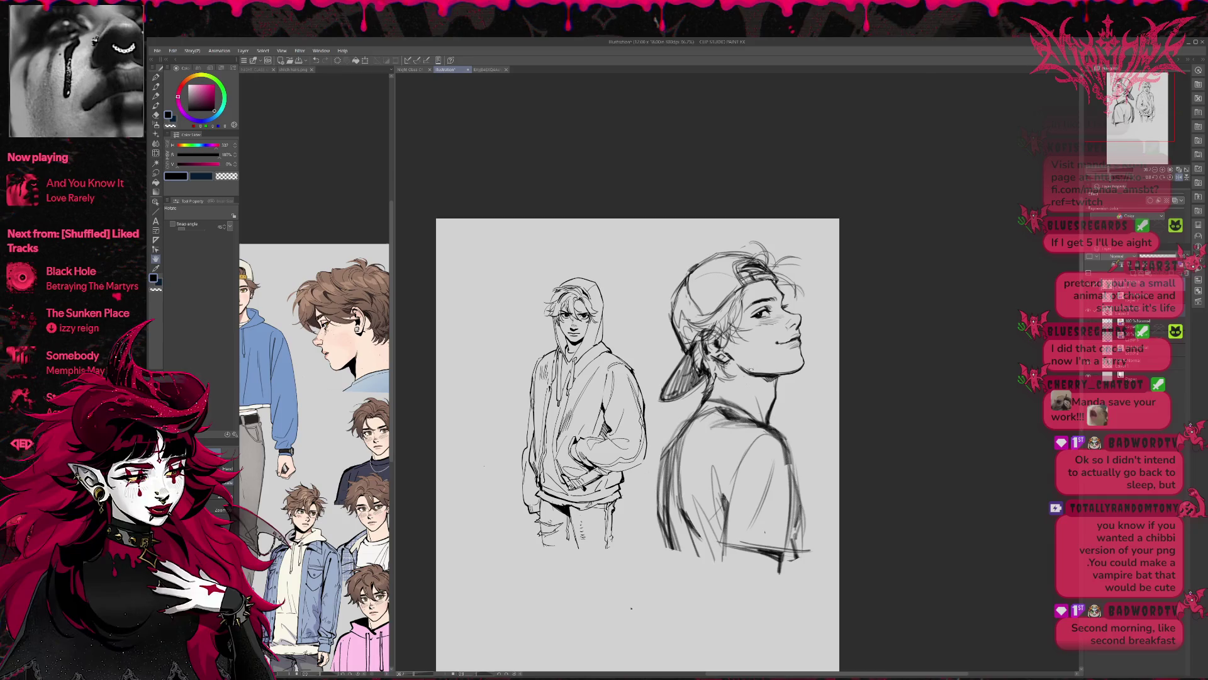
Mirror the view, then Free Transform the hooded figure down to 98% size
{"action": "key", "text": "h"}
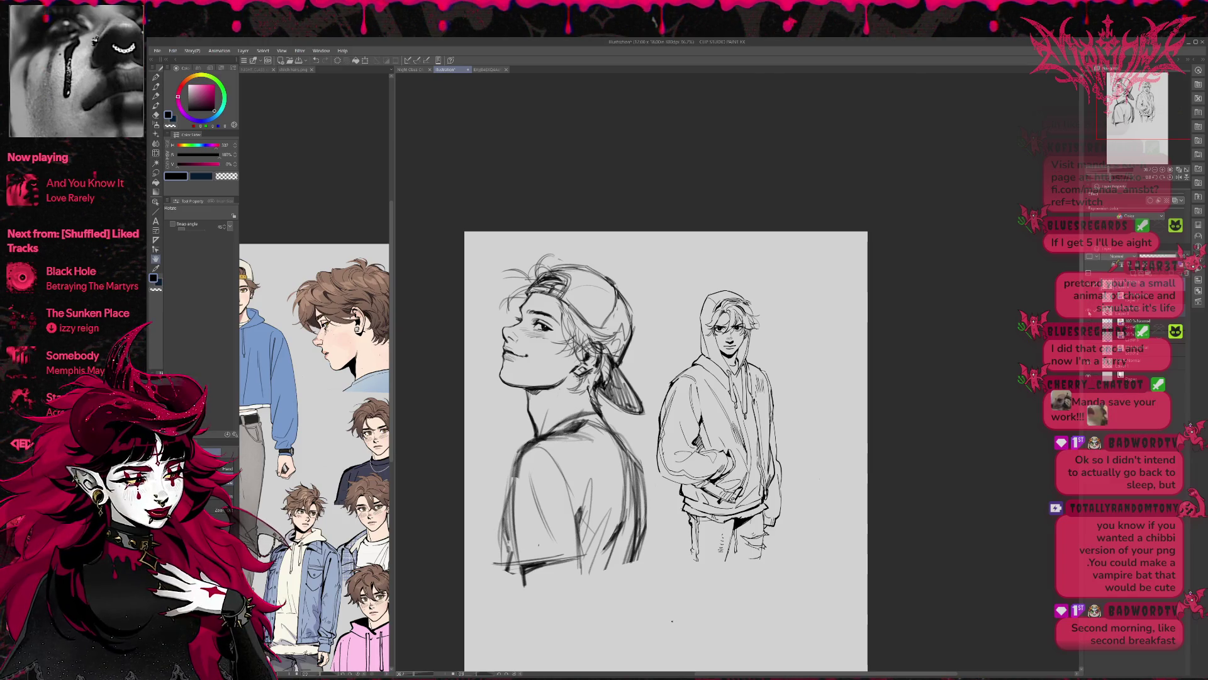
{"action": "key", "text": "ctrl+t"}
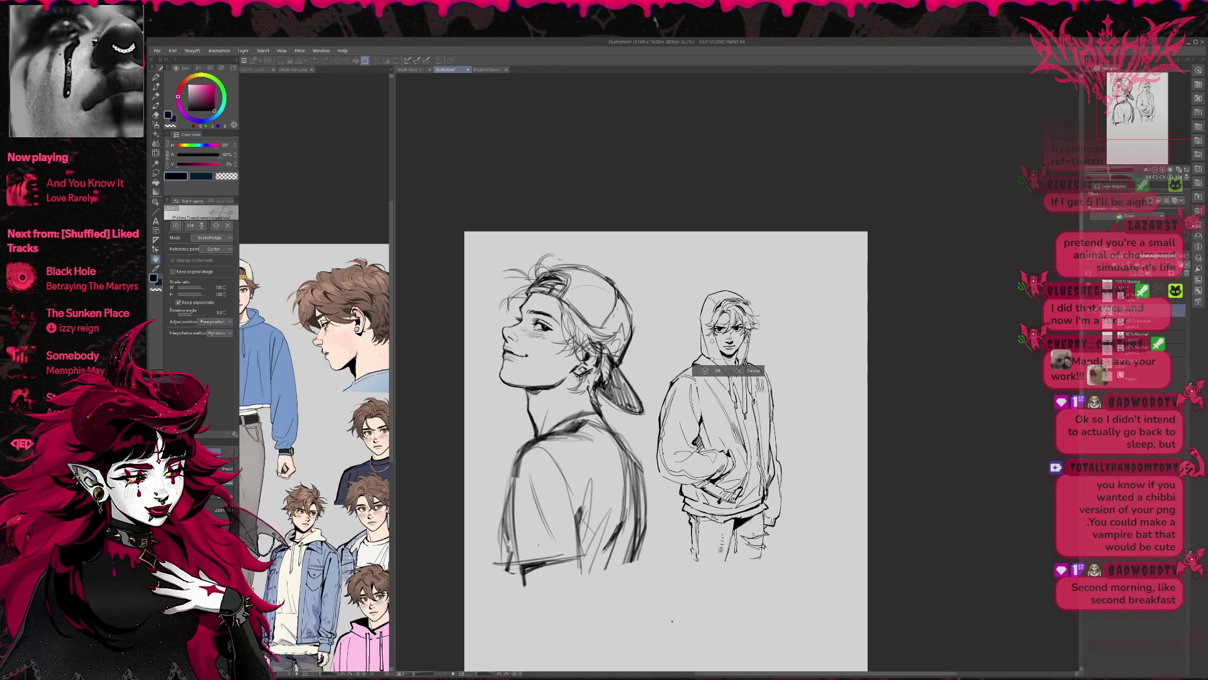
{"action": "left_click_drag", "start_coordinate": [775, 321], "coordinate": [773, 324]}
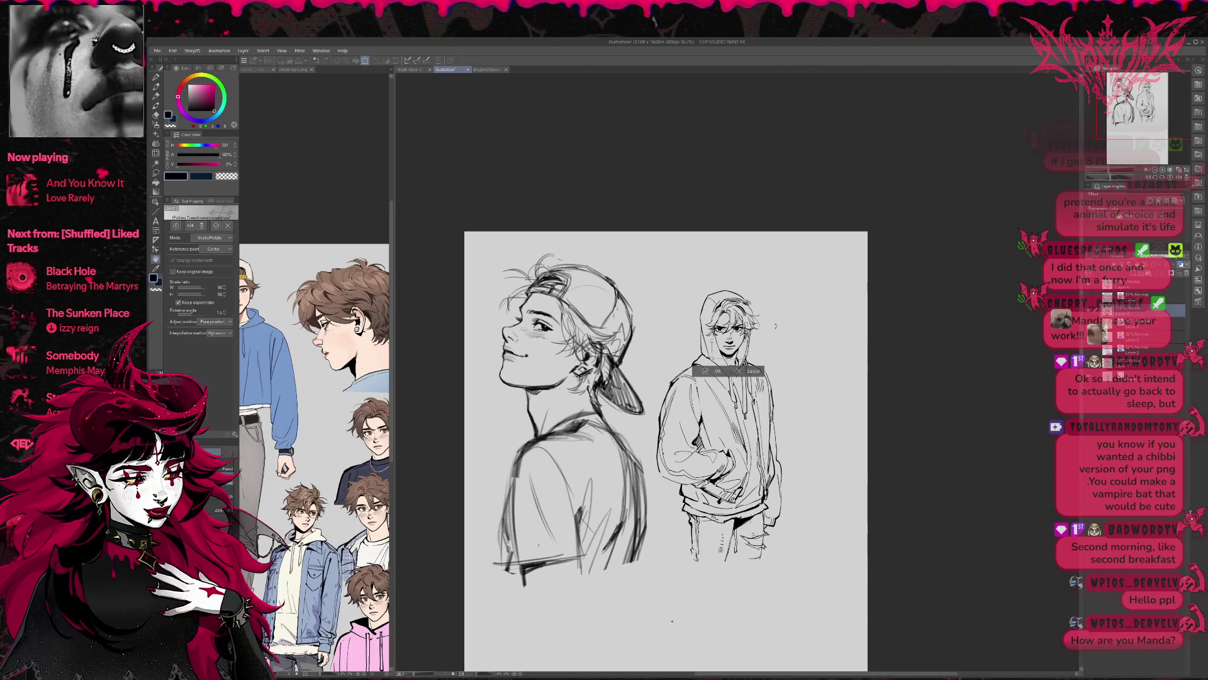
{"action": "key", "text": "Return"}
{"action": "left_click_drag", "start_coordinate": [661, 441], "coordinate": [651, 488]}
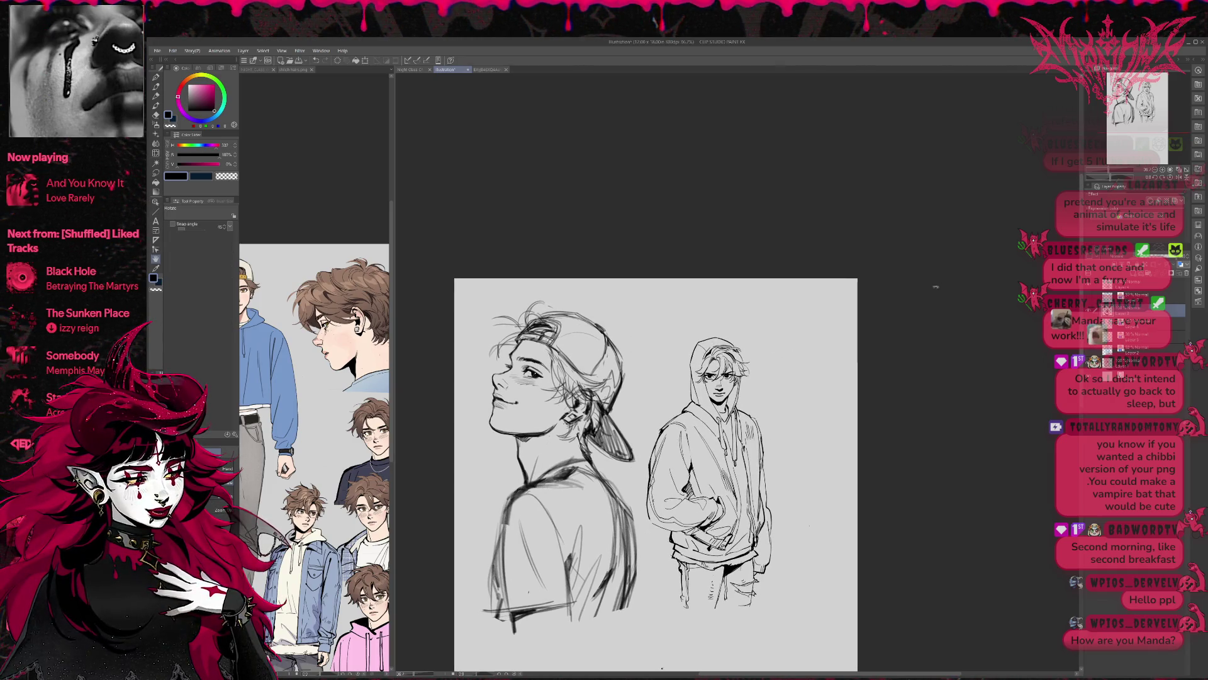
Mirror the view, toggle the hooded figure's layer visibility and select the layer above
{"action": "left_click", "coordinate": [1174, 180]}
{"action": "left_click_drag", "start_coordinate": [894, 306], "coordinate": [808, 311]}
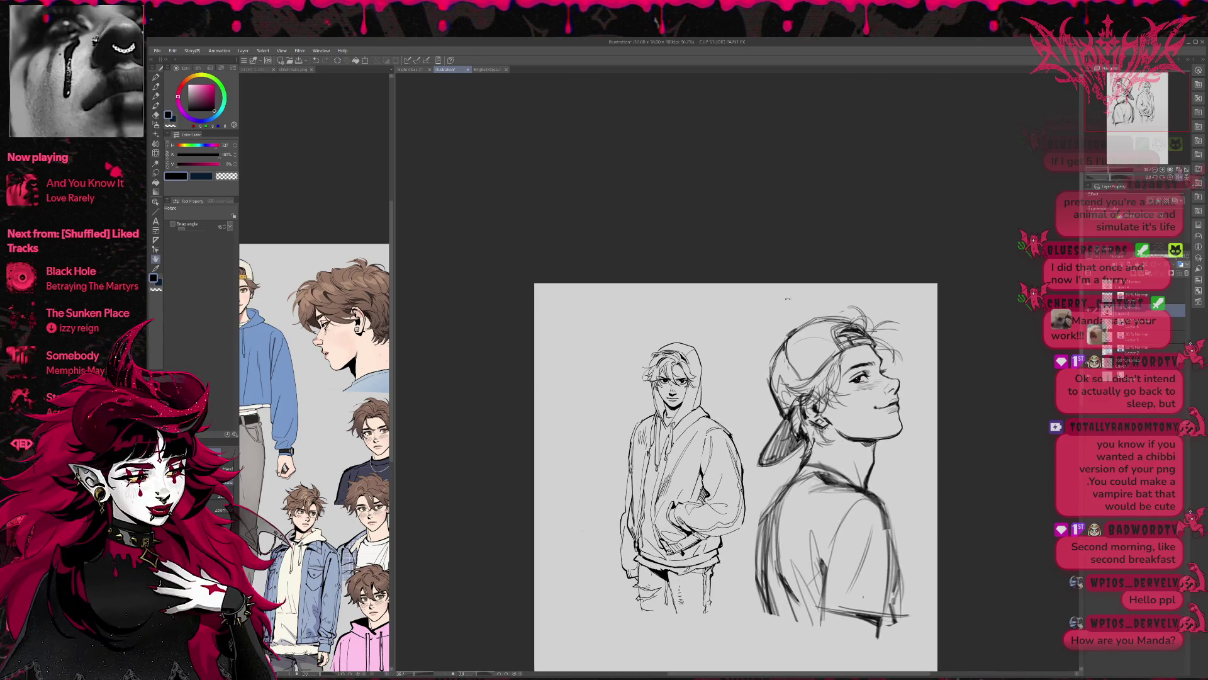
{"action": "scroll", "coordinate": [747, 323], "scroll_direction": "down", "scroll_amount": 2}
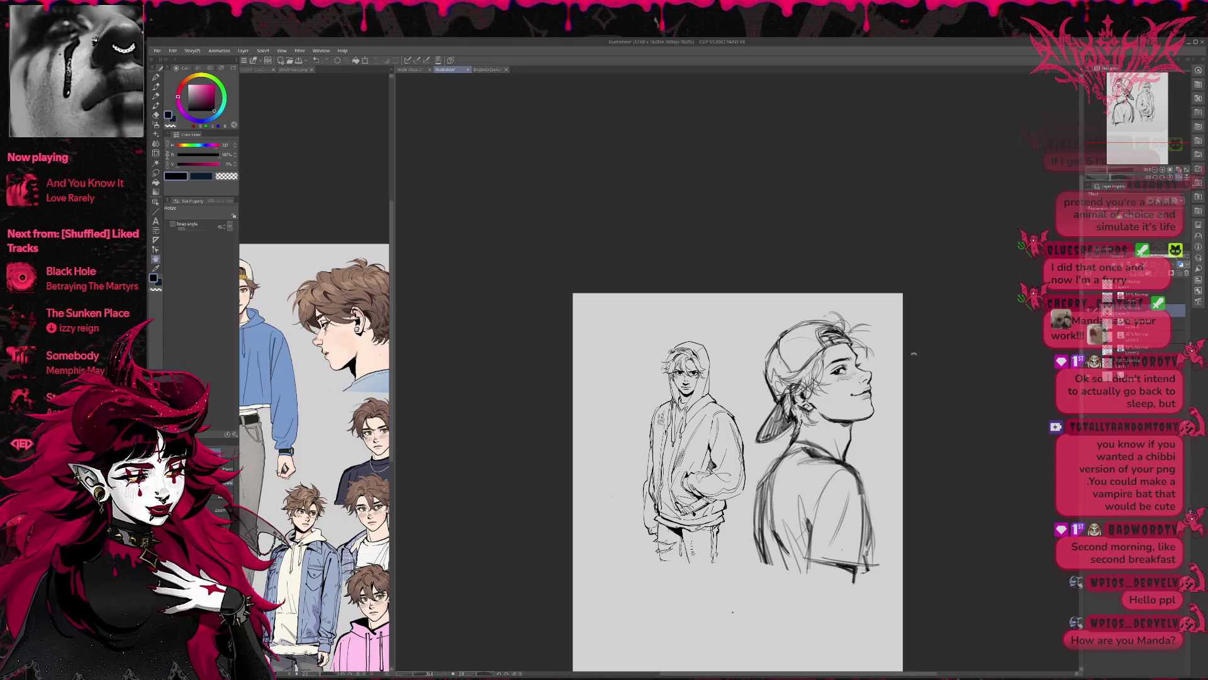
{"action": "left_click", "coordinate": [1098, 334]}
{"action": "left_click", "coordinate": [1098, 334]}
{"action": "left_click", "coordinate": [1133, 284]}
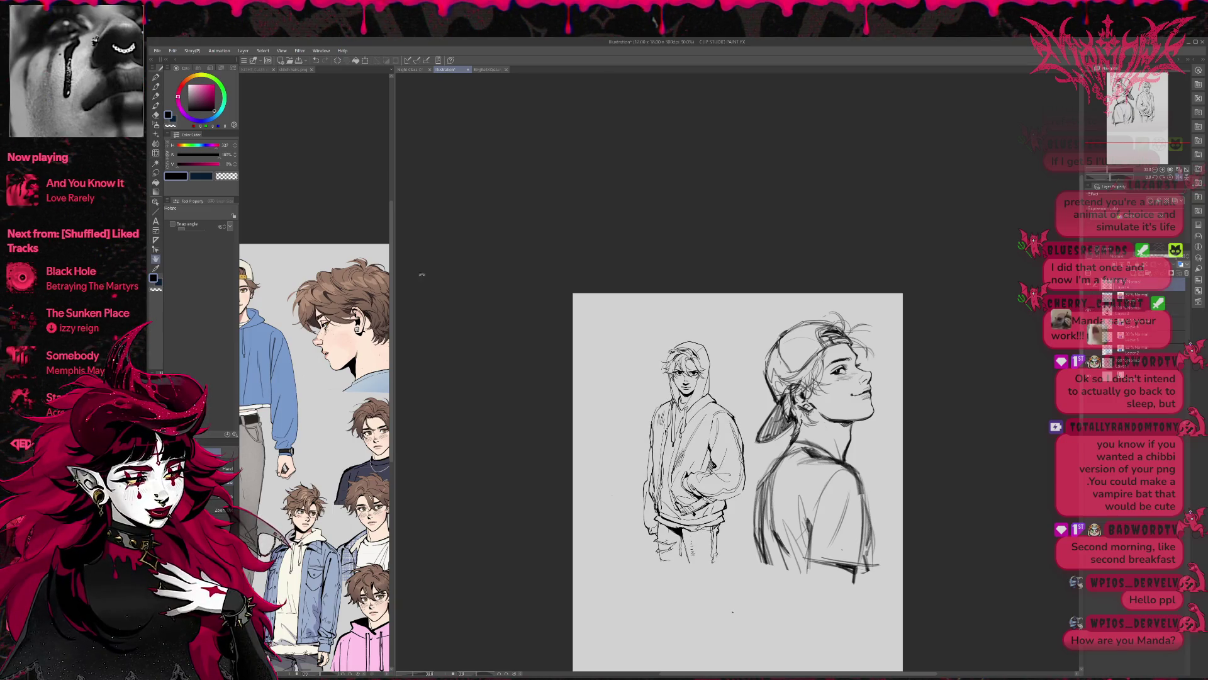
Switch to Liquify (J), flip the view and back, and zoom in on the drawing
{"action": "key", "text": "j"}
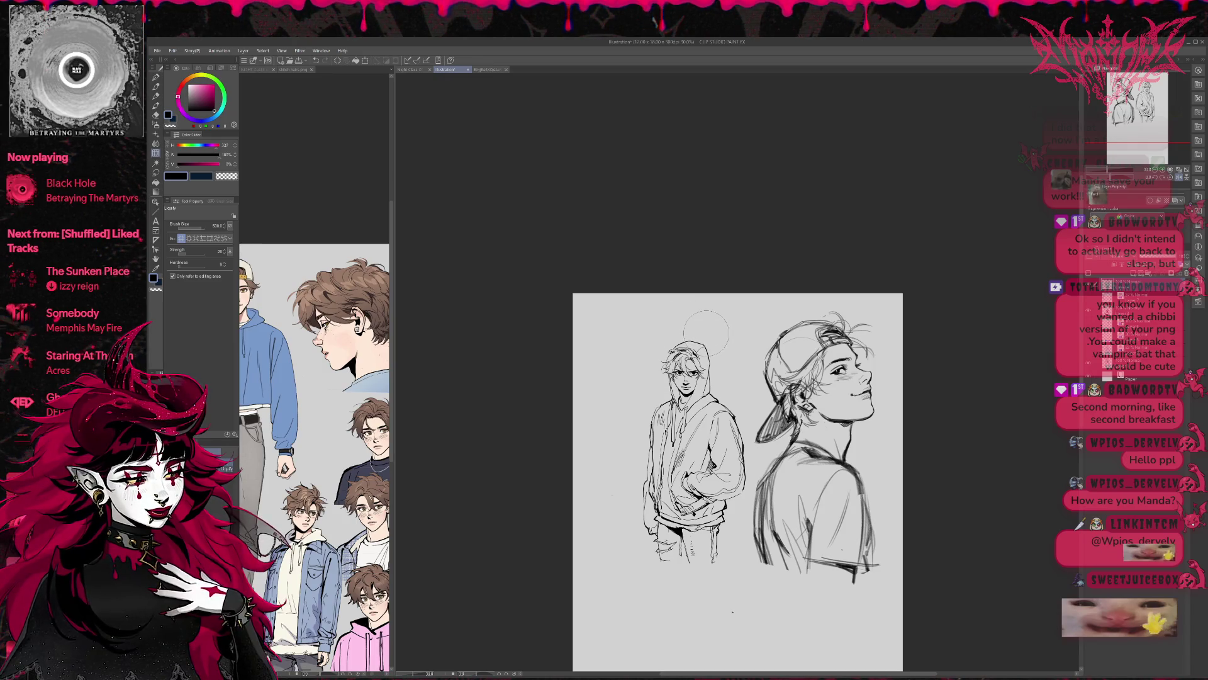
{"action": "left_click", "coordinate": [1179, 178]}
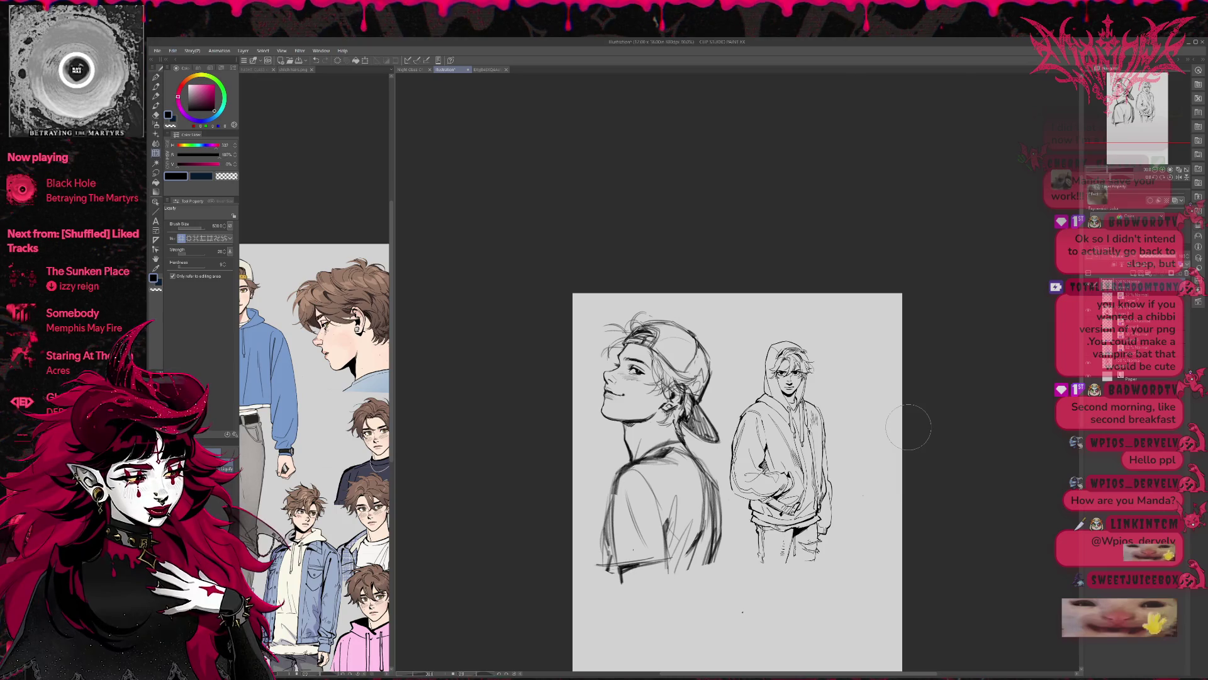
{"action": "left_click", "coordinate": [1175, 173]}
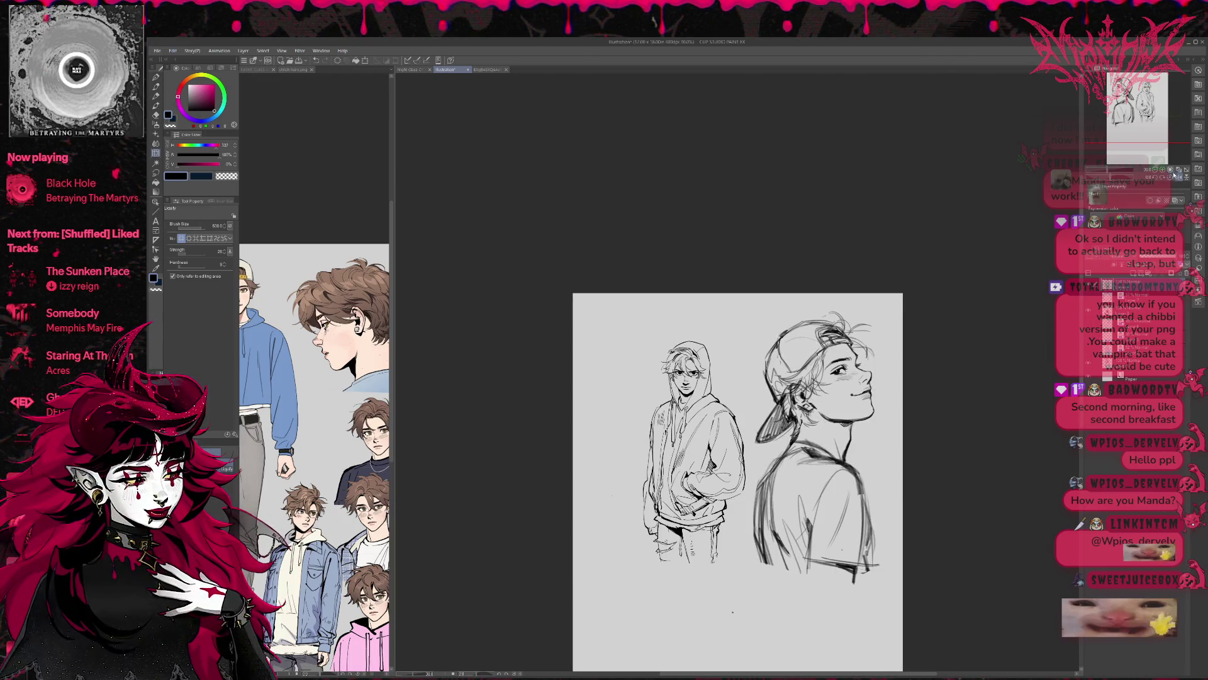
{"action": "left_click", "coordinate": [1163, 170]}
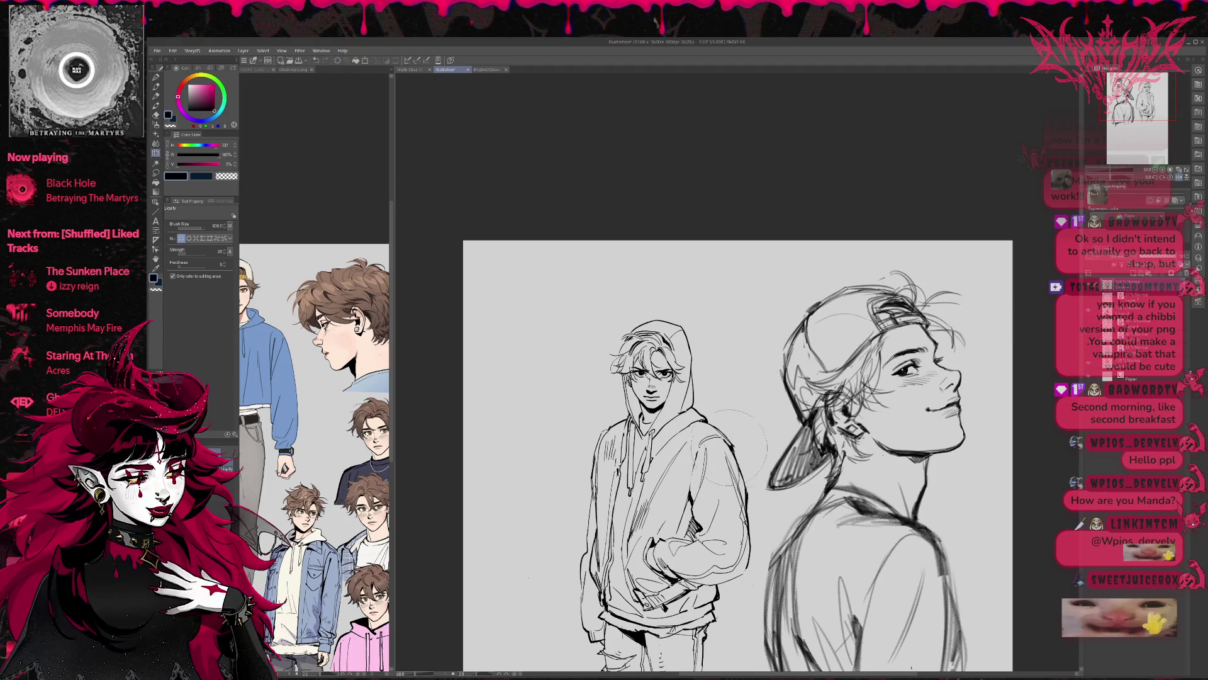
Zoom in on the hooded boy's face and shrink the Liquify brush from 250 to 50
{"action": "left_click_drag", "start_coordinate": [731, 447], "coordinate": [698, 434]}
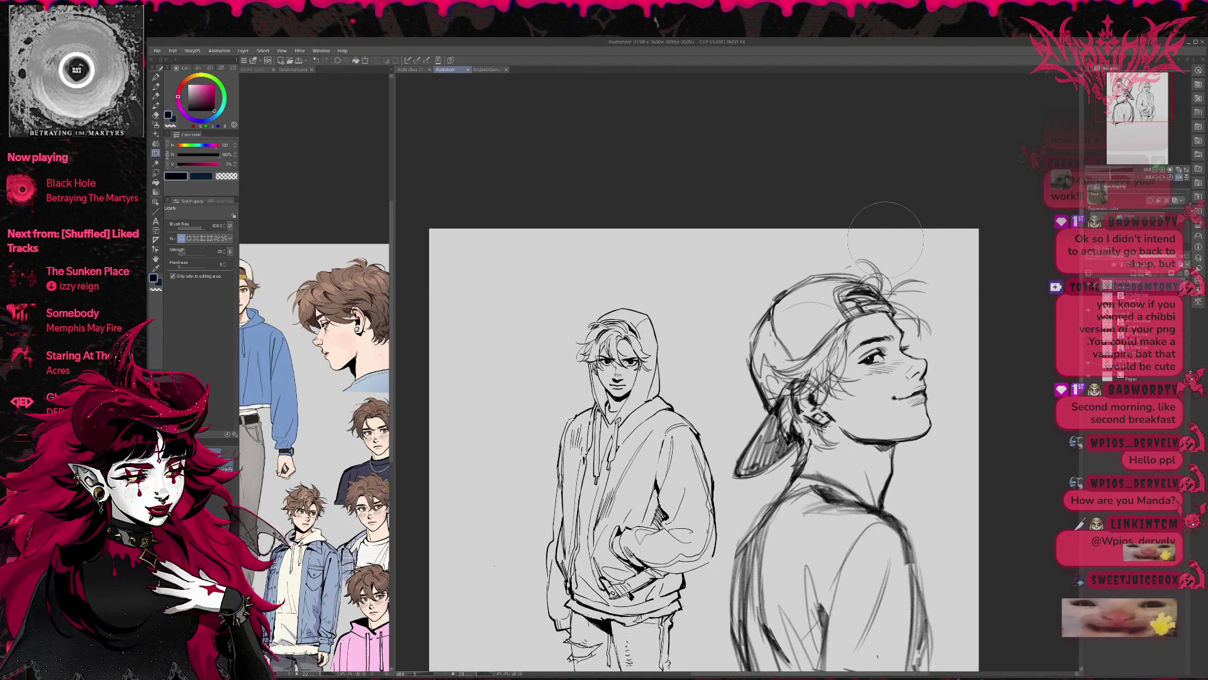
{"action": "key", "text": "bracketleft"}
{"action": "key", "text": "bracketleft"}
{"action": "key", "text": "bracketleft"}
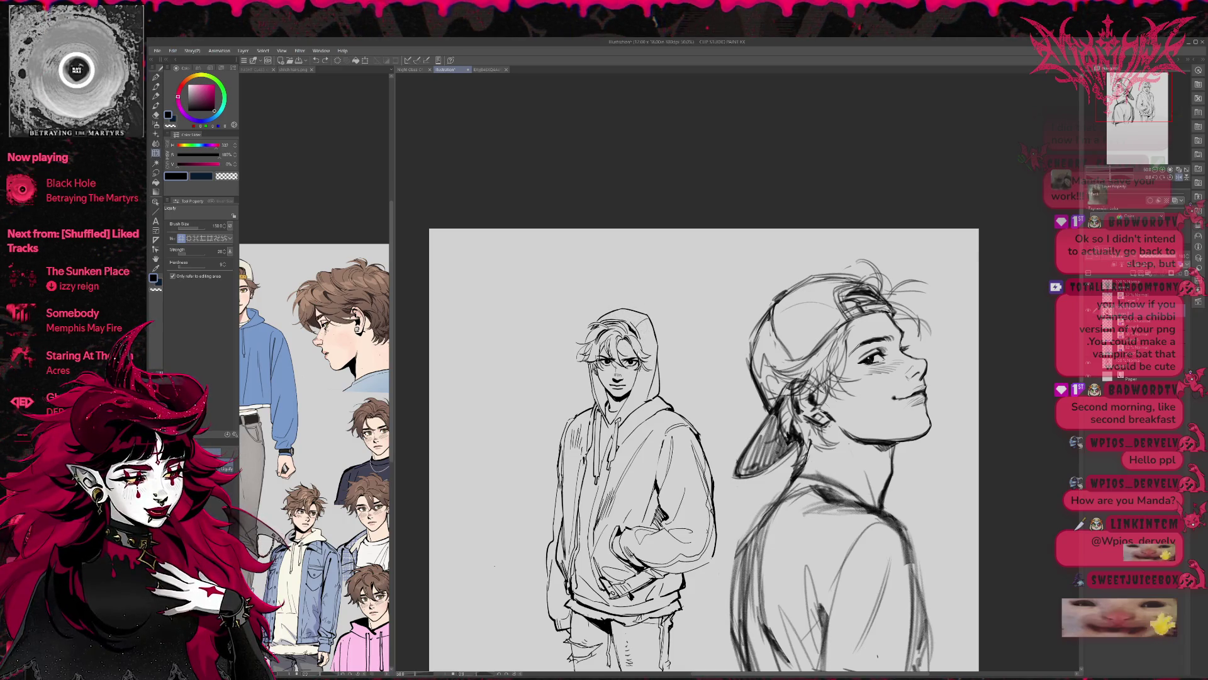
{"action": "key", "text": "ctrl+plus"}
{"action": "key", "text": "ctrl+plus"}
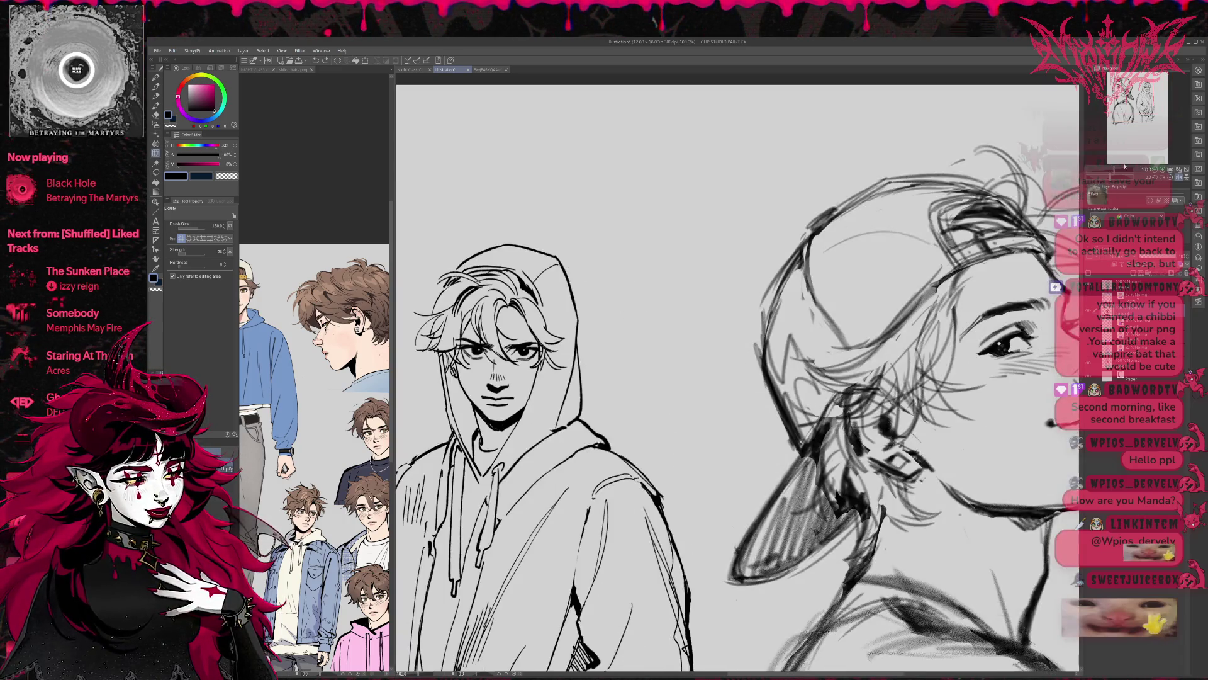
{"action": "key", "text": "bracketleft"}
{"action": "key", "text": "bracketleft"}
{"action": "key", "text": "bracketleft"}
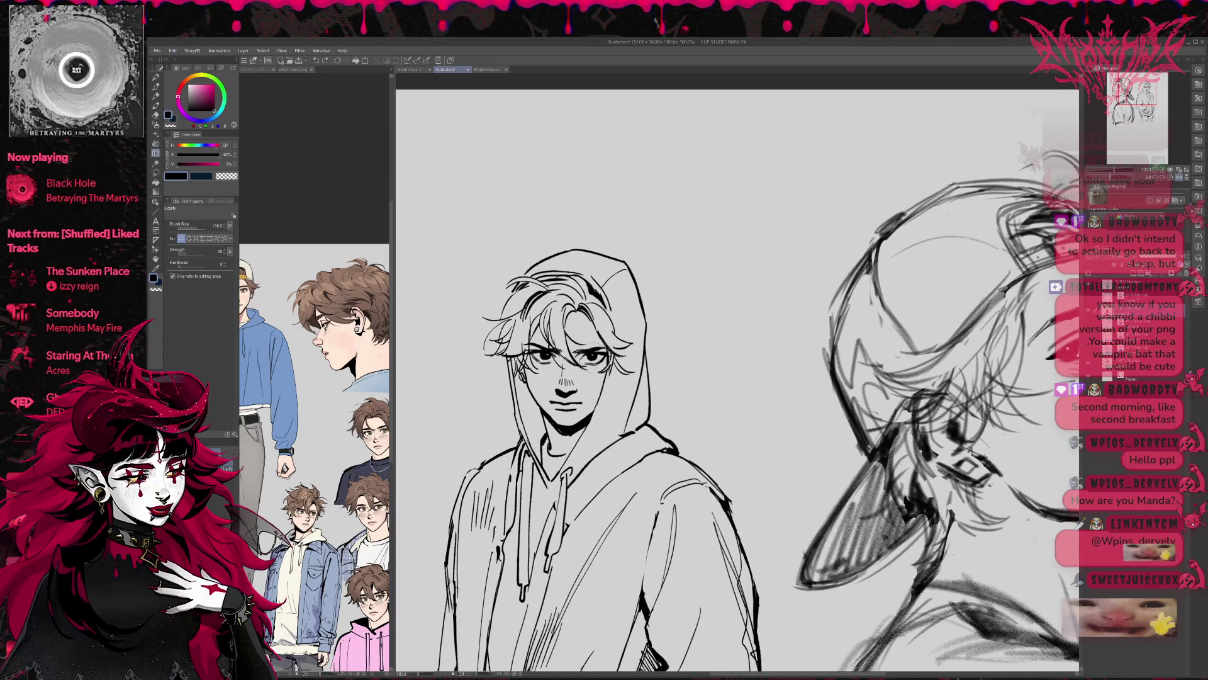
{"action": "key", "text": "bracketleft"}
{"action": "key", "text": "bracketleft"}
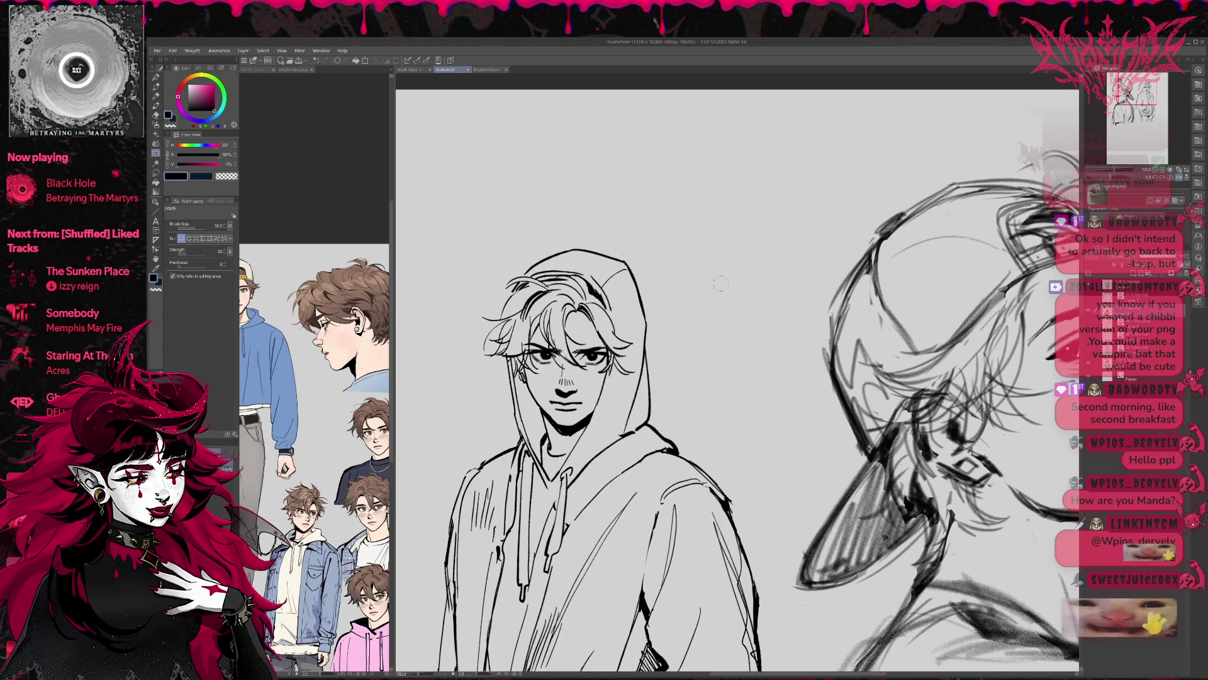
Mirror the view to check the face, shrink the eraser, return to Pen, and flip back
{"action": "left_click", "coordinate": [1174, 178]}
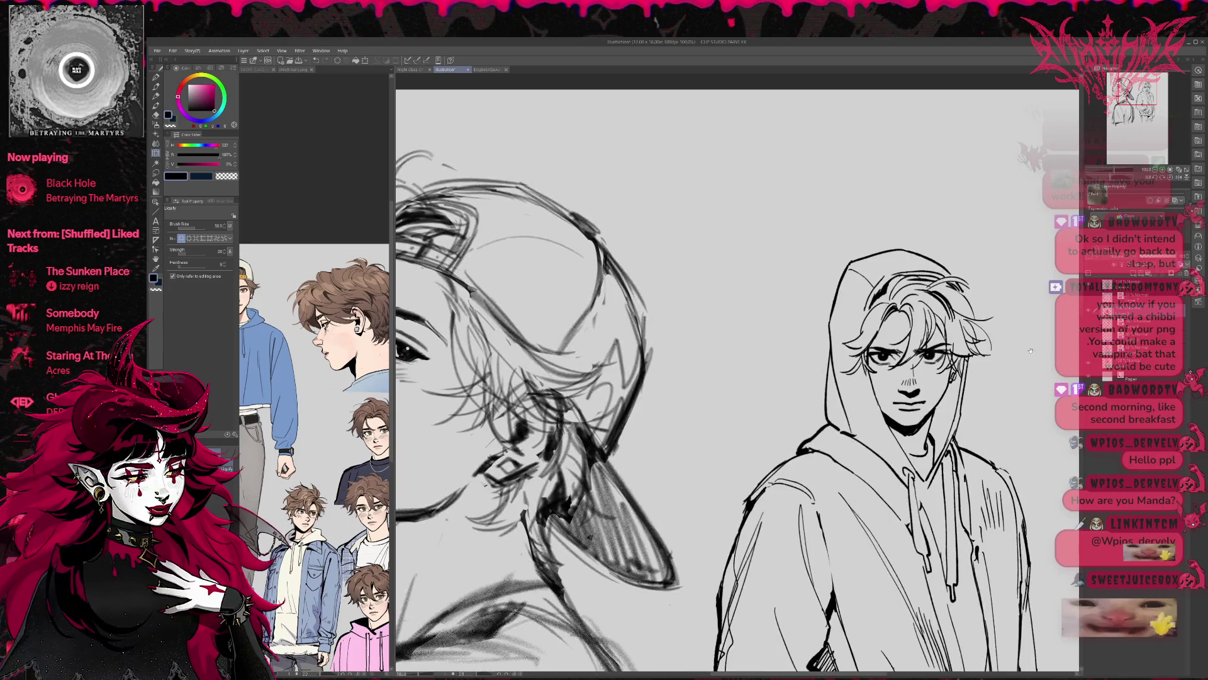
{"action": "left_click_drag", "start_coordinate": [1031, 351], "coordinate": [785, 375]}
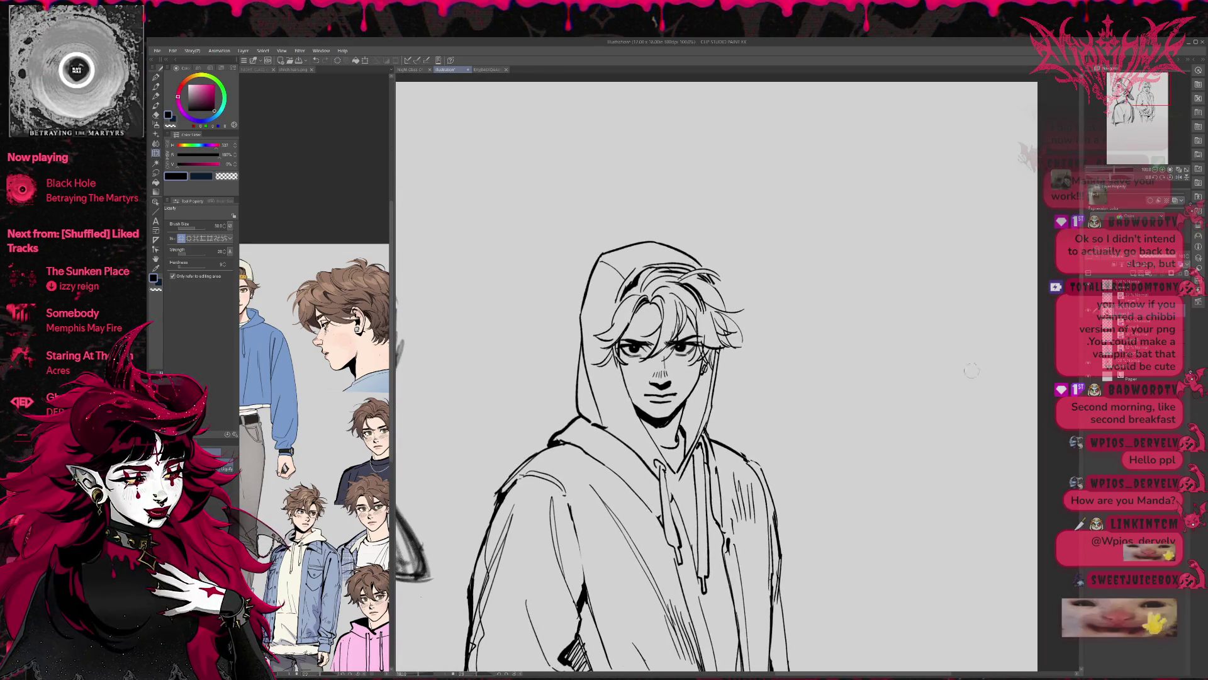
{"action": "key", "text": "e"}
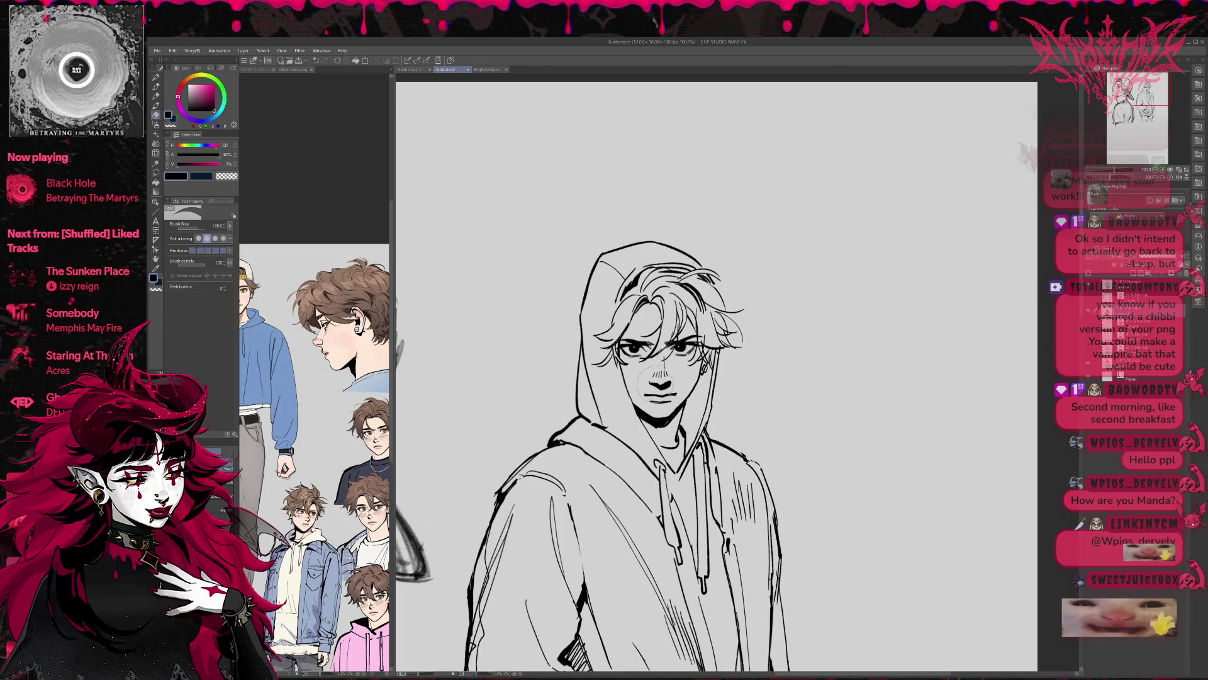
{"action": "key", "text": "bracketleft"}
{"action": "key", "text": "bracketleft"}
{"action": "key", "text": "bracketleft"}
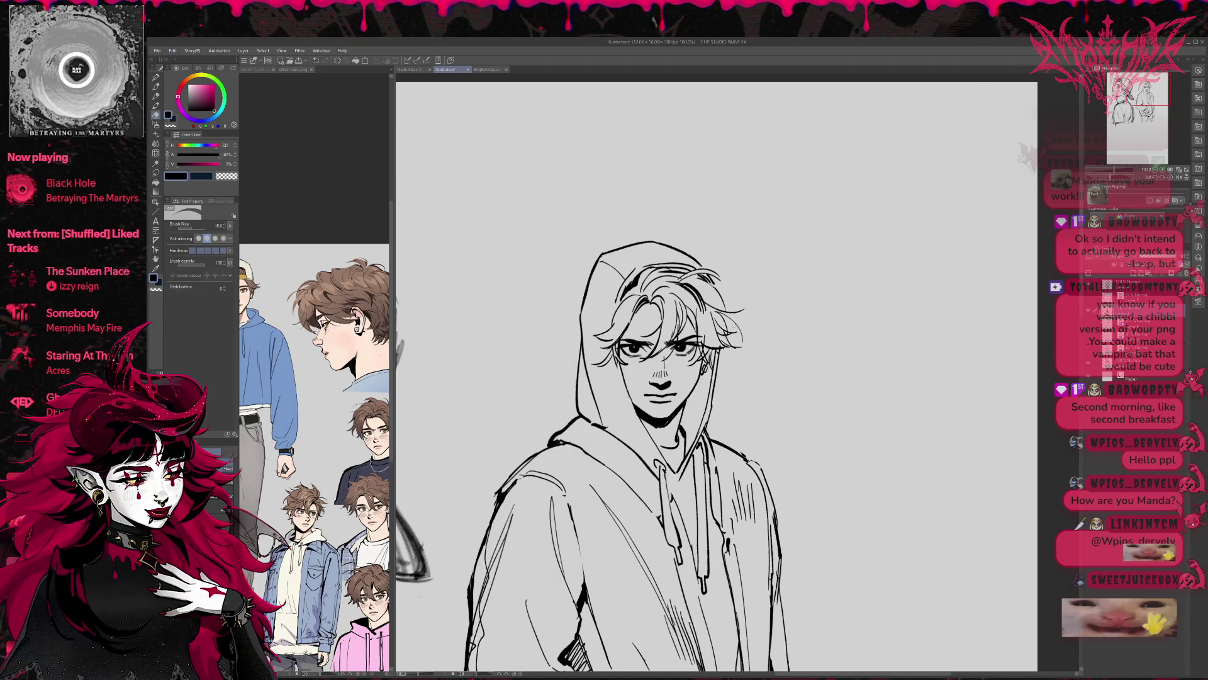
{"action": "key", "text": "p"}
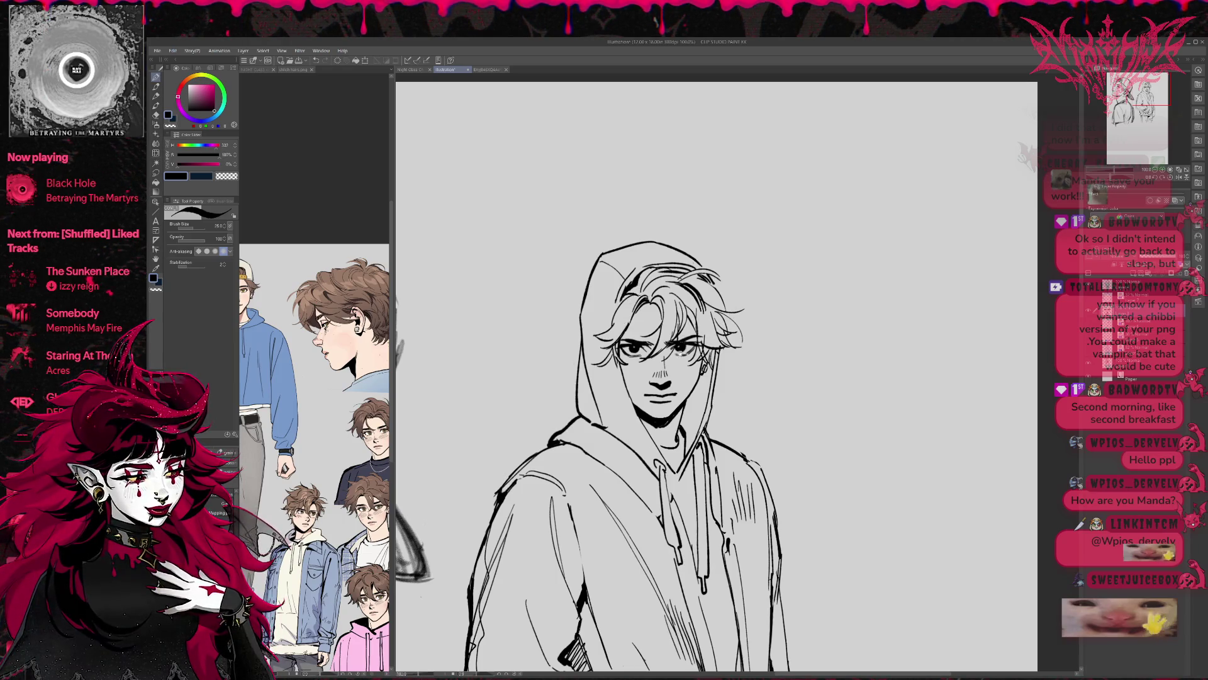
{"action": "key", "text": "h"}
{"action": "left_click_drag", "start_coordinate": [995, 306], "coordinate": [787, 341]}
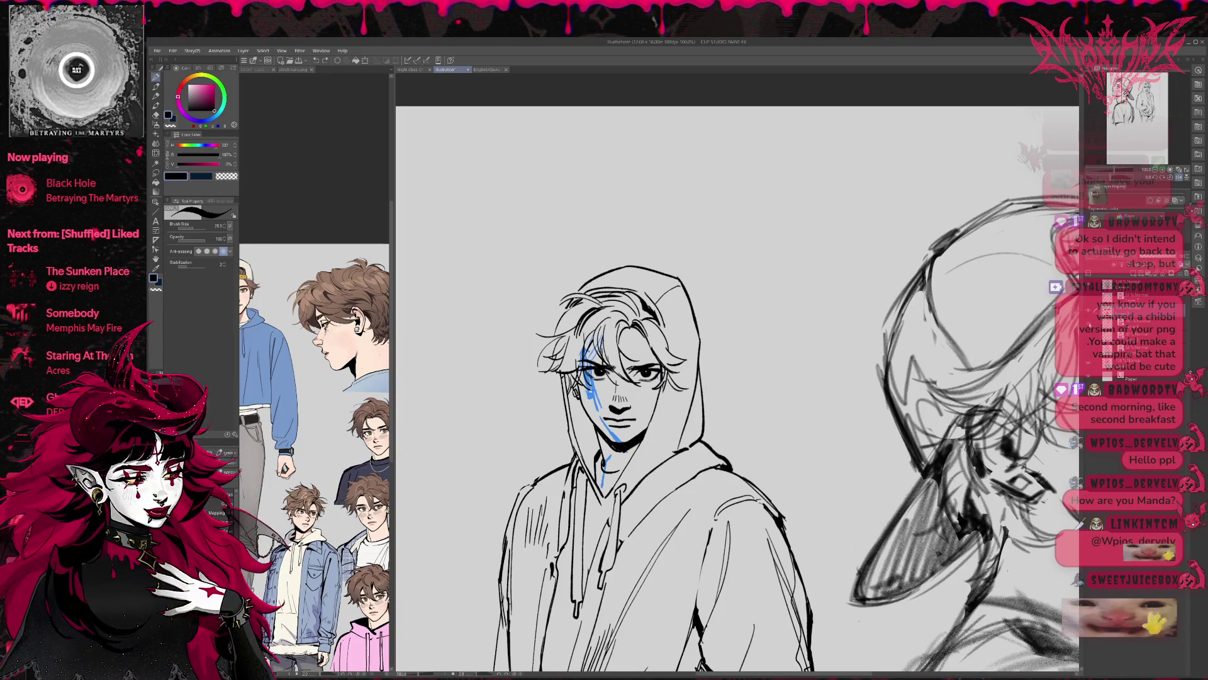
Compare the face line art against the blue sketch by toggling undo and redo
{"action": "key", "text": "ctrl+z"}
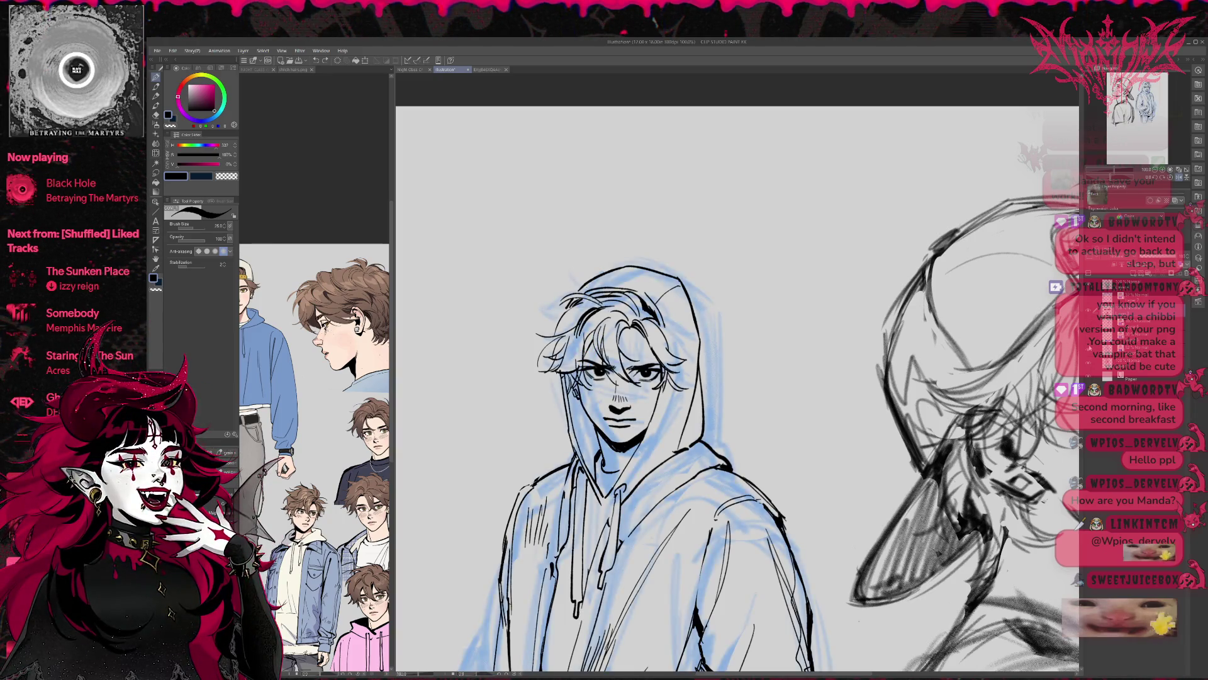
{"action": "key", "text": "ctrl+y"}
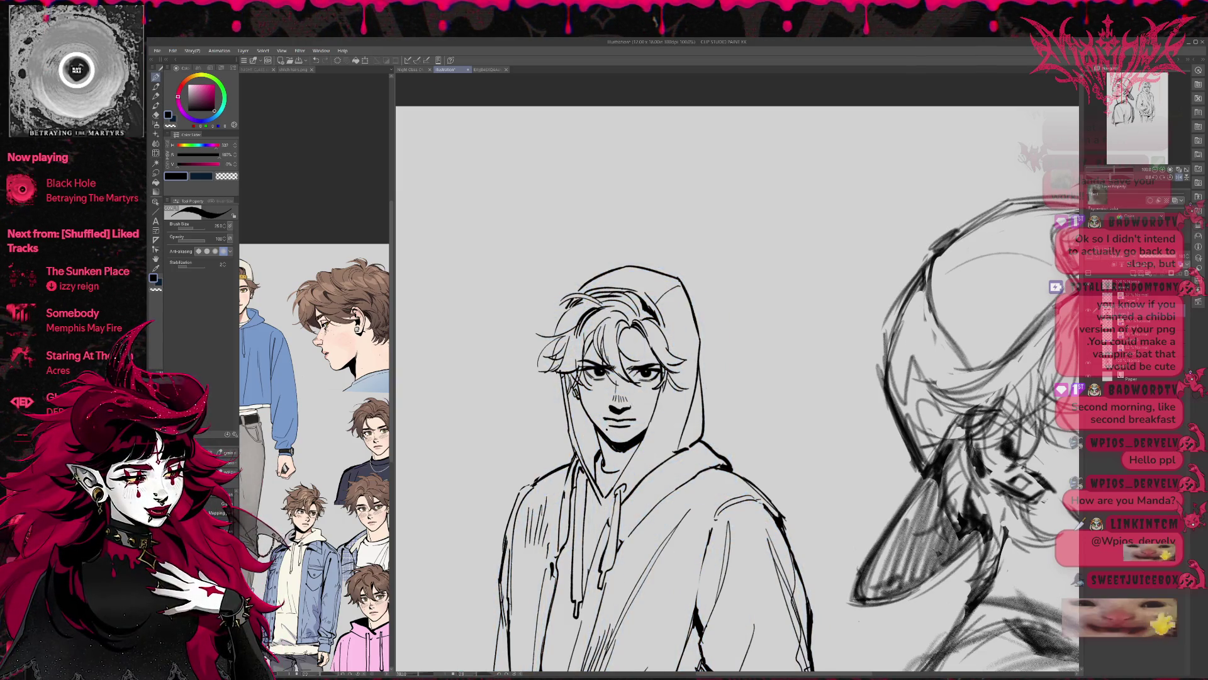
{"action": "key", "text": "ctrl+z"}
{"action": "key", "text": "ctrl+z"}
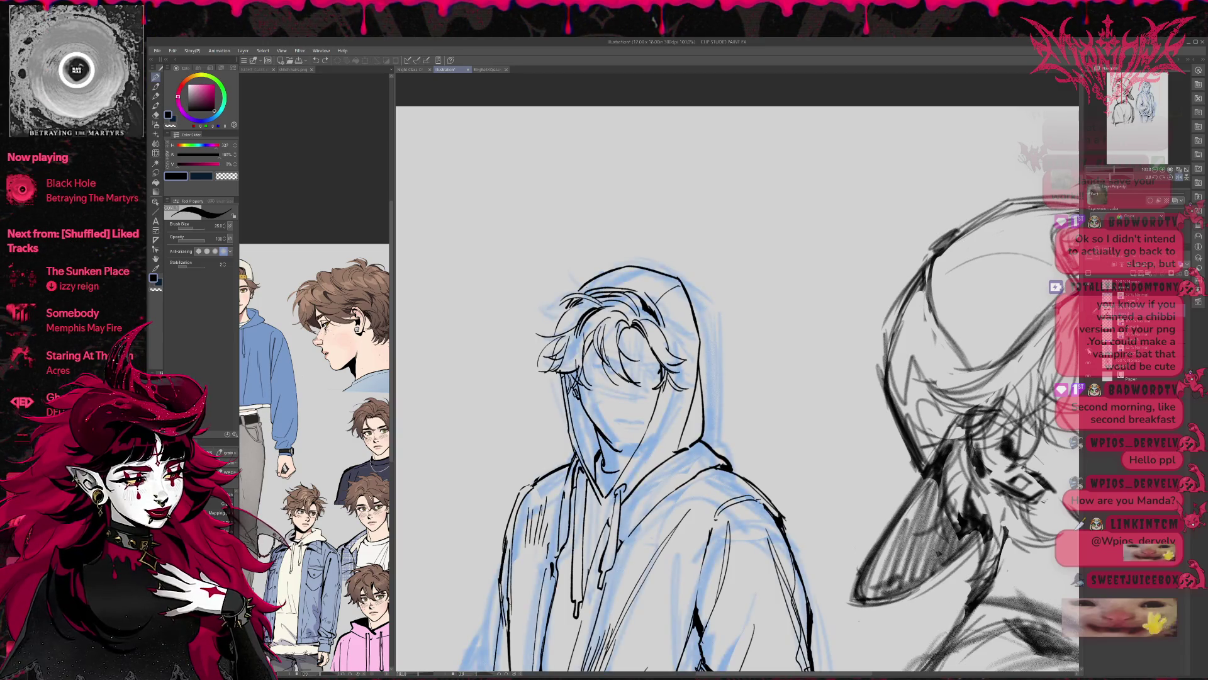
{"action": "key", "text": "ctrl+y"}
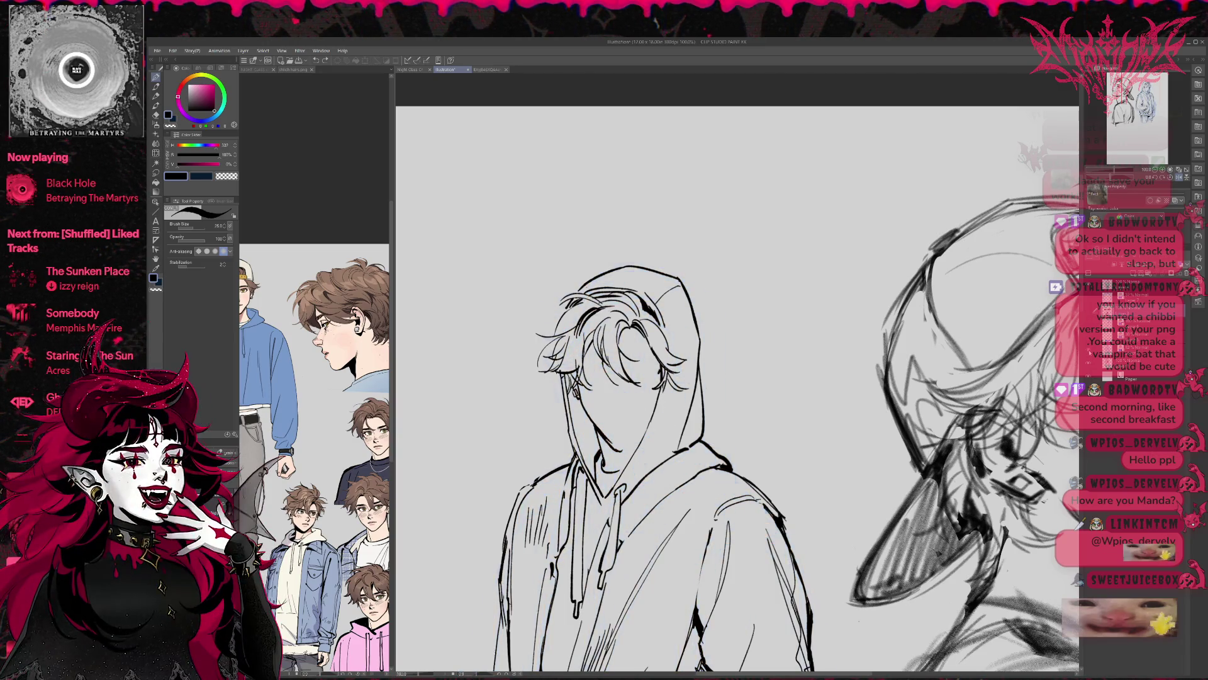
{"action": "key", "text": "ctrl+z"}
{"action": "key", "text": "ctrl+y"}
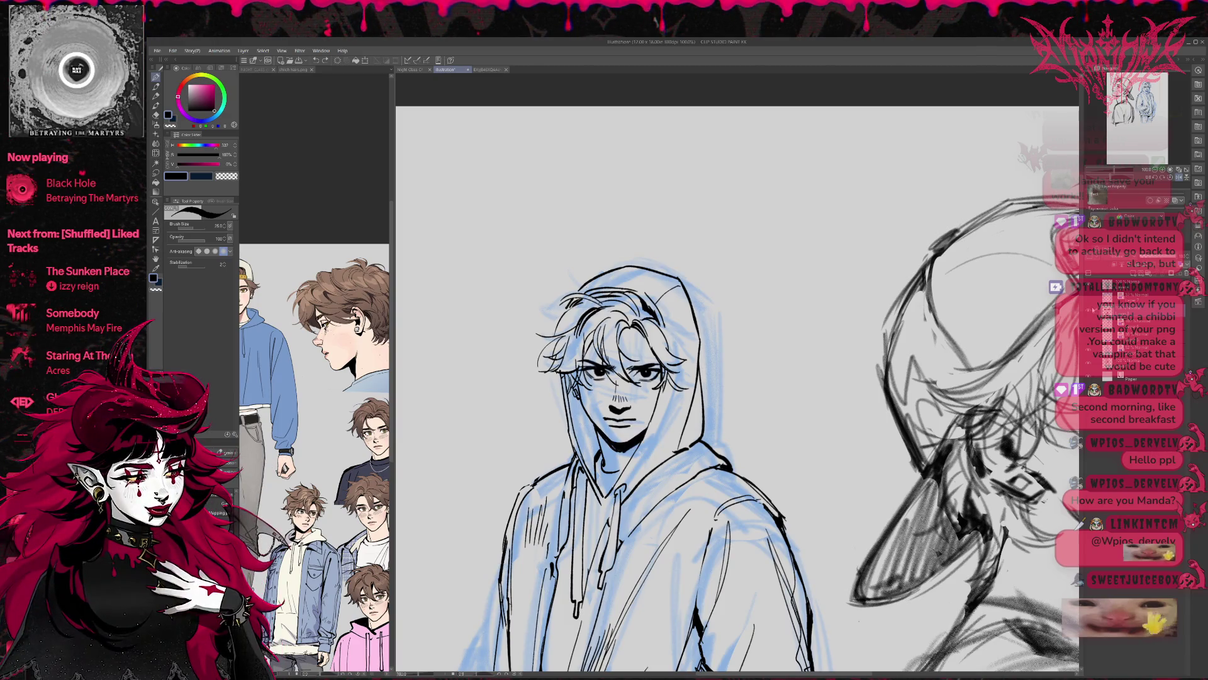
{"action": "key", "text": "ctrl+y"}
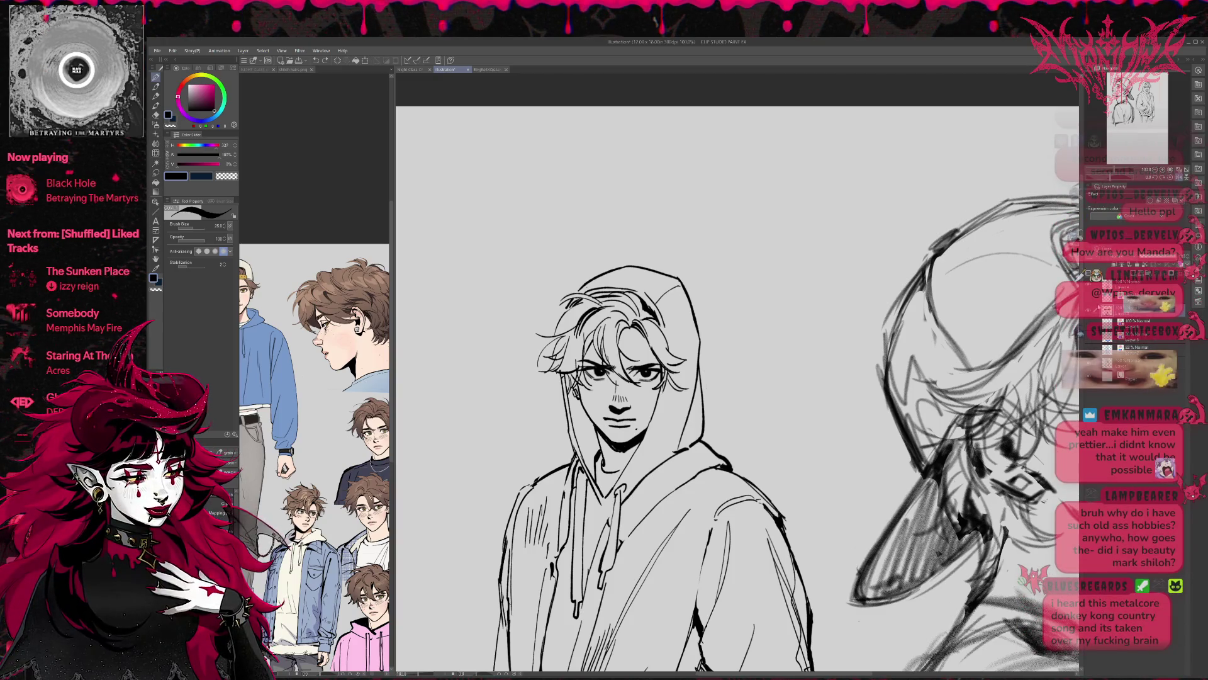
On a new layer, ink hoodie fold lines and dark hatching along the hood's left edge
{"action": "left_click", "coordinate": [1096, 307]}
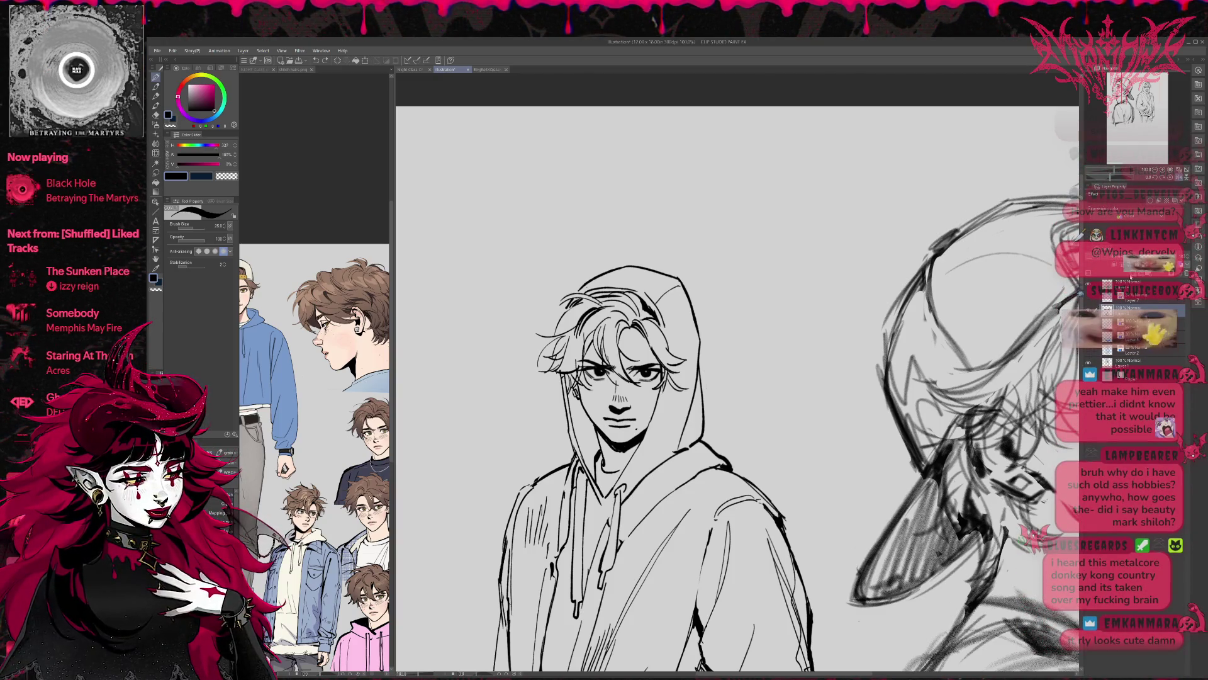
{"action": "key", "text": "ctrl+shift+n"}
{"action": "mouse_move", "coordinate": [575, 491]}
{"action": "left_mouse_down"}
{"action": "mouse_move", "coordinate": [570, 520]}
{"action": "mouse_move", "coordinate": [586, 505]}
{"action": "left_mouse_up"}
{"action": "left_click_drag", "start_coordinate": [591, 481], "coordinate": [588, 496]}
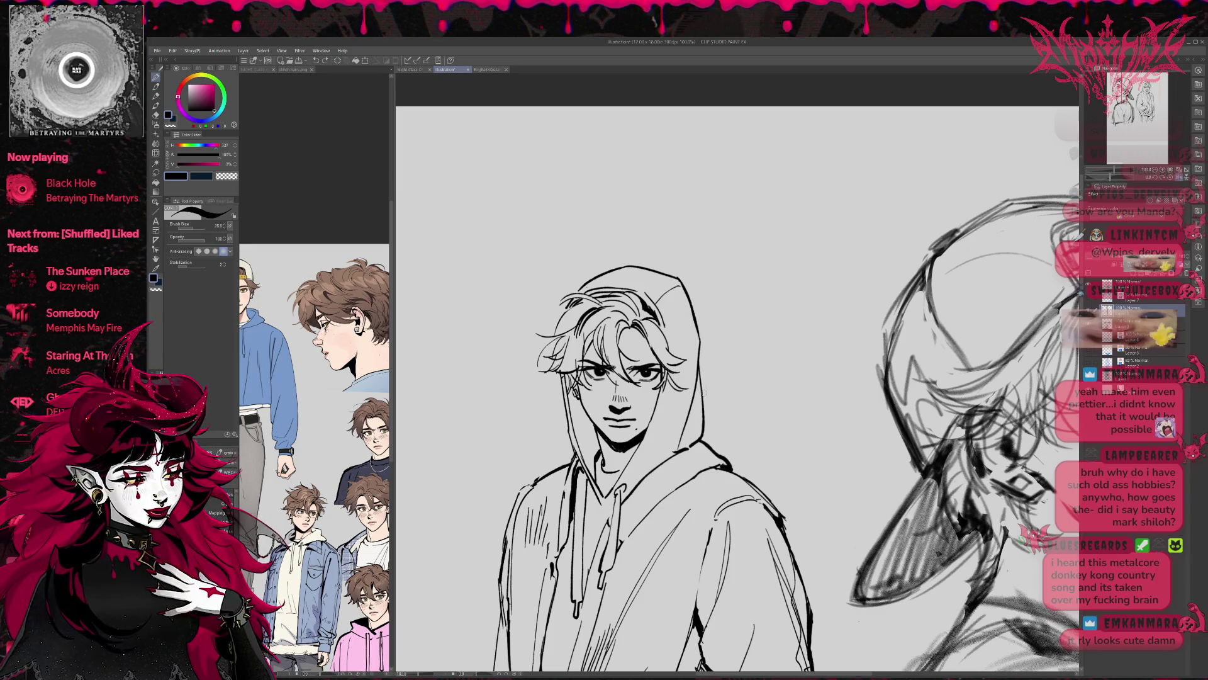
{"action": "left_click_drag", "start_coordinate": [582, 418], "coordinate": [589, 456]}
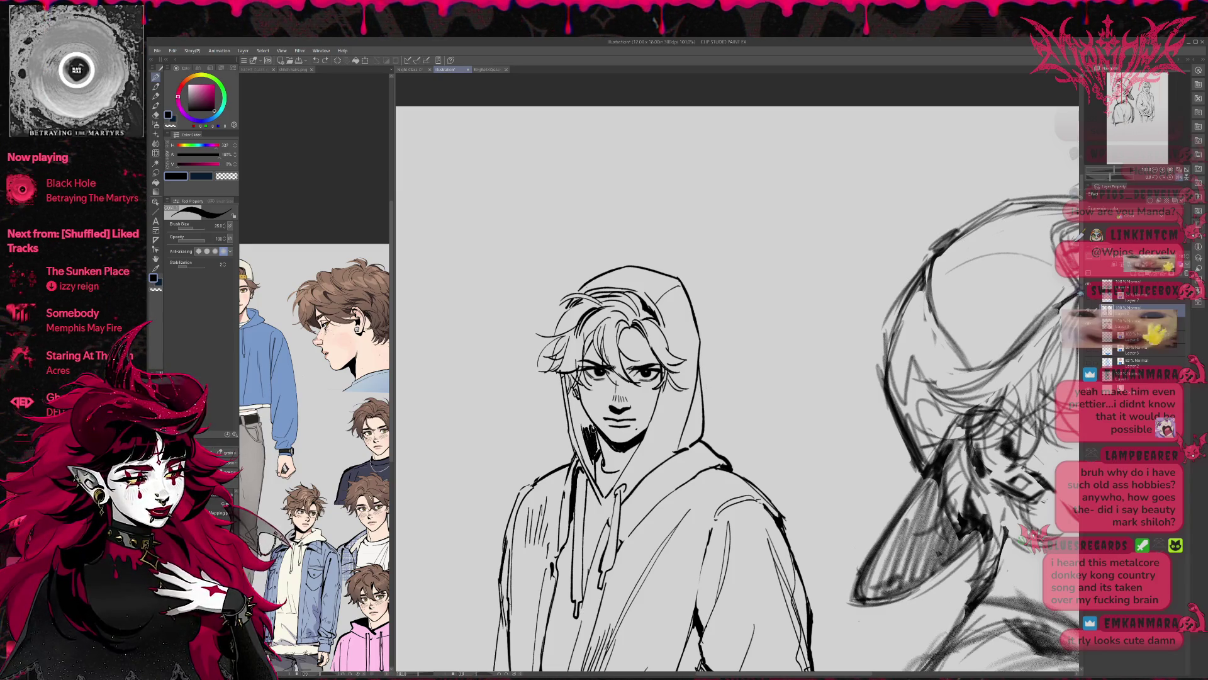
{"action": "key", "text": "ctrl+z"}
{"action": "mouse_move", "coordinate": [568, 375]}
{"action": "left_mouse_down"}
{"action": "mouse_move", "coordinate": [571, 418]}
{"action": "mouse_move", "coordinate": [572, 407]}
{"action": "left_mouse_up"}
{"action": "left_click_drag", "start_coordinate": [572, 395], "coordinate": [575, 411]}
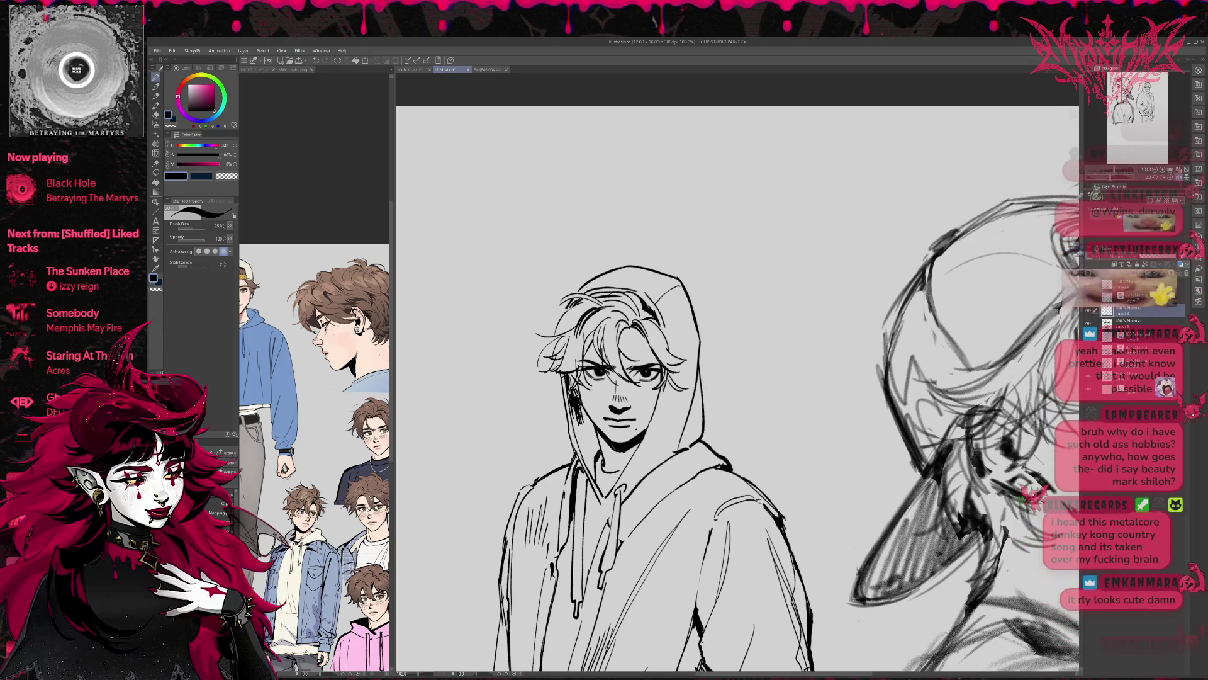
{"action": "left_click_drag", "start_coordinate": [586, 420], "coordinate": [596, 451]}
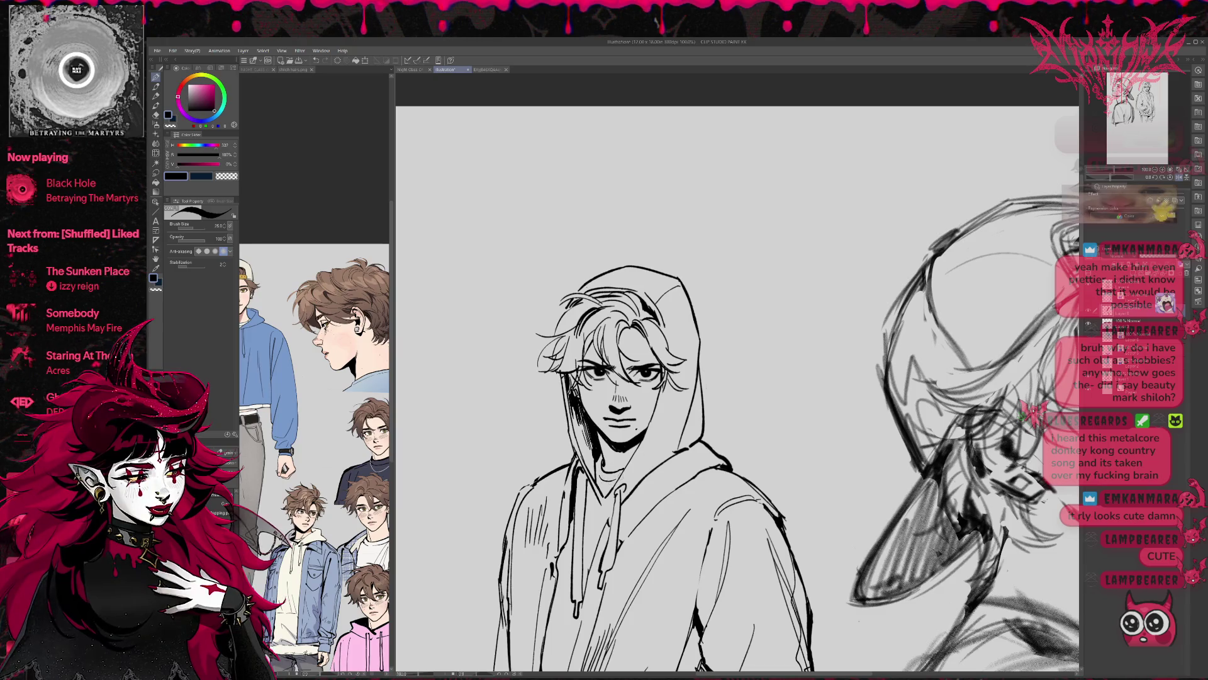
Pan down the hoodie, mirror the view and zoom out to review the figure
{"action": "left_click_drag", "start_coordinate": [610, 481], "coordinate": [622, 401]}
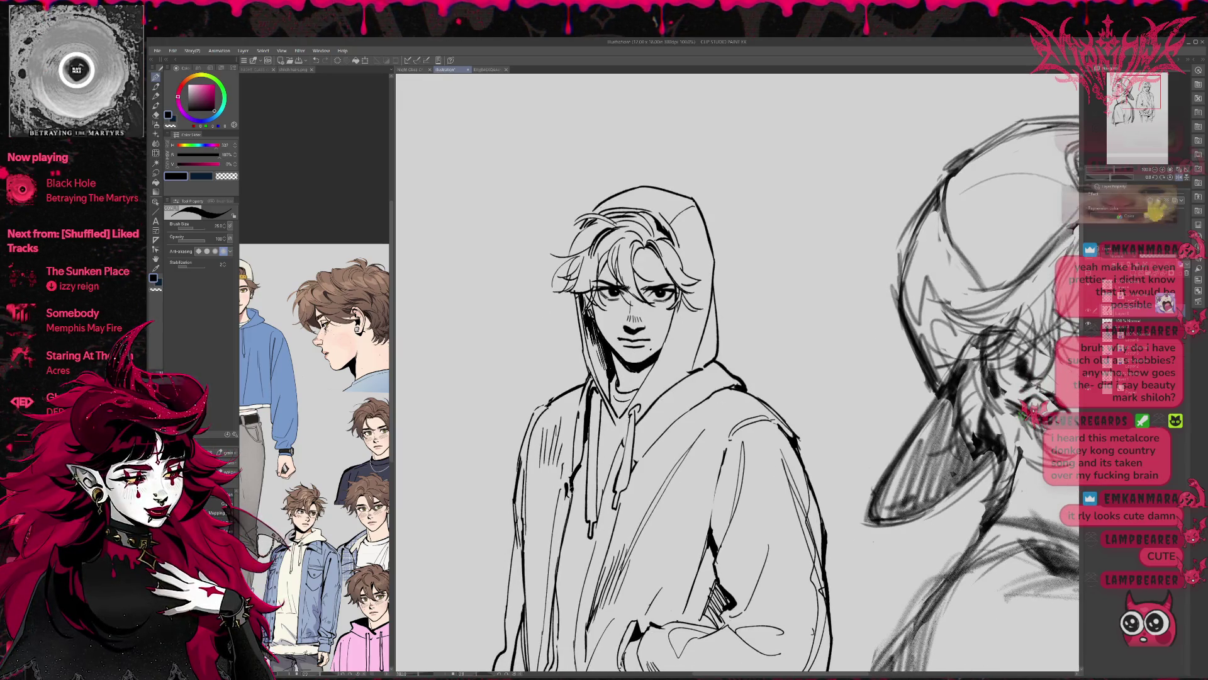
{"action": "mouse_move", "coordinate": [699, 466]}
{"action": "left_mouse_down"}
{"action": "mouse_move", "coordinate": [707, 415]}
{"action": "mouse_move", "coordinate": [727, 464]}
{"action": "left_mouse_up"}
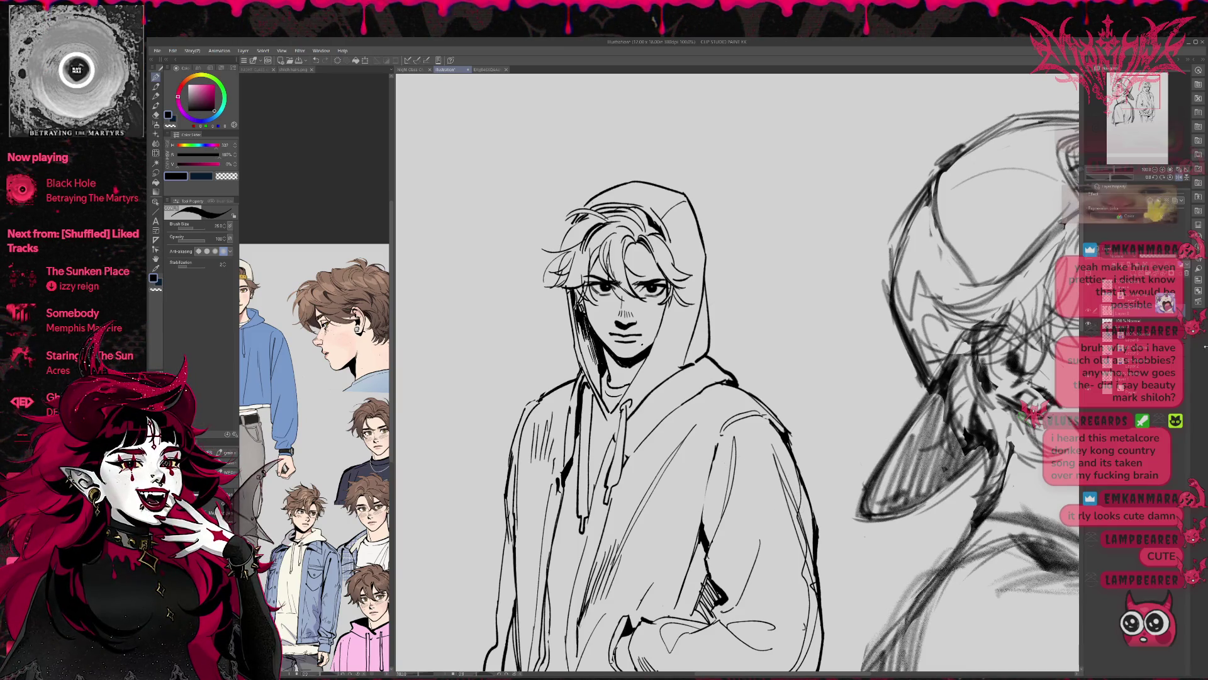
{"action": "key", "text": "h"}
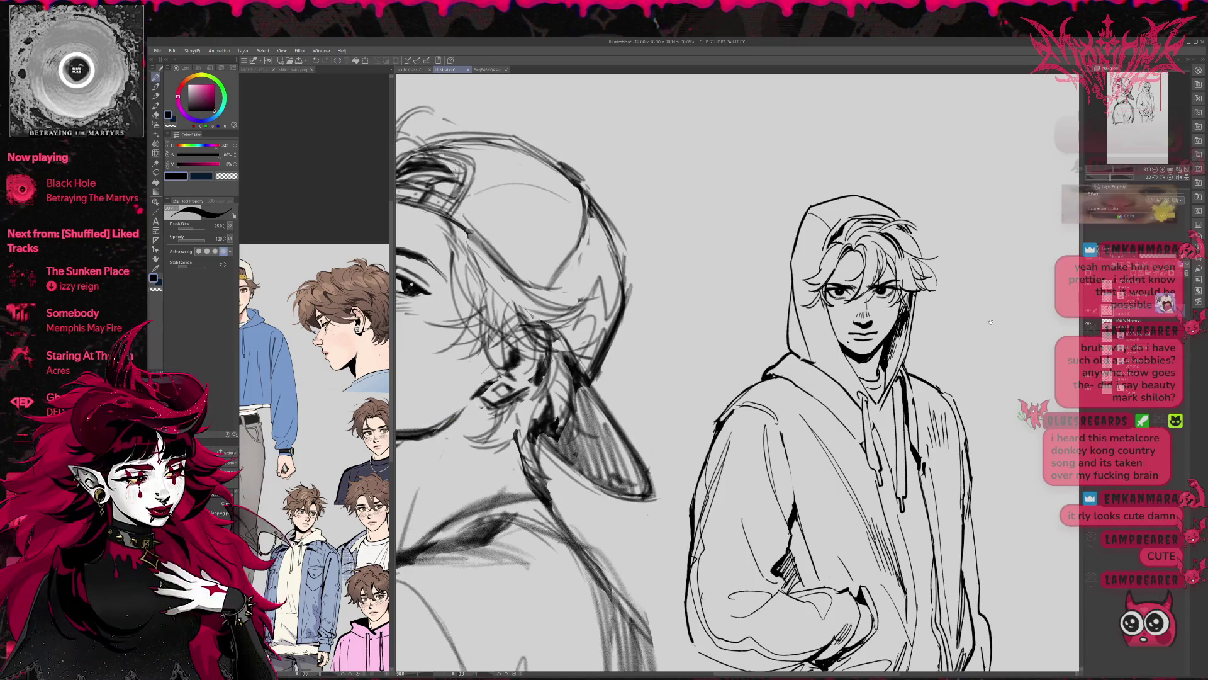
{"action": "scroll", "coordinate": [930, 324], "scroll_direction": "up", "scroll_amount": 4}
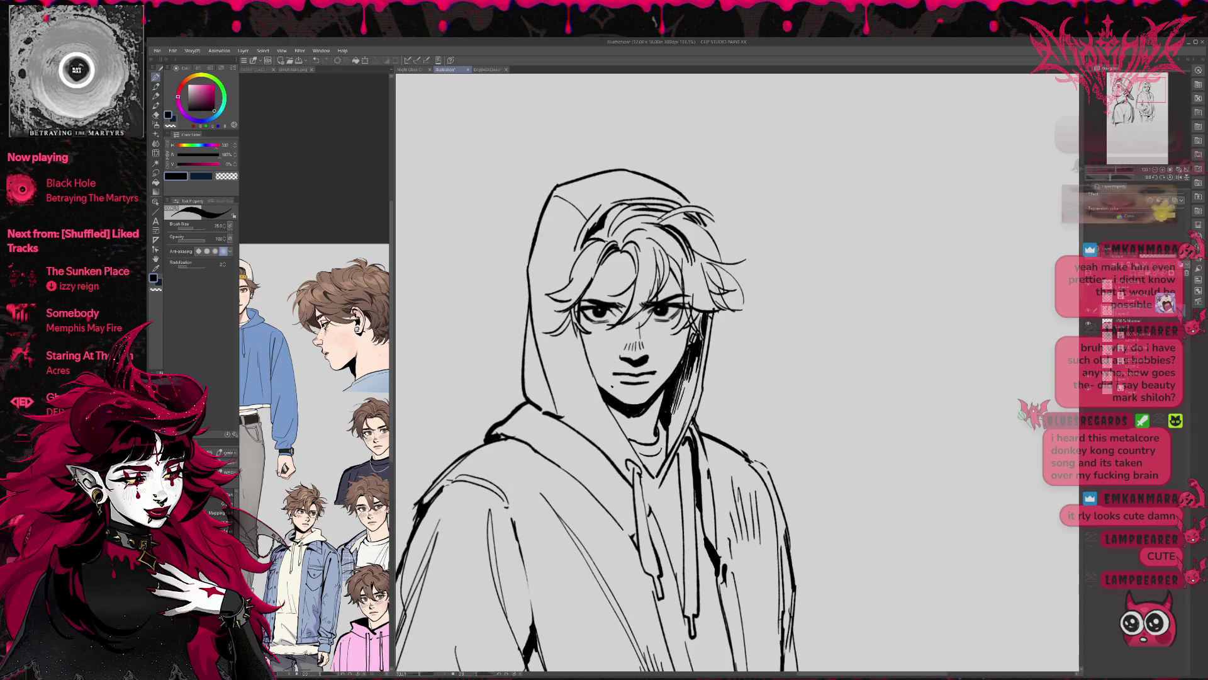
{"action": "scroll", "coordinate": [774, 281], "scroll_direction": "down", "scroll_amount": 2}
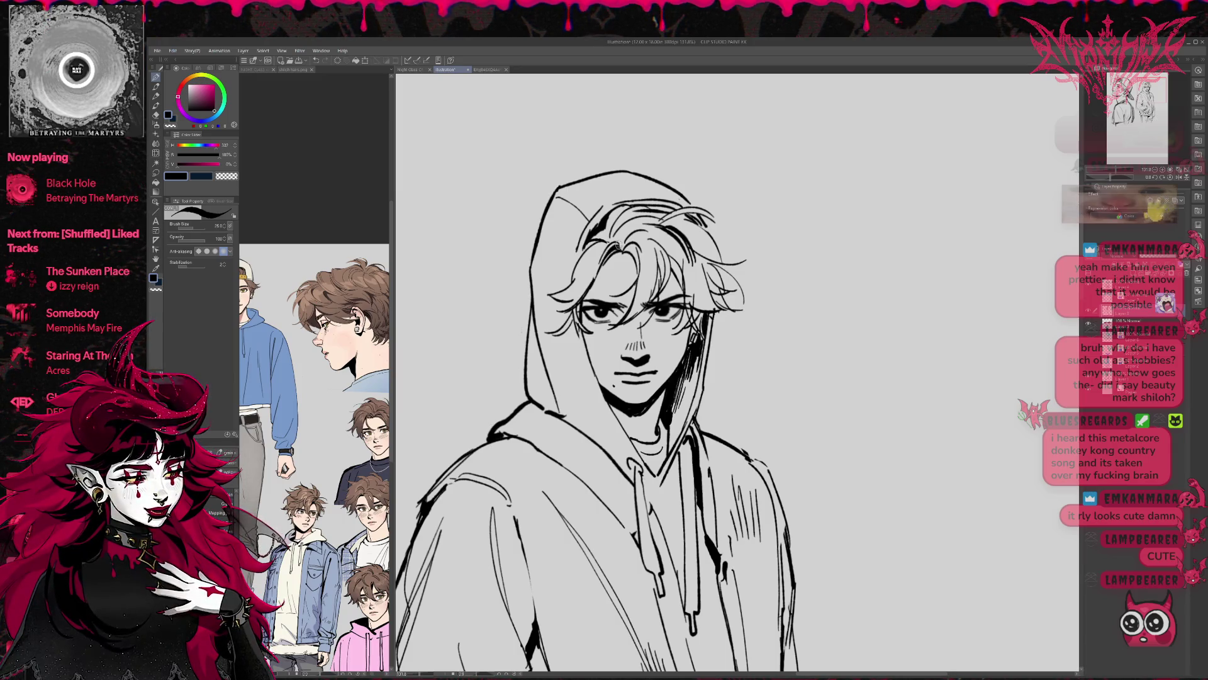
{"action": "scroll", "coordinate": [620, 246], "scroll_direction": "down", "scroll_amount": 5}
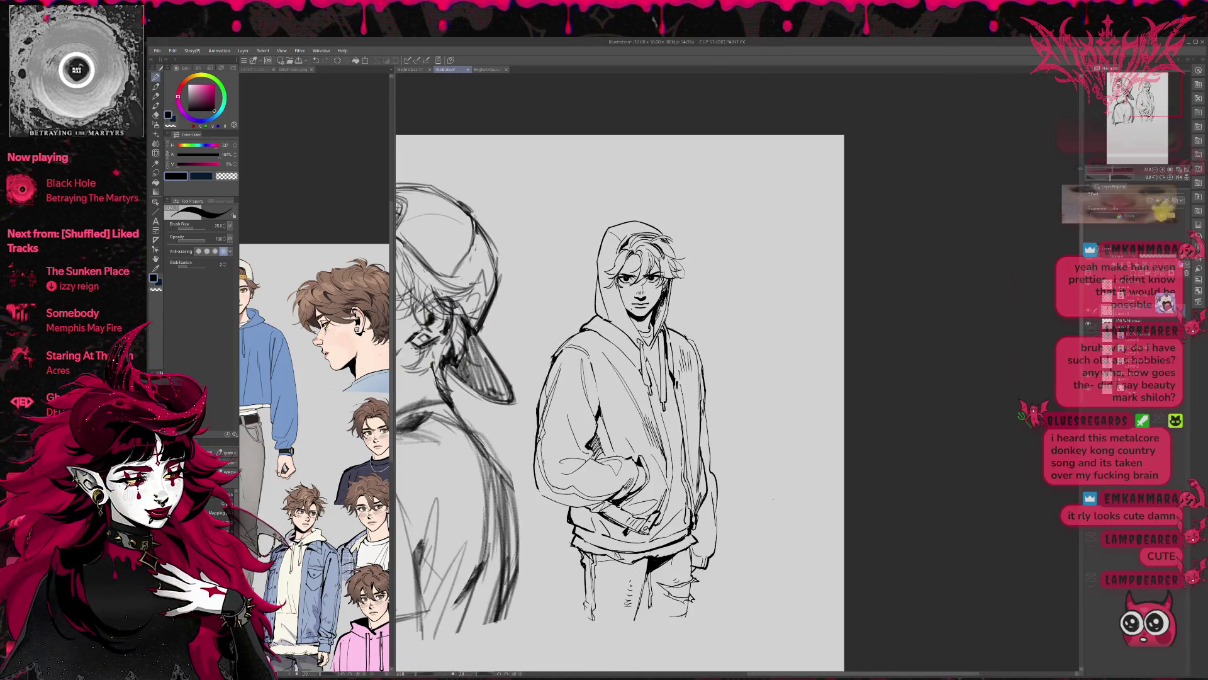
Zoom the NIGHT CLASS dress up dolls reference onto the blond character, then return to the Illustration document
{"action": "scroll", "coordinate": [648, 265], "scroll_direction": "up", "scroll_amount": 1}
{"action": "left_click", "coordinate": [261, 69]}
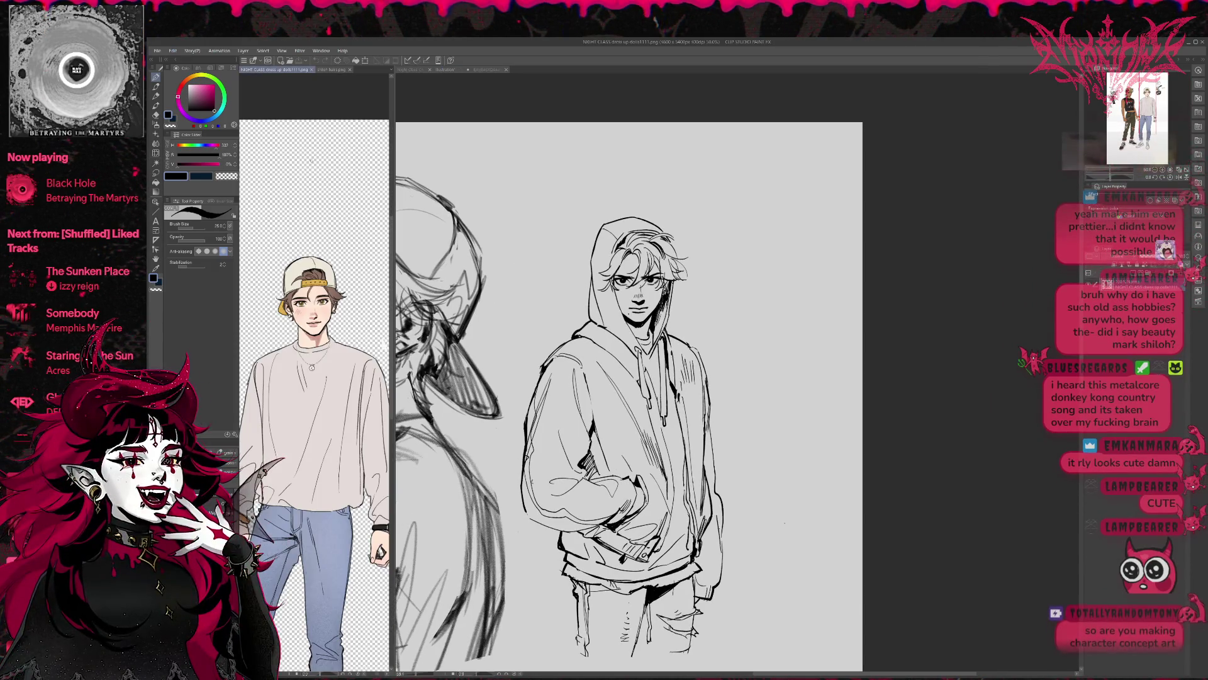
{"action": "scroll", "coordinate": [302, 182], "scroll_direction": "up", "scroll_amount": 2}
{"action": "scroll", "coordinate": [297, 189], "scroll_direction": "left", "scroll_amount": 5}
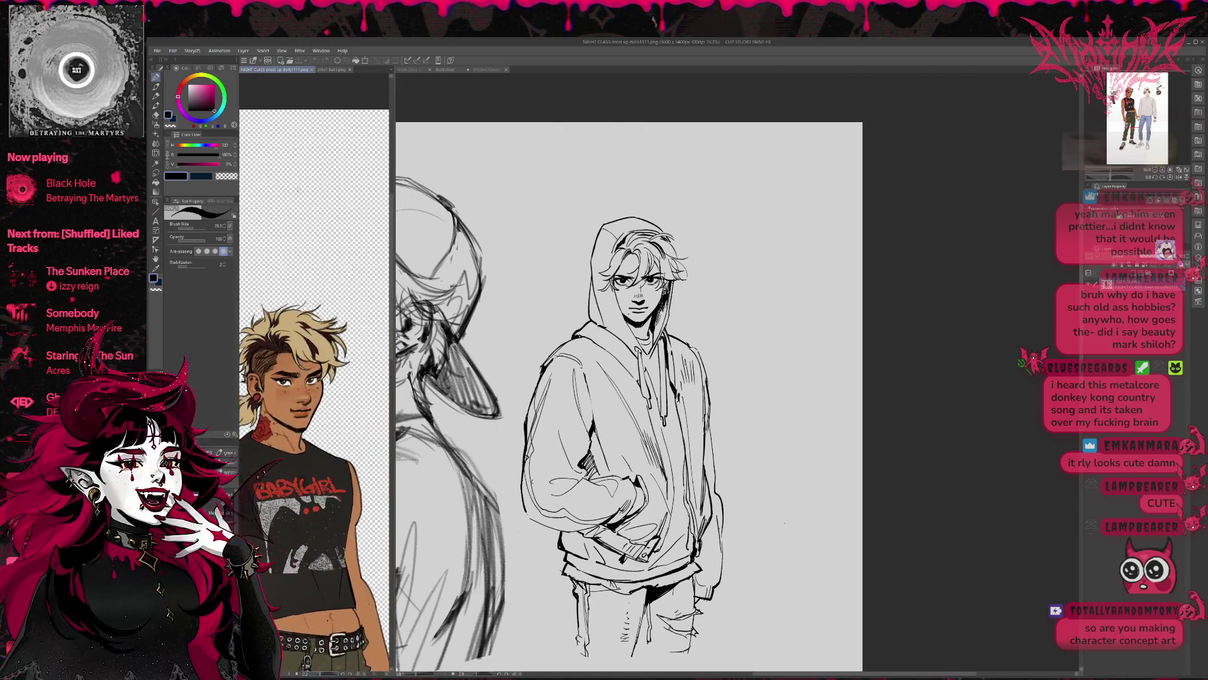
{"action": "scroll", "coordinate": [298, 189], "scroll_direction": "up", "scroll_amount": 4}
{"action": "scroll", "coordinate": [311, 132], "scroll_direction": "up", "scroll_amount": 1}
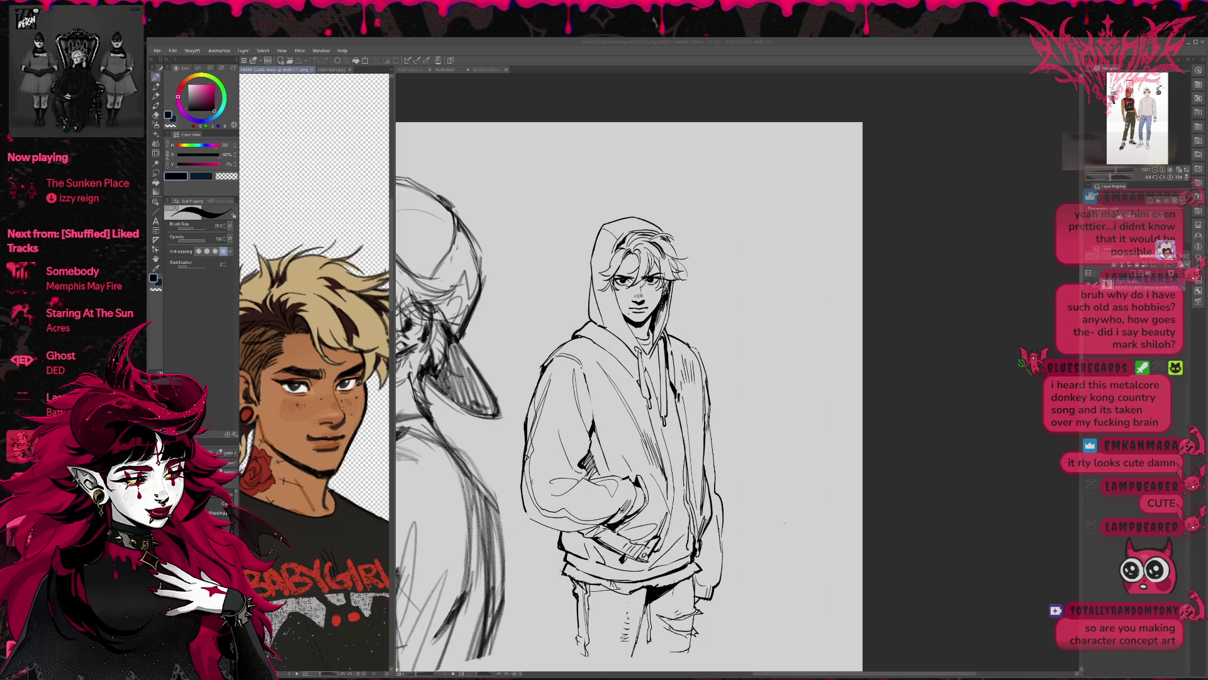
{"action": "left_click", "coordinate": [924, 421]}
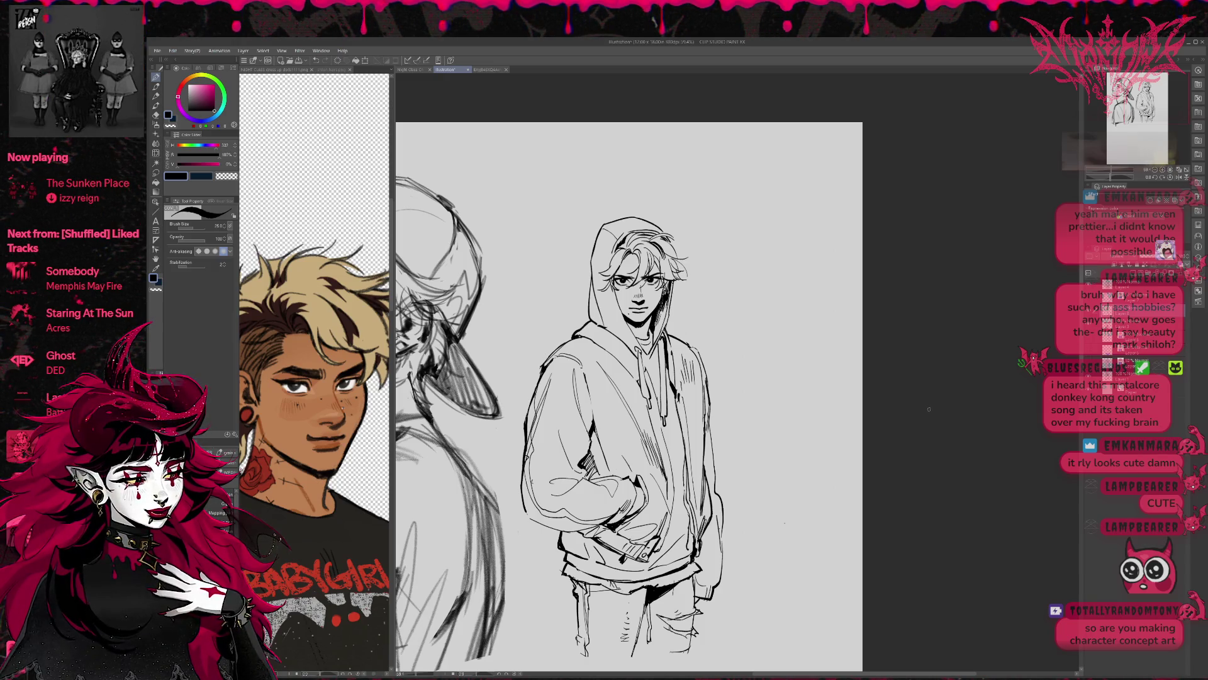
{"action": "left_click", "coordinate": [156, 153]}
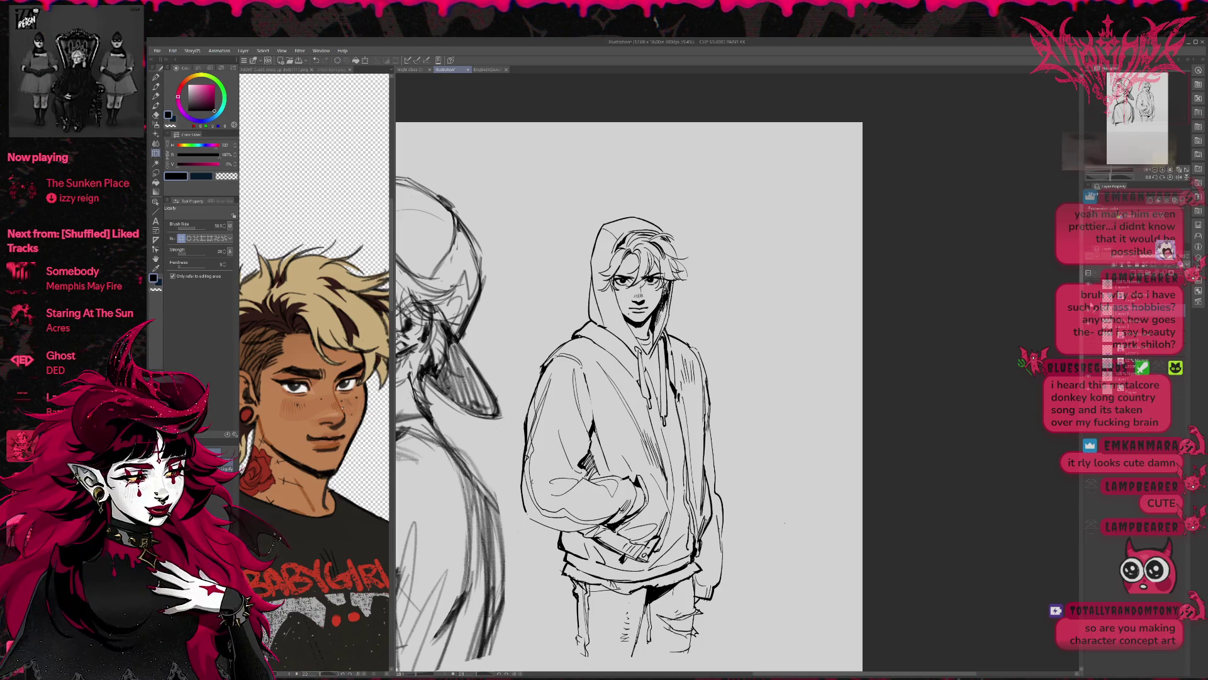
On the line art layer, push the left sleeve contour outward with a size-200 Liquify brush
{"action": "left_click", "coordinate": [1098, 285]}
{"action": "key", "text": "bracketright"}
{"action": "key", "text": "bracketright"}
{"action": "key", "text": "bracketright"}
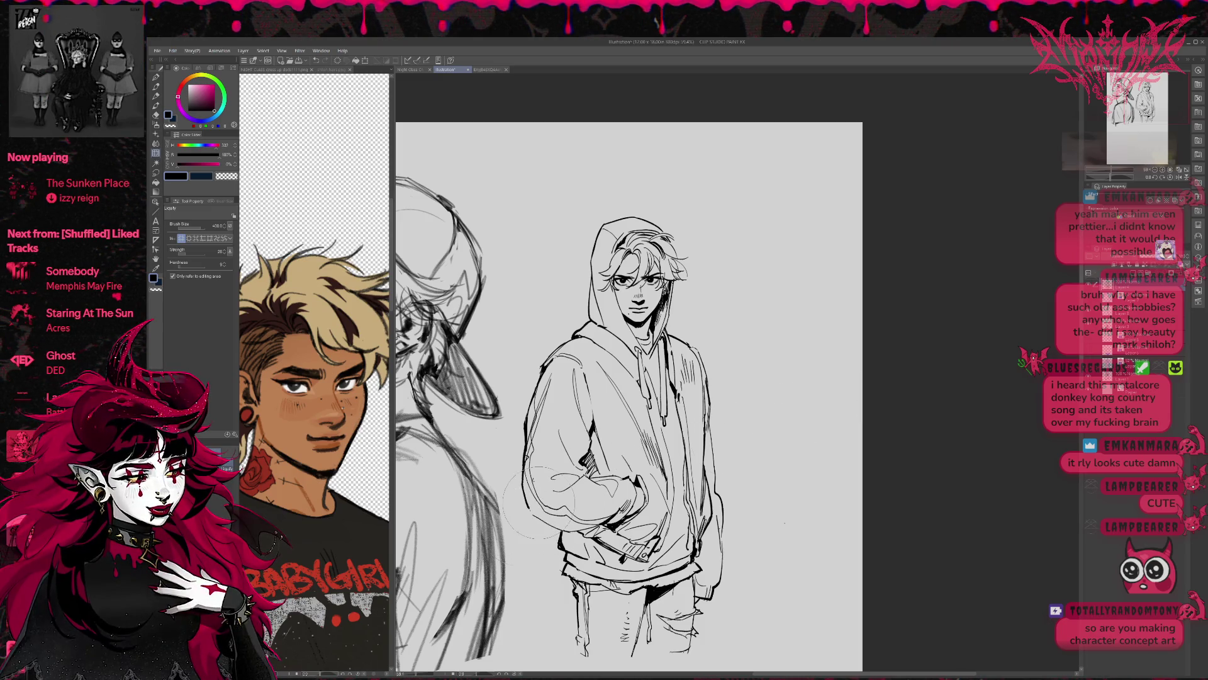
{"action": "left_click_drag", "start_coordinate": [535, 502], "coordinate": [519, 499]}
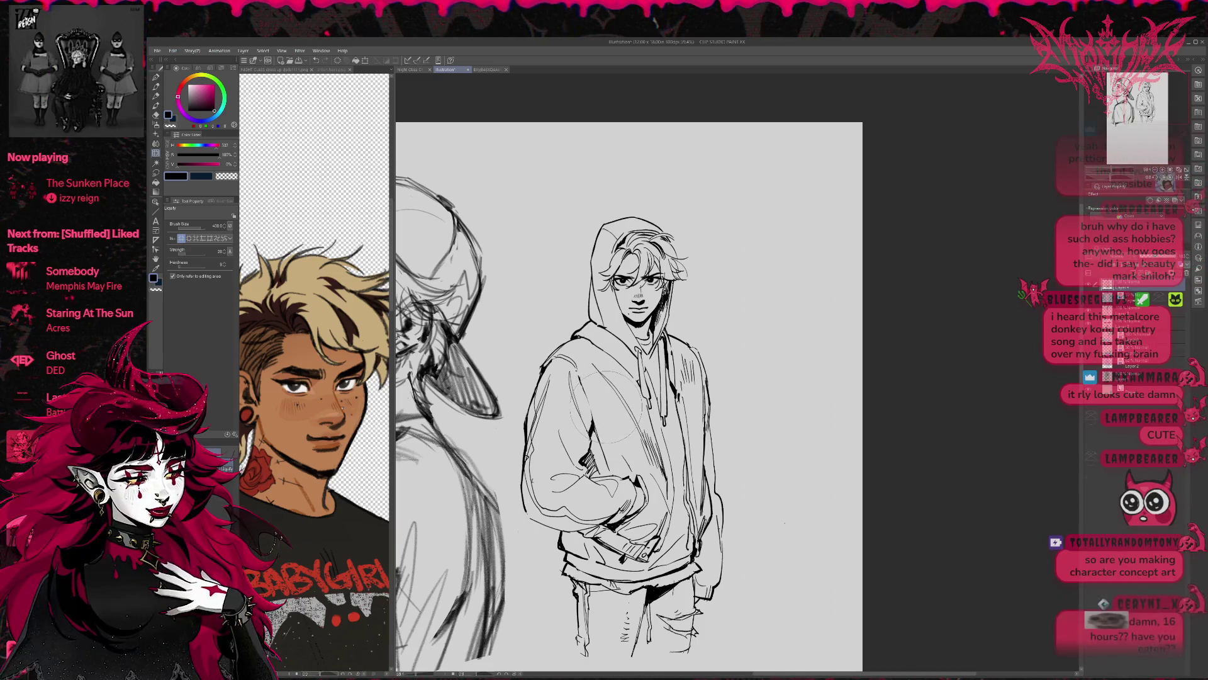
{"action": "left_click_drag", "start_coordinate": [751, 321], "coordinate": [734, 328]}
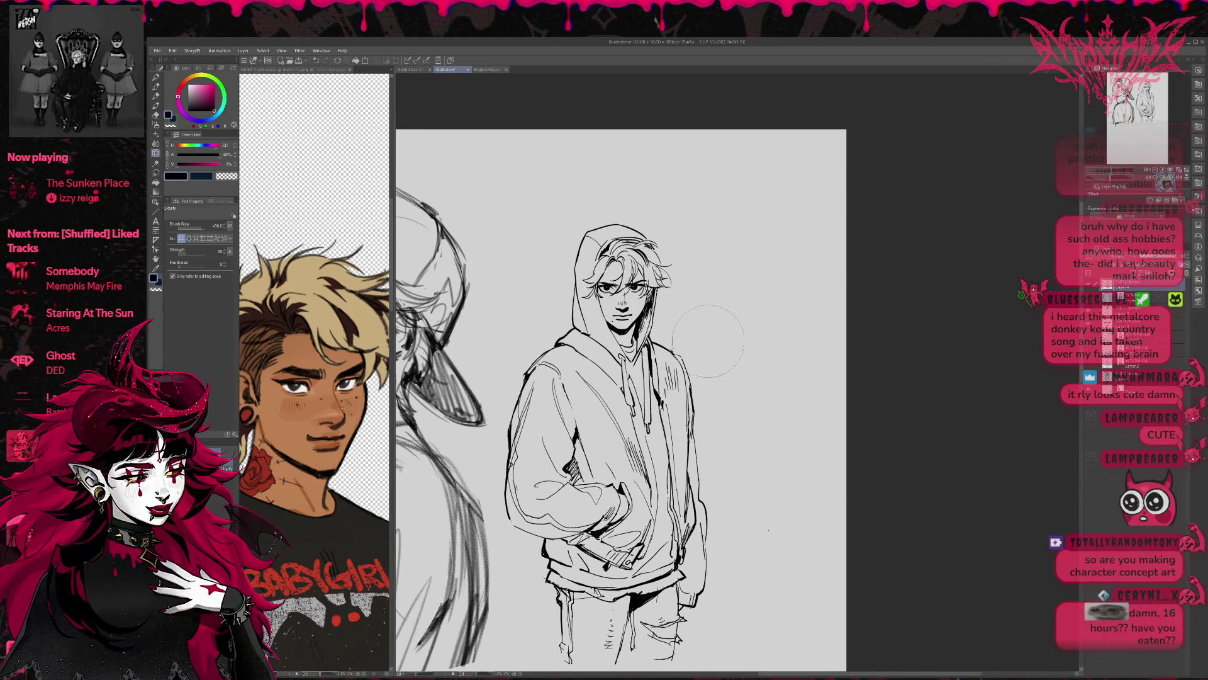
{"action": "scroll", "coordinate": [698, 435], "scroll_direction": "up", "scroll_amount": 1}
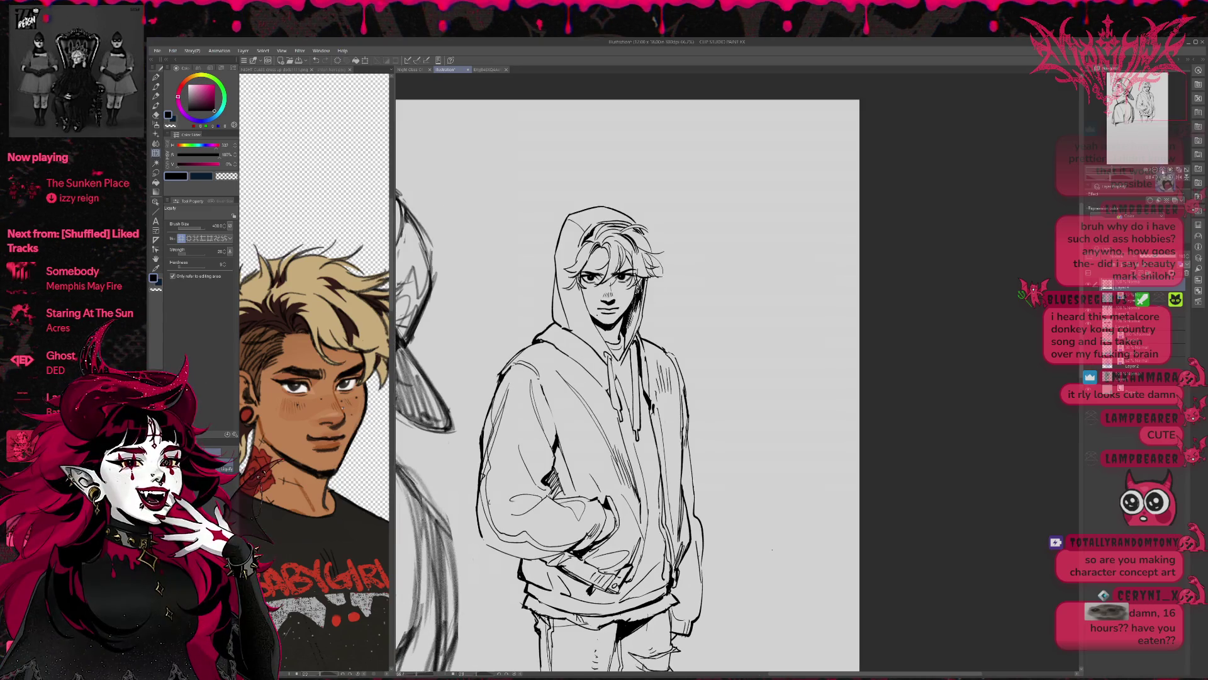
{"action": "scroll", "coordinate": [692, 409], "scroll_direction": "down", "scroll_amount": 4}
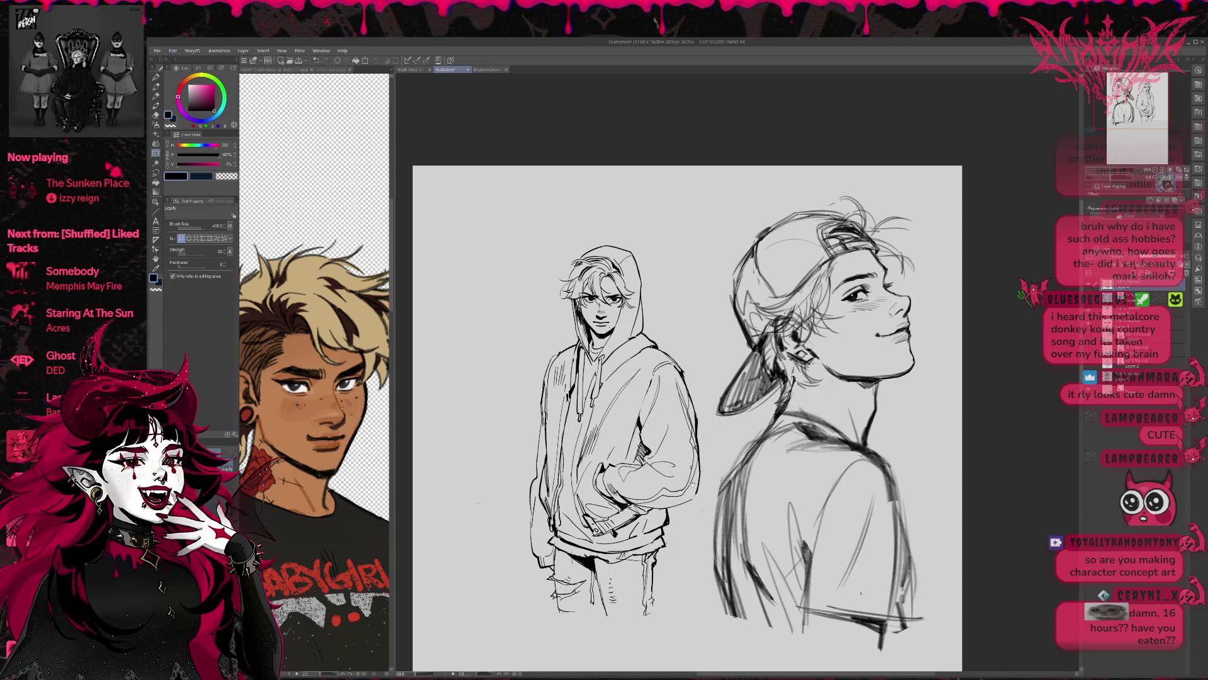
Shrink the Liquify brush to 170 and nudge the right arm and pocket lines
{"action": "left_click_drag", "start_coordinate": [687, 494], "coordinate": [692, 494]}
{"action": "key", "text": "bracketleft"}
{"action": "key", "text": "bracketleft"}
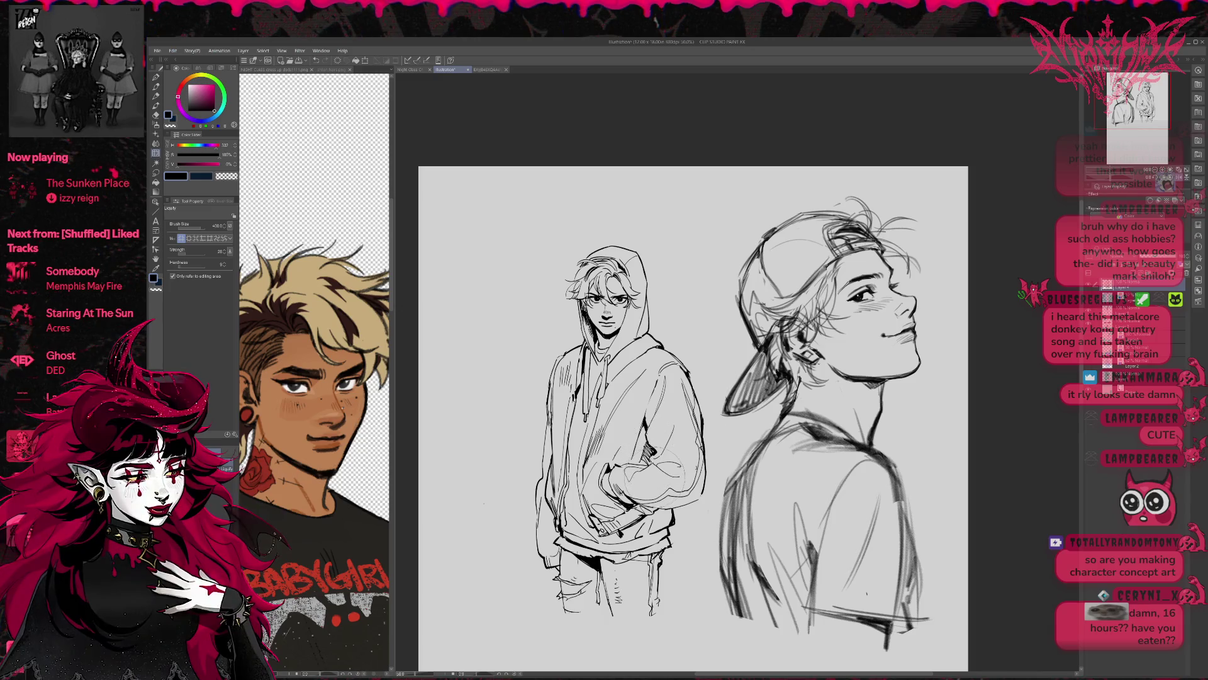
{"action": "key", "text": "bracketleft"}
{"action": "key", "text": "bracketleft"}
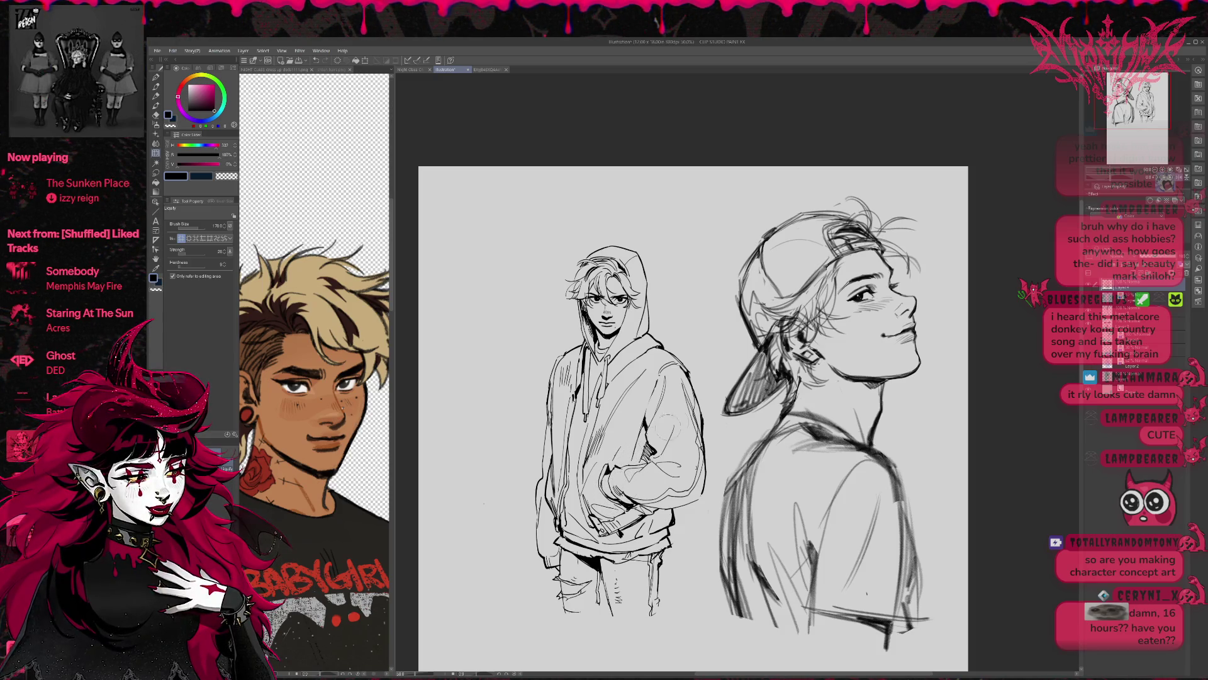
{"action": "mouse_move", "coordinate": [608, 494]}
{"action": "left_mouse_down"}
{"action": "mouse_move", "coordinate": [632, 469]}
{"action": "mouse_move", "coordinate": [682, 453]}
{"action": "left_mouse_up"}
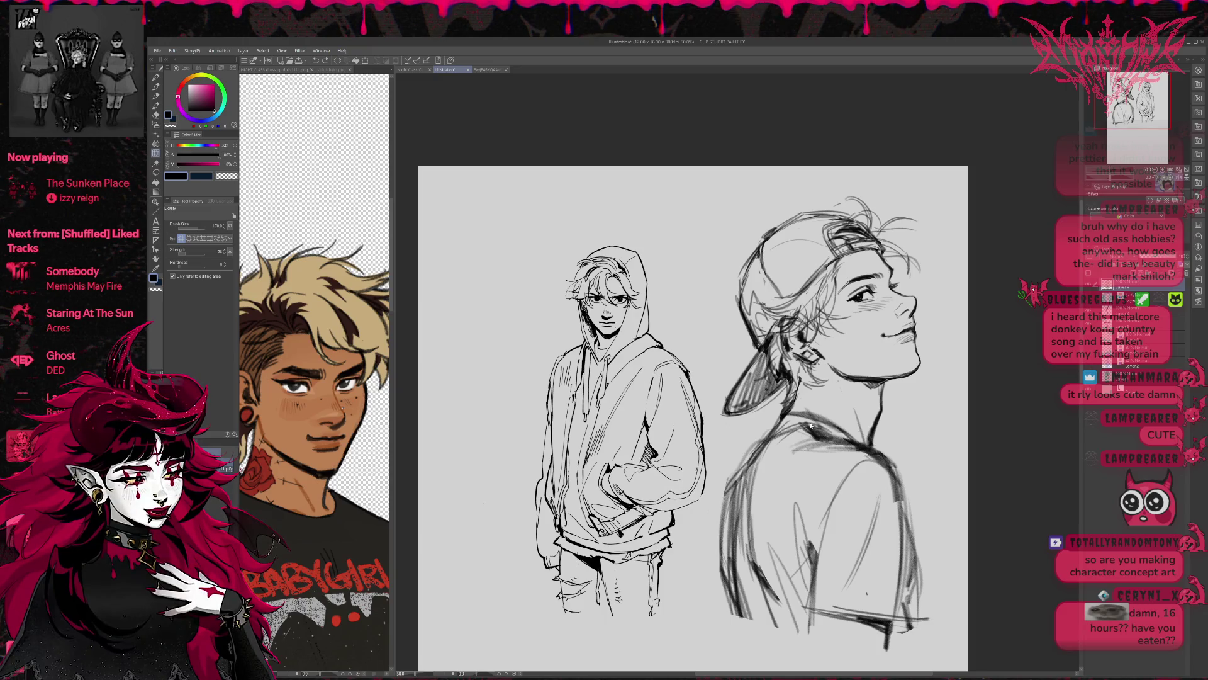
{"action": "left_click", "coordinate": [325, 61]}
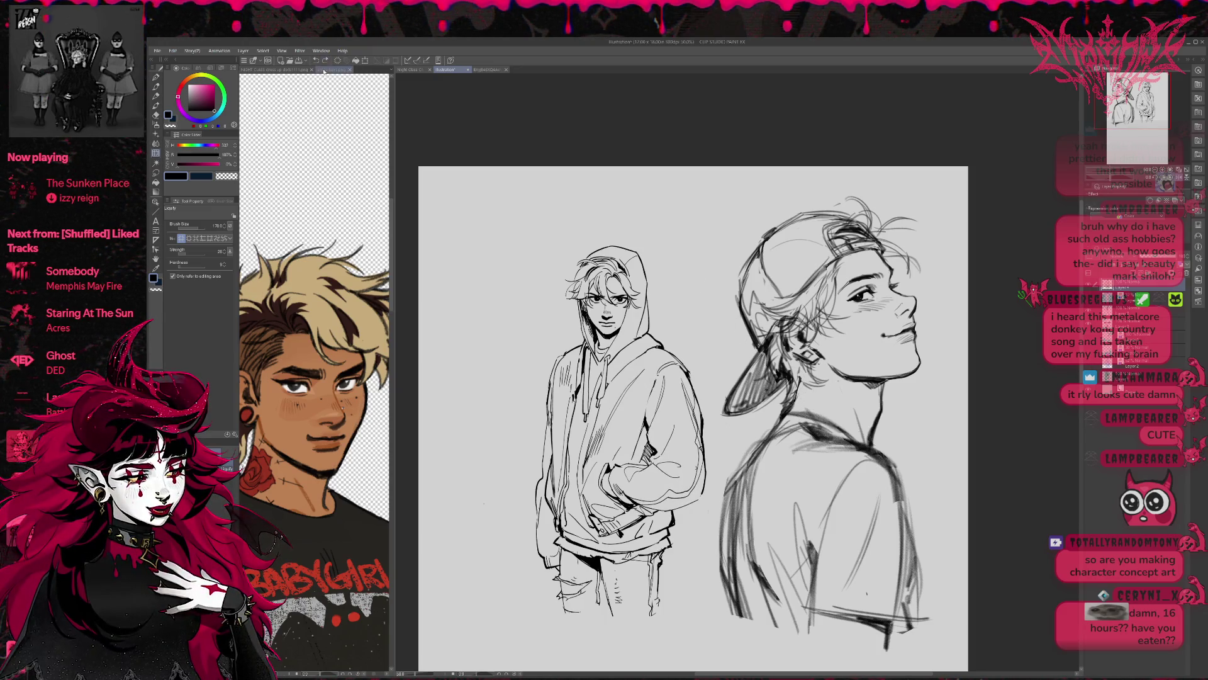
Redraw a clean ink line along the hoodie's right edge with the Pen
{"action": "key", "text": "e"}
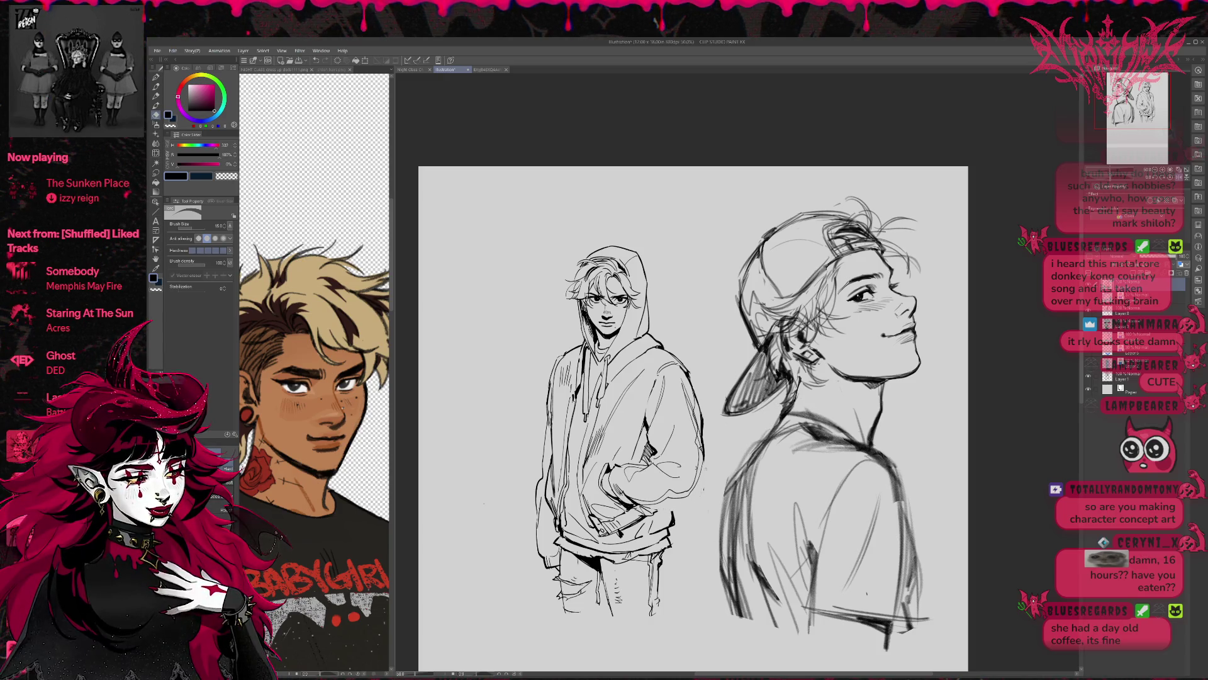
{"action": "key", "text": "p"}
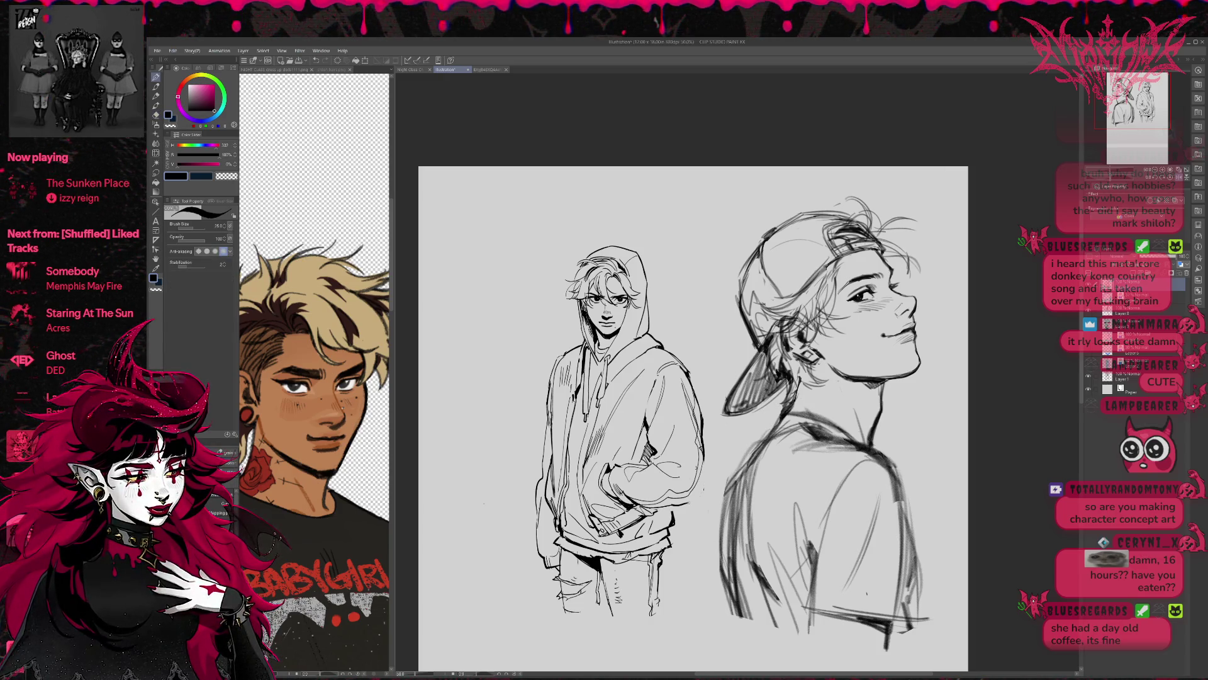
{"action": "left_click_drag", "start_coordinate": [702, 461], "coordinate": [687, 504]}
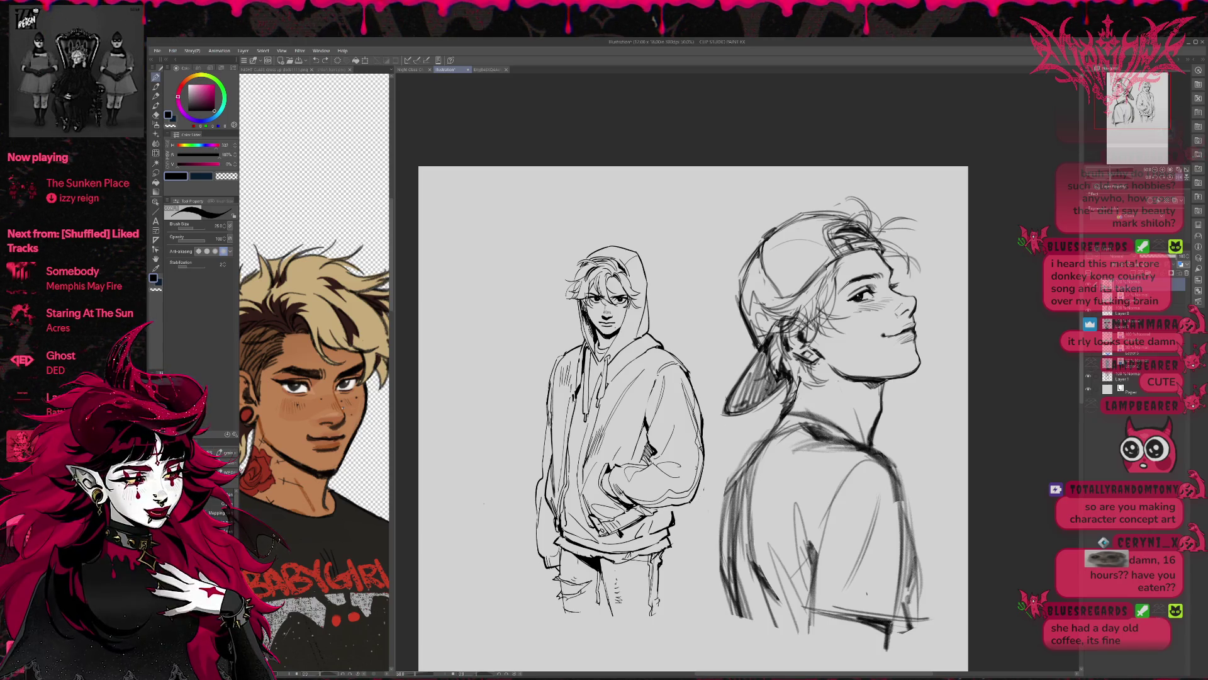
{"action": "key", "text": "ctrl+z"}
{"action": "left_click_drag", "start_coordinate": [705, 454], "coordinate": [689, 502]}
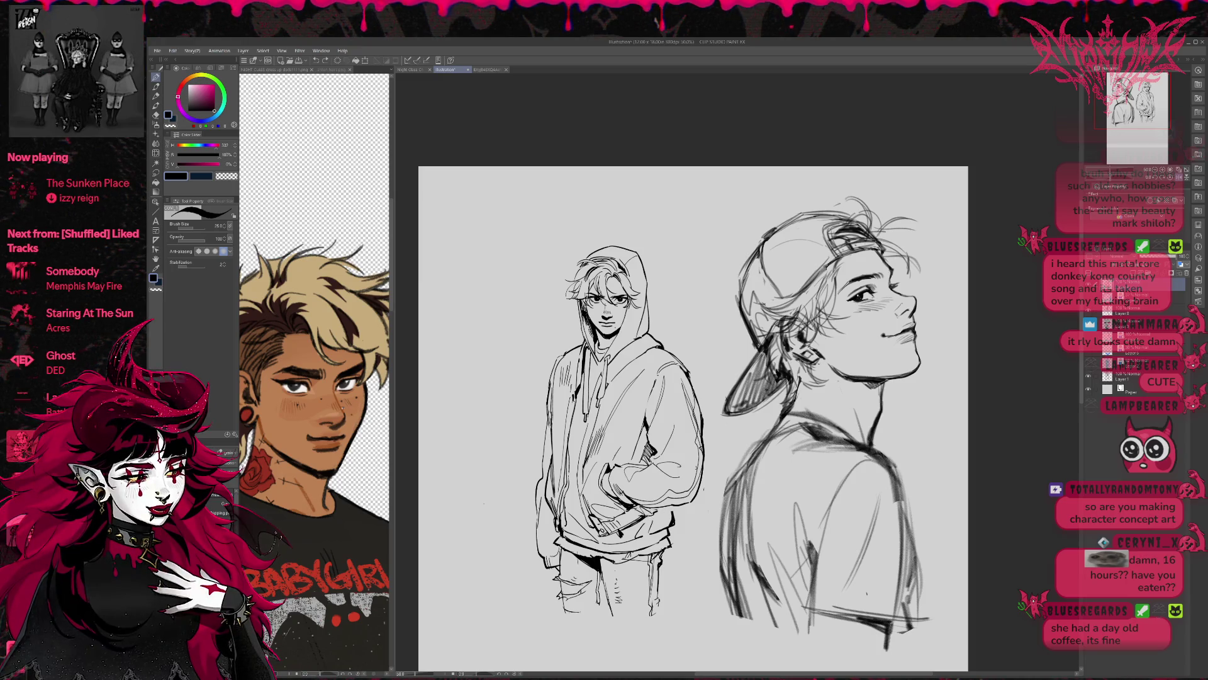
Toggle between Eraser and Pen, flip the canvas horizontally, and recentre the hooded boy
{"action": "key", "text": "e"}
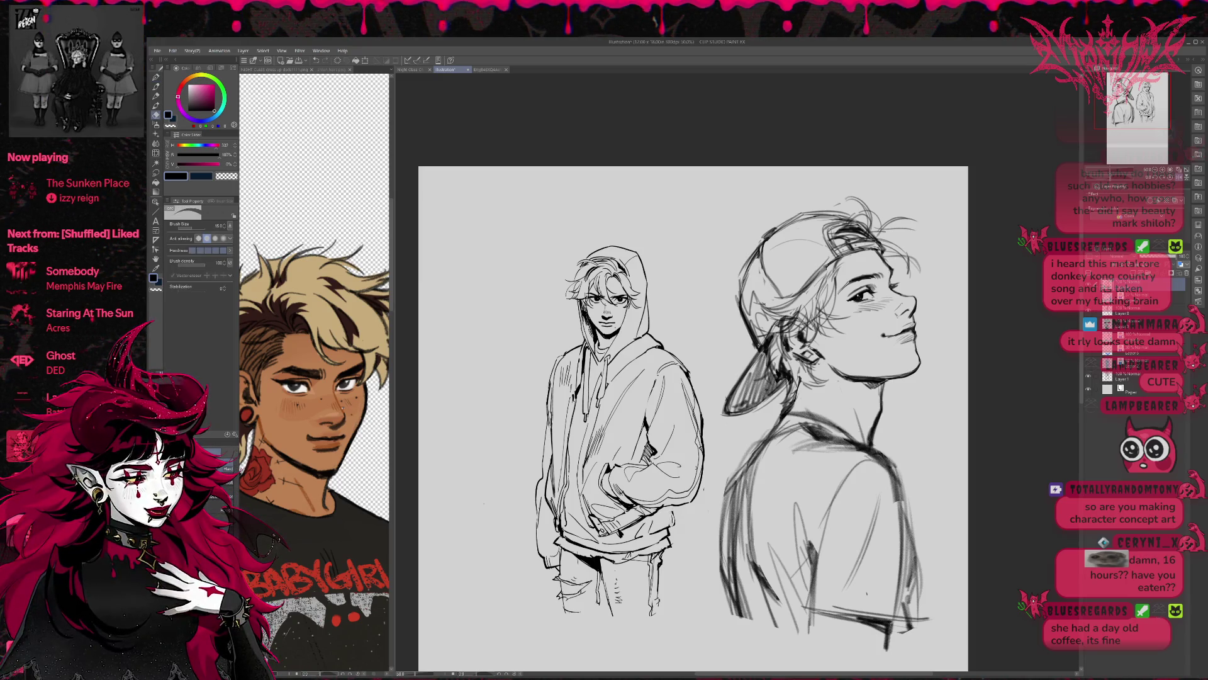
{"action": "key", "text": "p"}
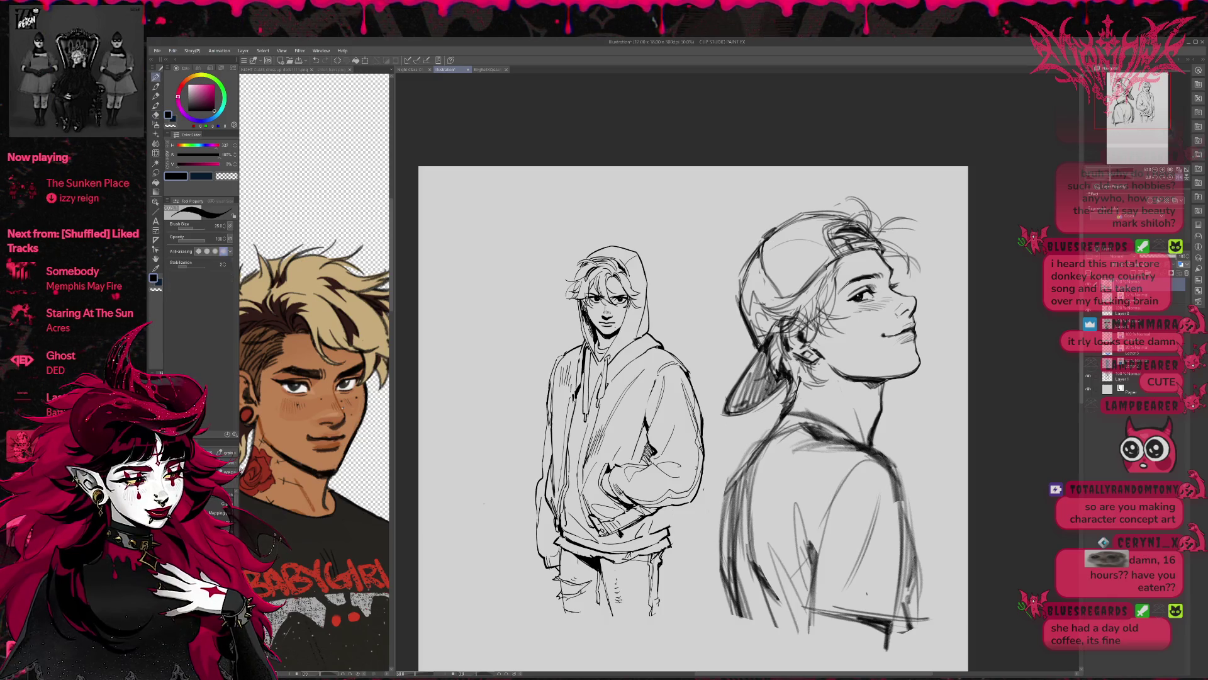
{"action": "key", "text": "e"}
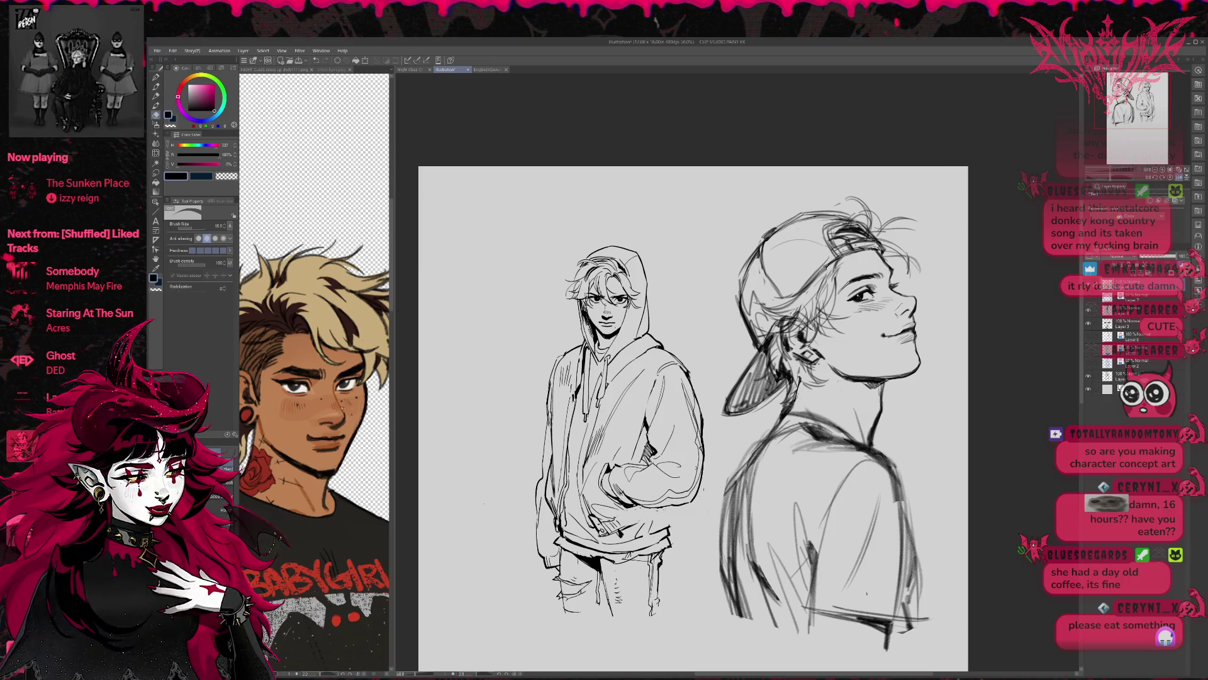
{"action": "key", "text": "p"}
{"action": "key", "text": "h"}
{"action": "left_click_drag", "start_coordinate": [1036, 274], "coordinate": [838, 283]}
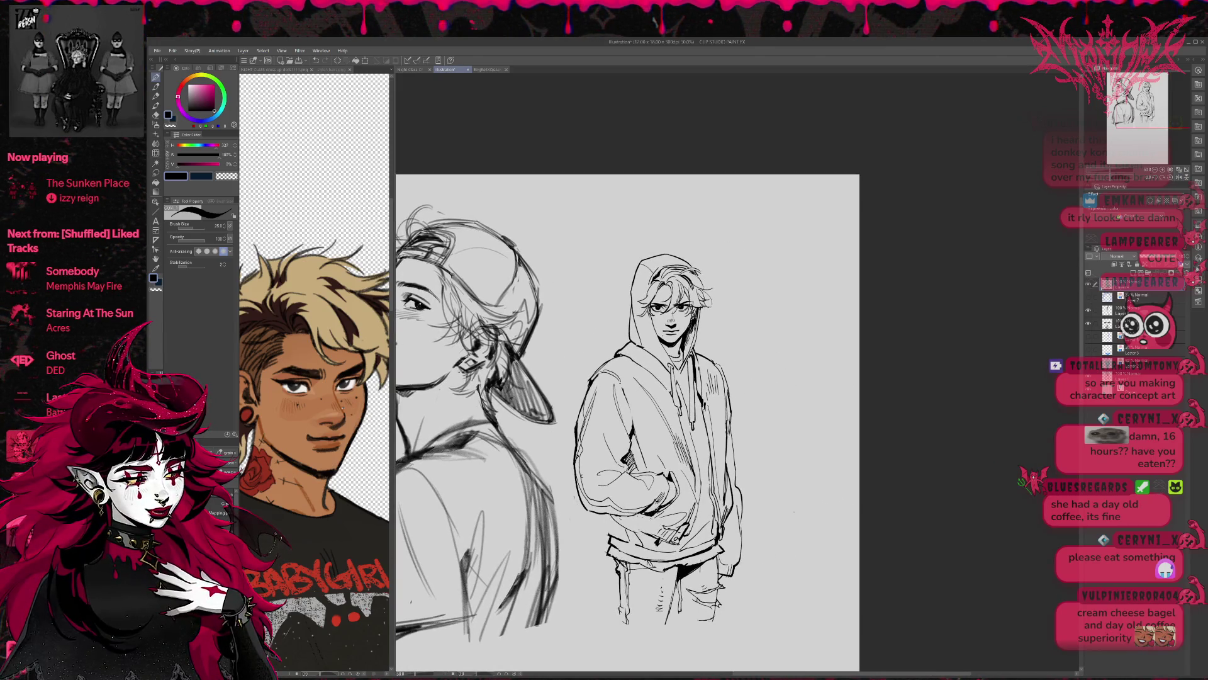
Try hem strokes along the hoodie's bottom, undo them, and flip the canvas back
{"action": "mouse_move", "coordinate": [614, 515]}
{"action": "left_mouse_down"}
{"action": "mouse_move", "coordinate": [646, 535]}
{"action": "mouse_move", "coordinate": [629, 526]}
{"action": "mouse_move", "coordinate": [651, 515]}
{"action": "left_mouse_up"}
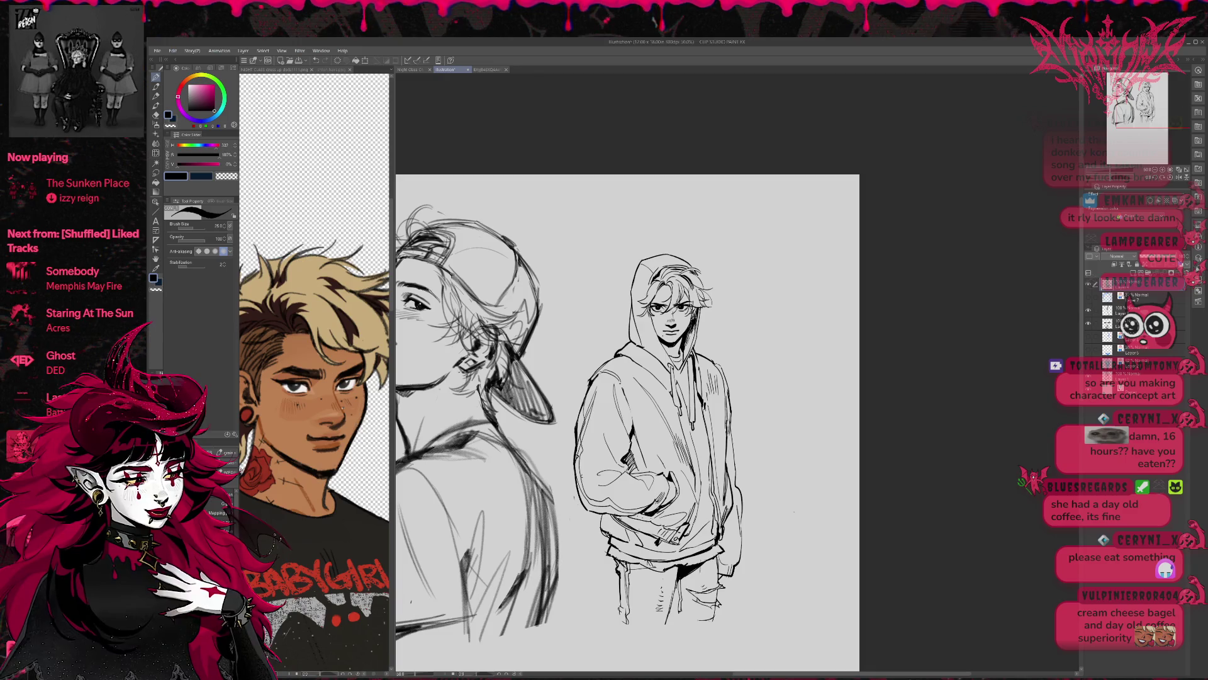
{"action": "mouse_move", "coordinate": [606, 517]}
{"action": "left_mouse_down"}
{"action": "mouse_move", "coordinate": [609, 542]}
{"action": "mouse_move", "coordinate": [623, 543]}
{"action": "left_mouse_up"}
{"action": "key", "text": "ctrl+z"}
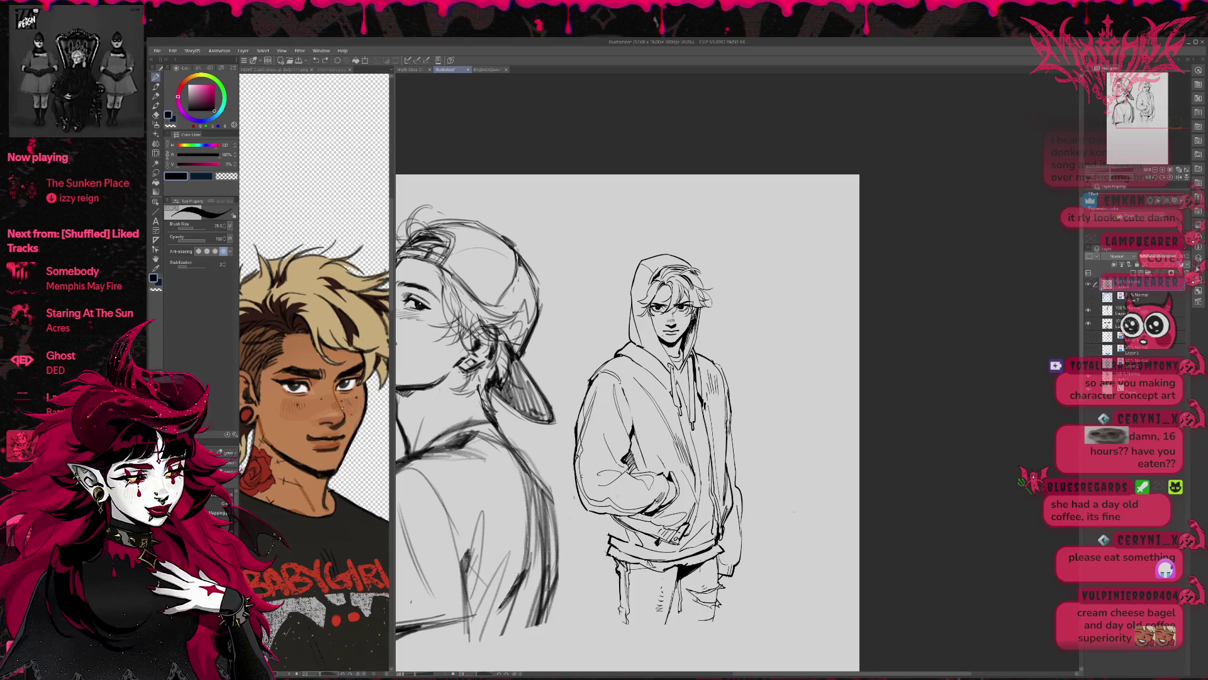
{"action": "key", "text": "h"}
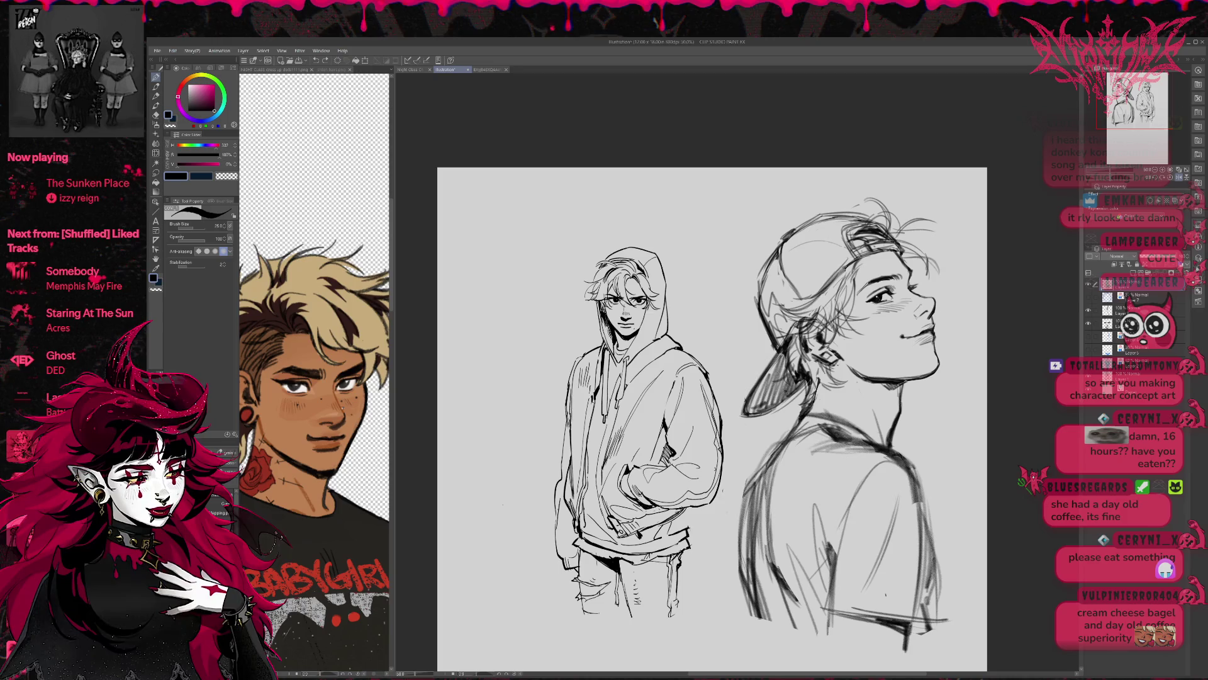
Add a short touch-up ink stroke on the hoodie's right side, then zoom out
{"action": "key", "text": "e"}
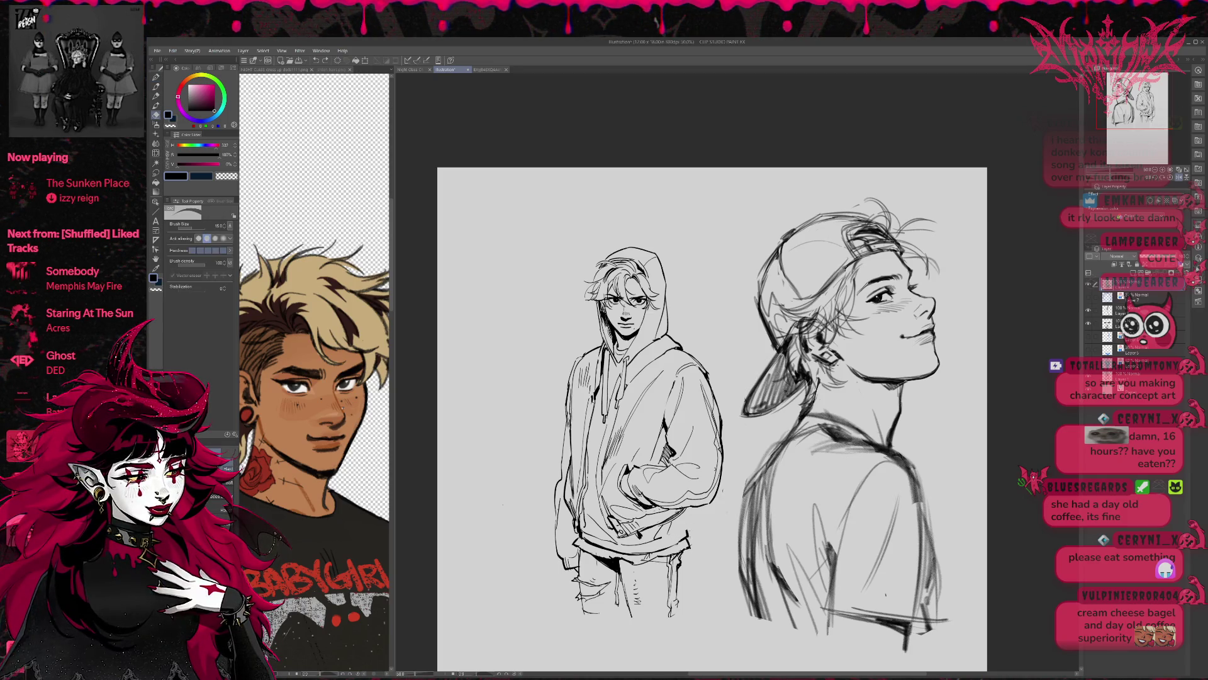
{"action": "key", "text": "p"}
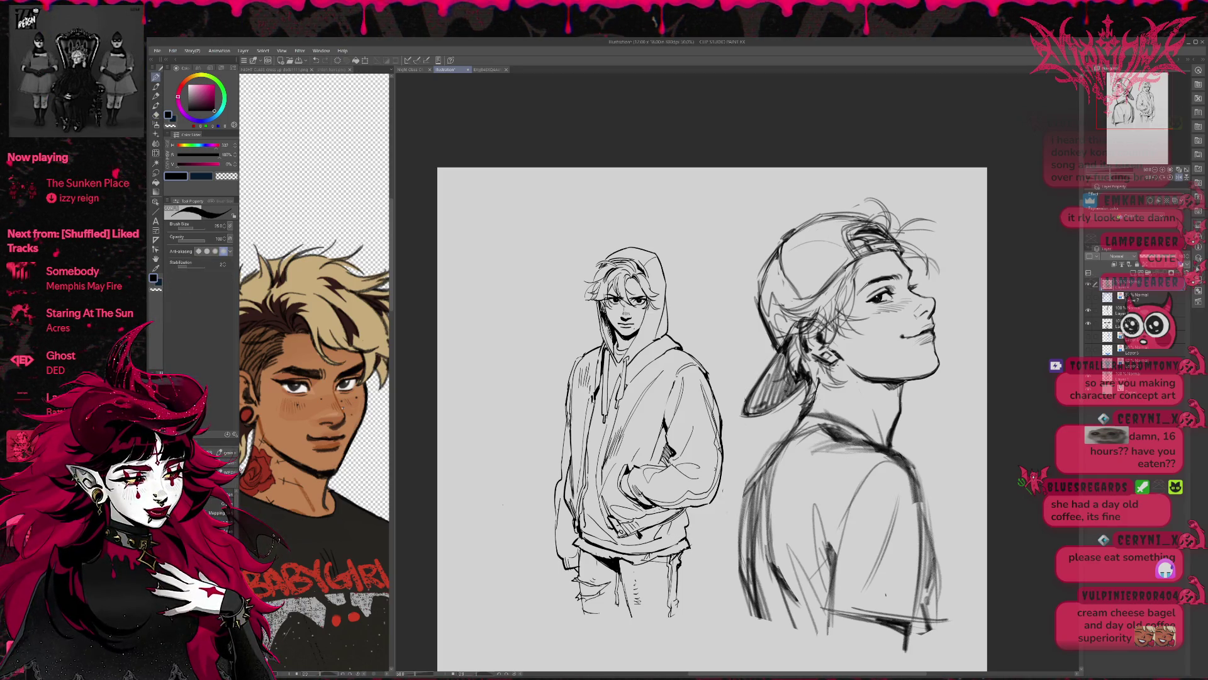
{"action": "left_click_drag", "start_coordinate": [690, 506], "coordinate": [686, 527]}
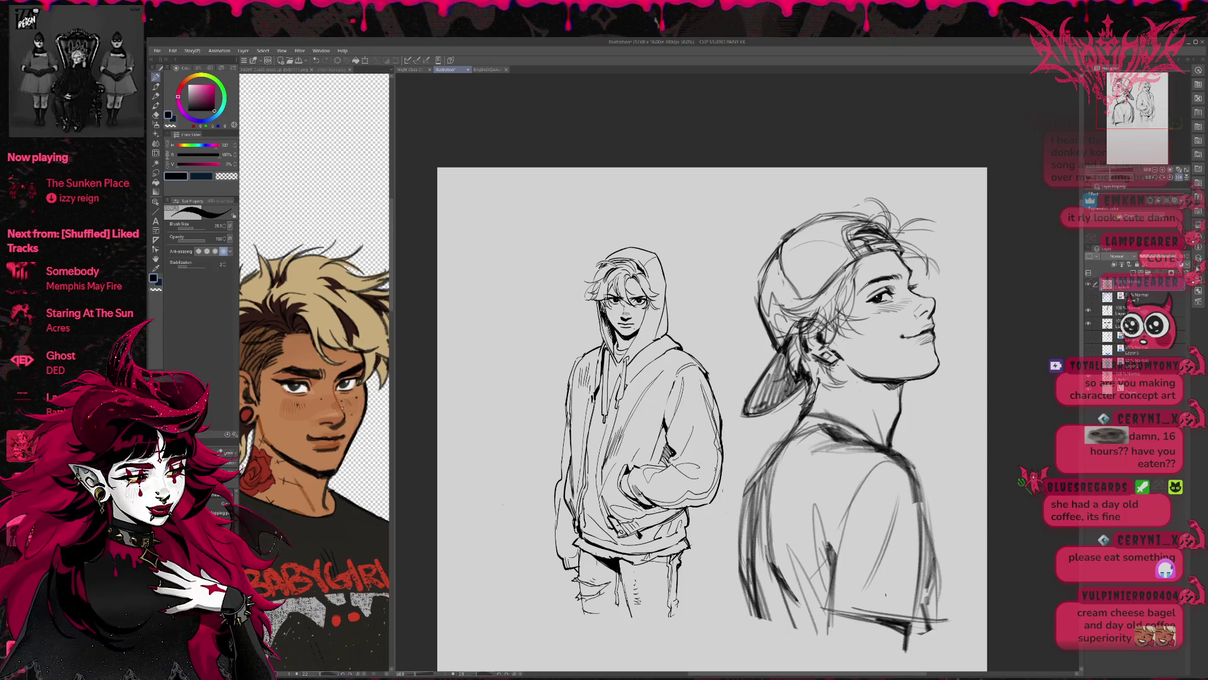
{"action": "left_click_drag", "start_coordinate": [711, 418], "coordinate": [720, 416]}
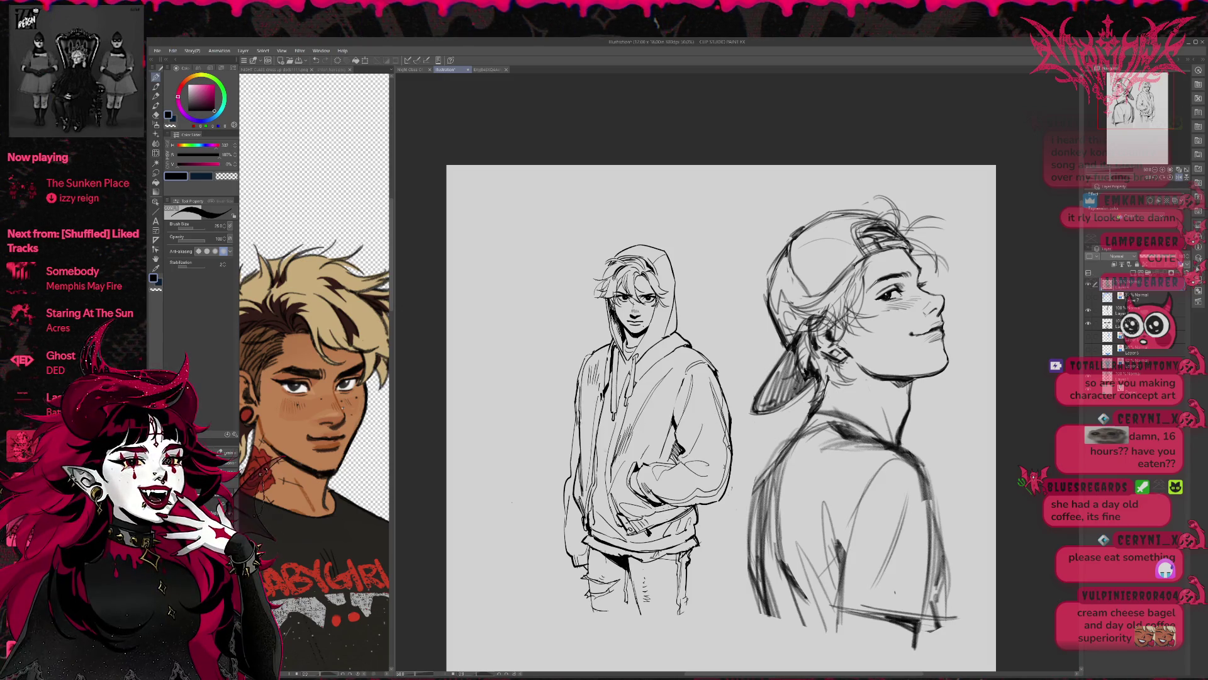
{"action": "scroll", "coordinate": [606, 463], "scroll_direction": "down", "scroll_amount": 1}
{"action": "scroll", "coordinate": [606, 463], "scroll_direction": "down", "scroll_amount": 1}
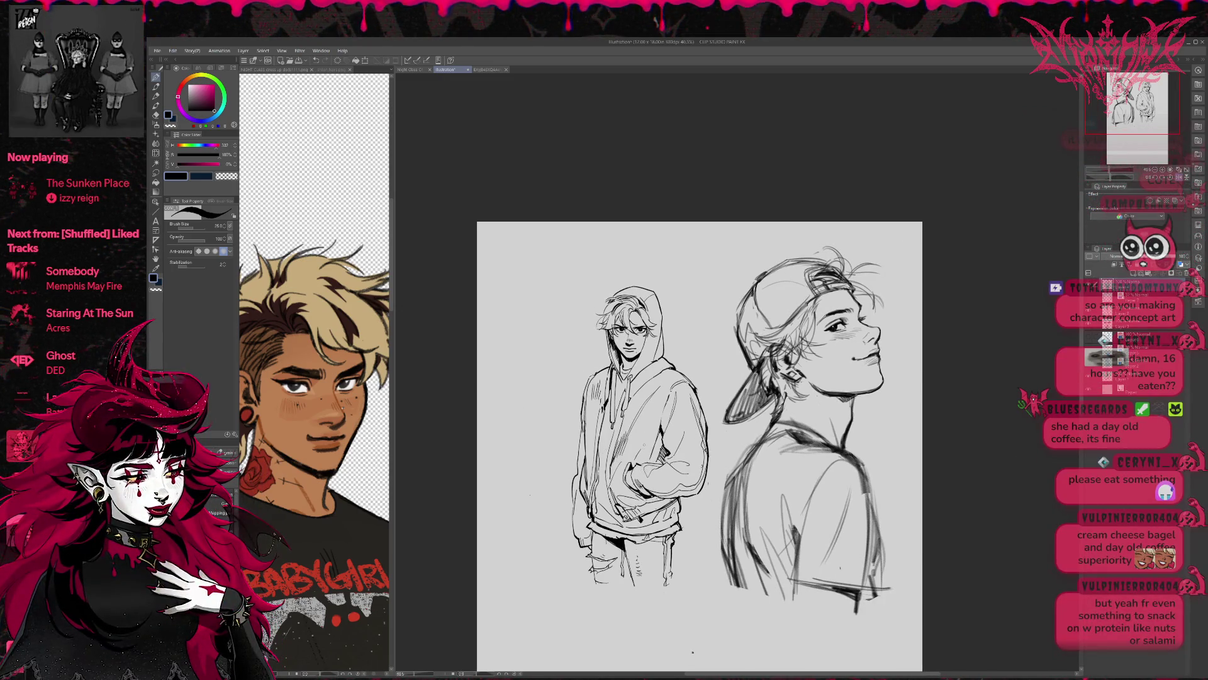
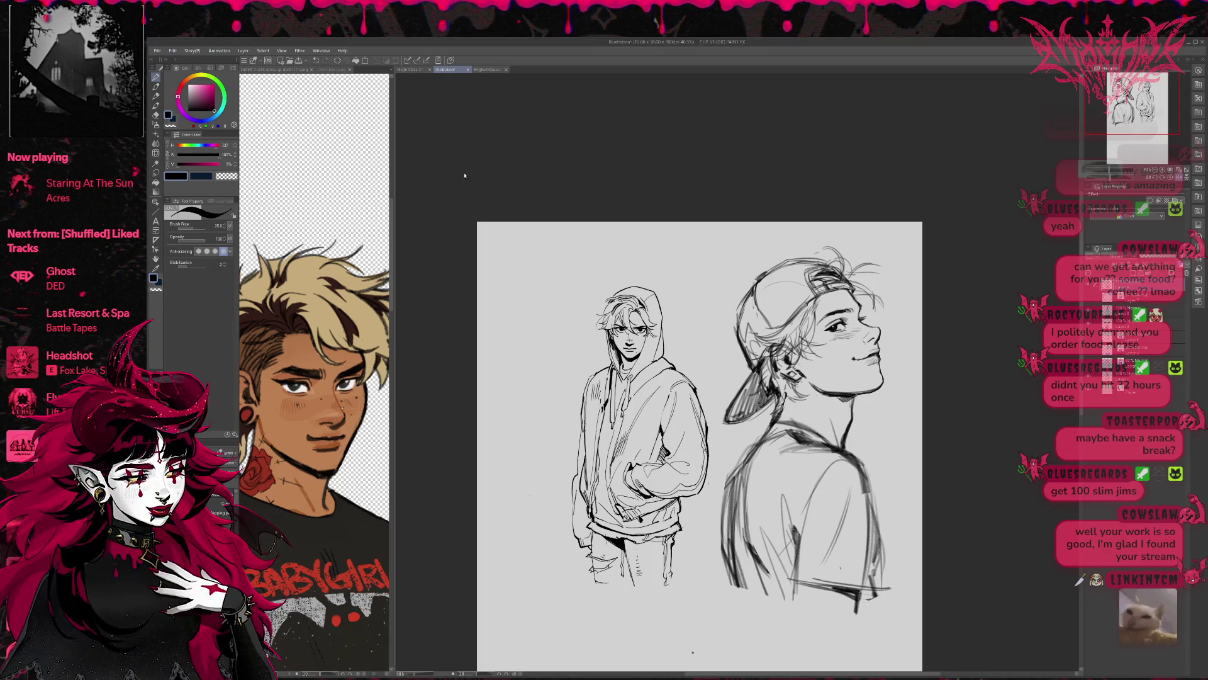
Glance at the dress-up doll reference document, then return to the sketch illustration
{"action": "left_click", "coordinate": [274, 69]}
{"action": "scroll", "coordinate": [315, 378], "scroll_direction": "right", "scroll_amount": 5}
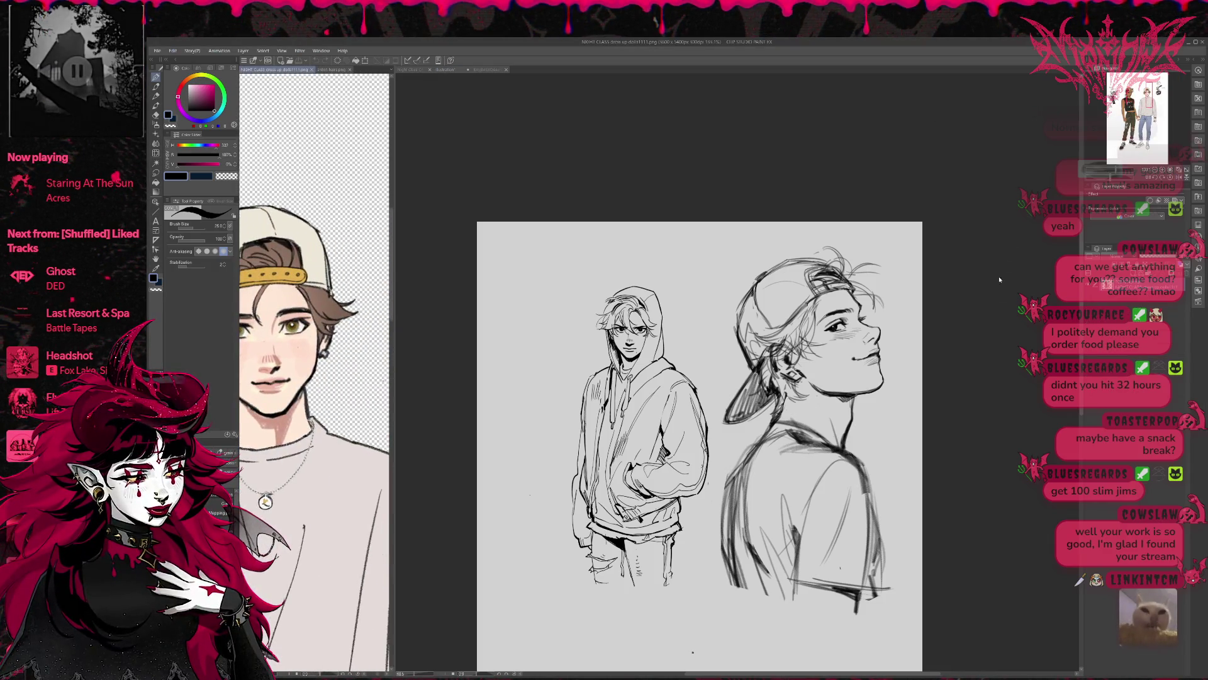
{"action": "left_click", "coordinate": [445, 69]}
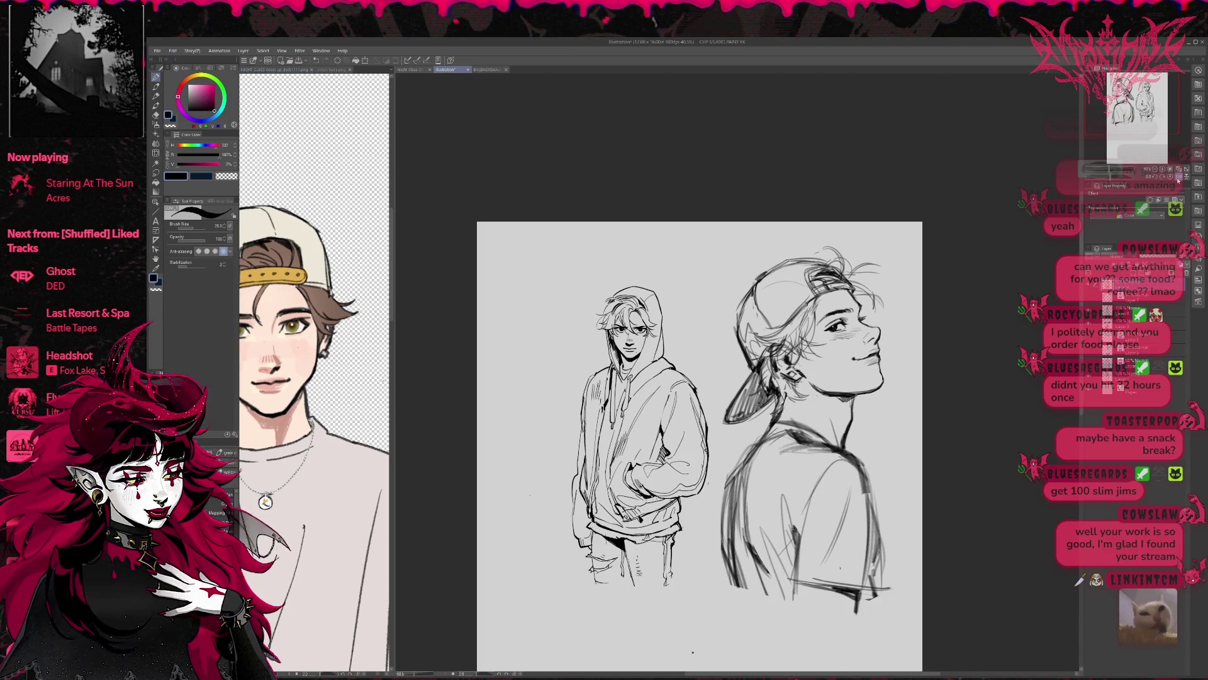
Mirror the sketch horizontally and zoom in two steps with the Navigator
{"action": "key", "text": "h"}
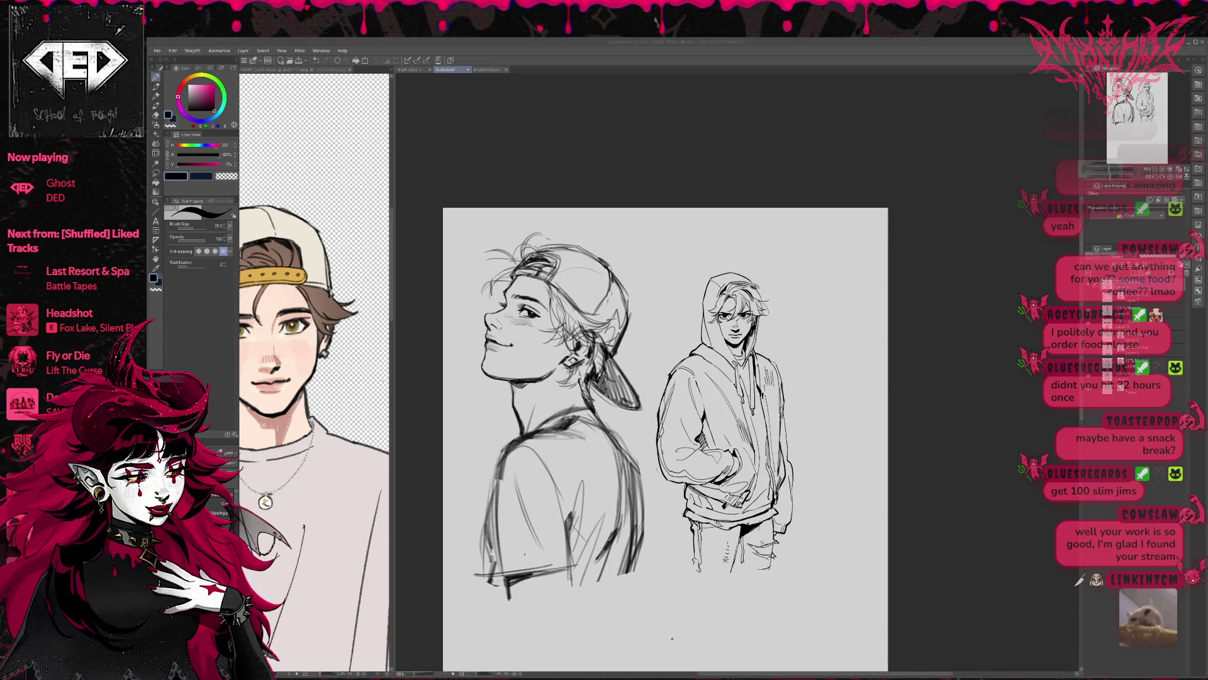
{"action": "left_click", "coordinate": [1163, 169]}
{"action": "left_click", "coordinate": [1164, 170]}
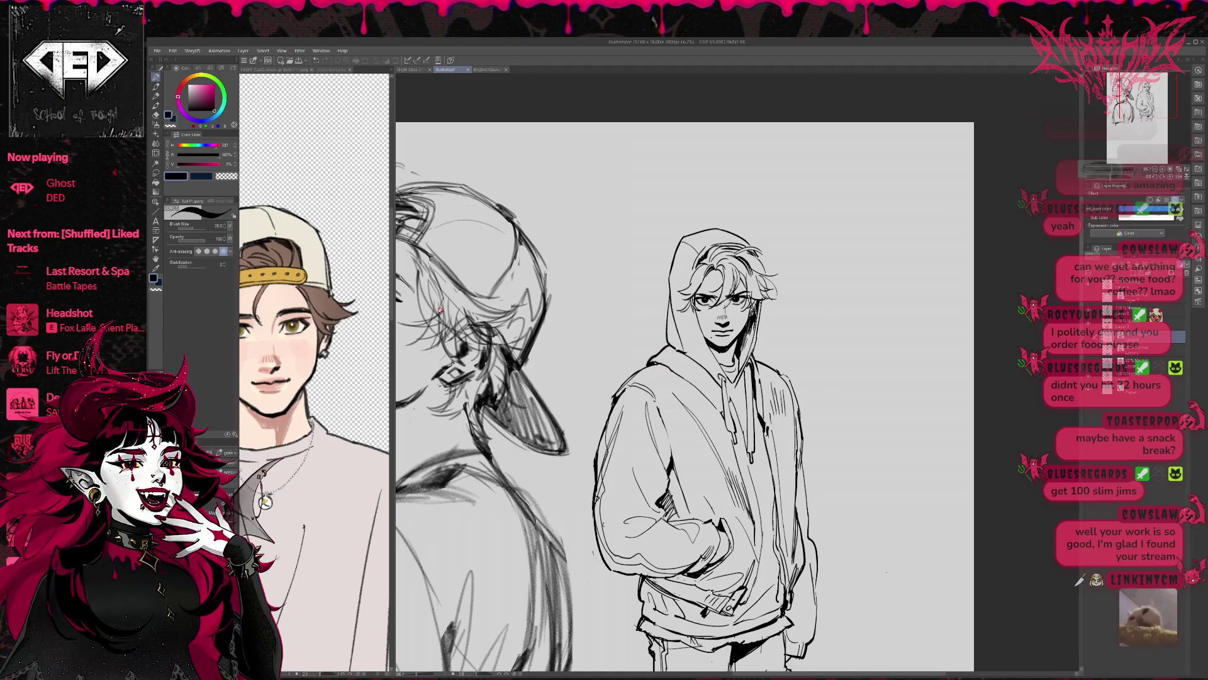
{"action": "scroll", "coordinate": [327, 378], "scroll_direction": "down", "scroll_amount": 5}
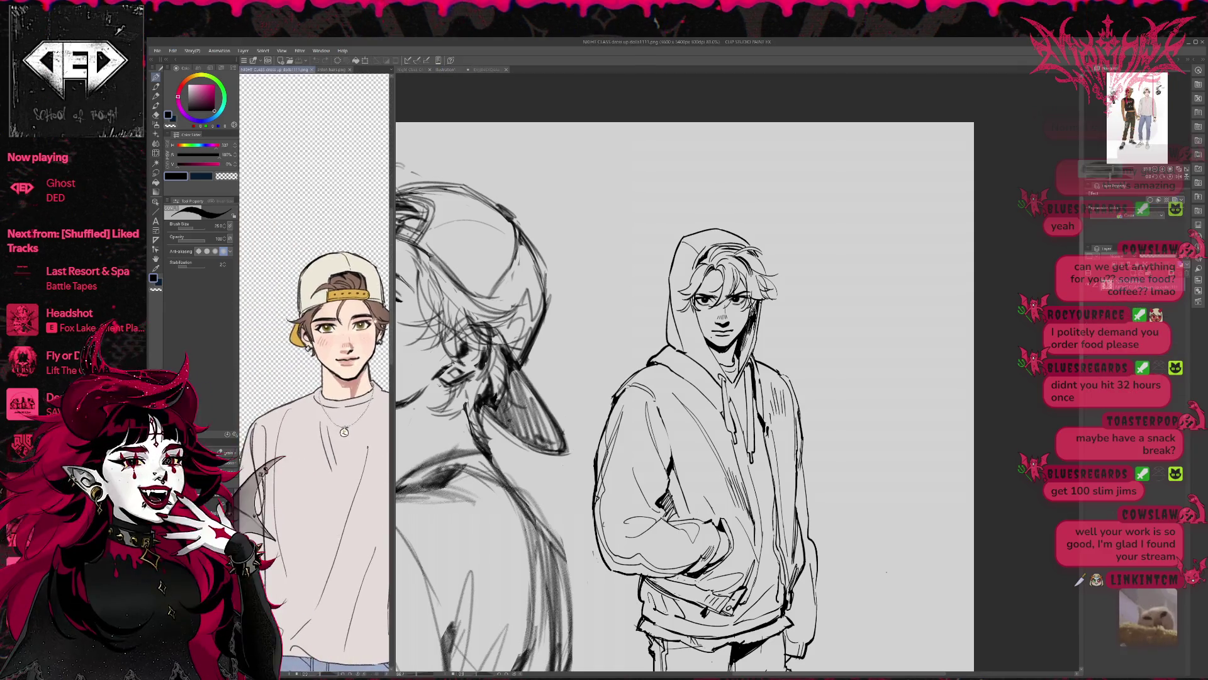
Frame the reference portrait on its face, mirror it, and sample its golden-brown colour
{"action": "scroll", "coordinate": [362, 334], "scroll_direction": "up", "scroll_amount": 2}
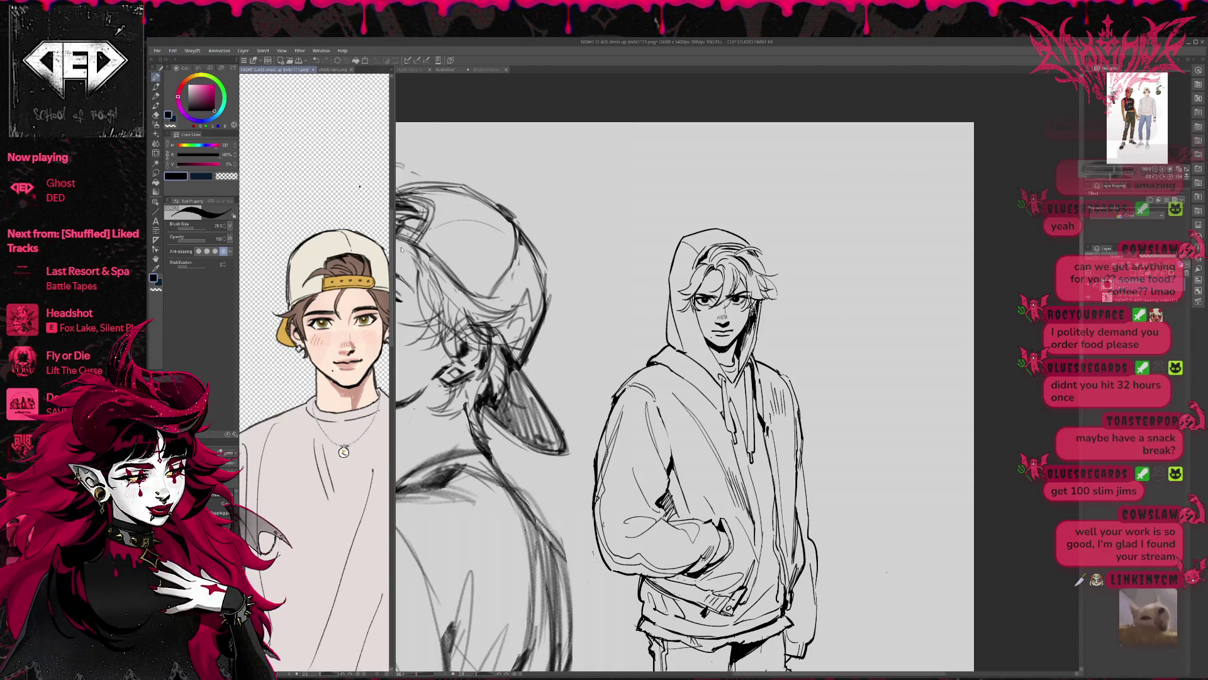
{"action": "scroll", "coordinate": [297, 375], "scroll_direction": "right", "scroll_amount": 2}
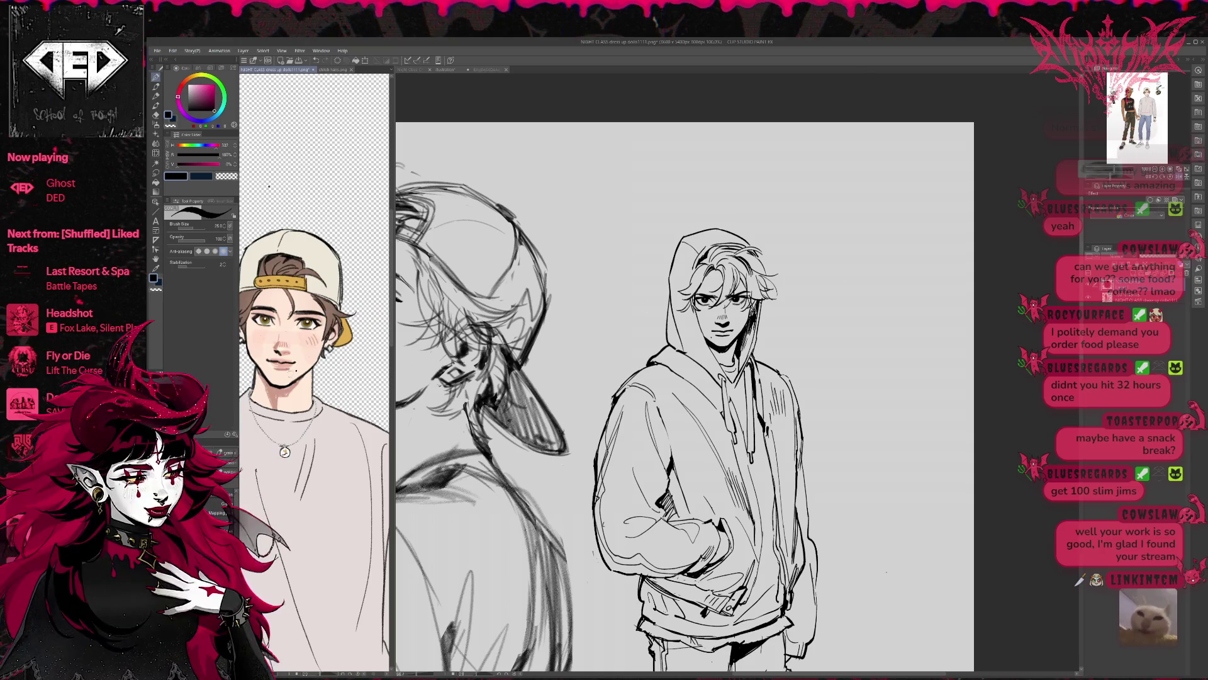
{"action": "left_click_drag", "start_coordinate": [297, 374], "coordinate": [353, 397]}
{"action": "left_click_drag", "start_coordinate": [326, 210], "coordinate": [314, 213]}
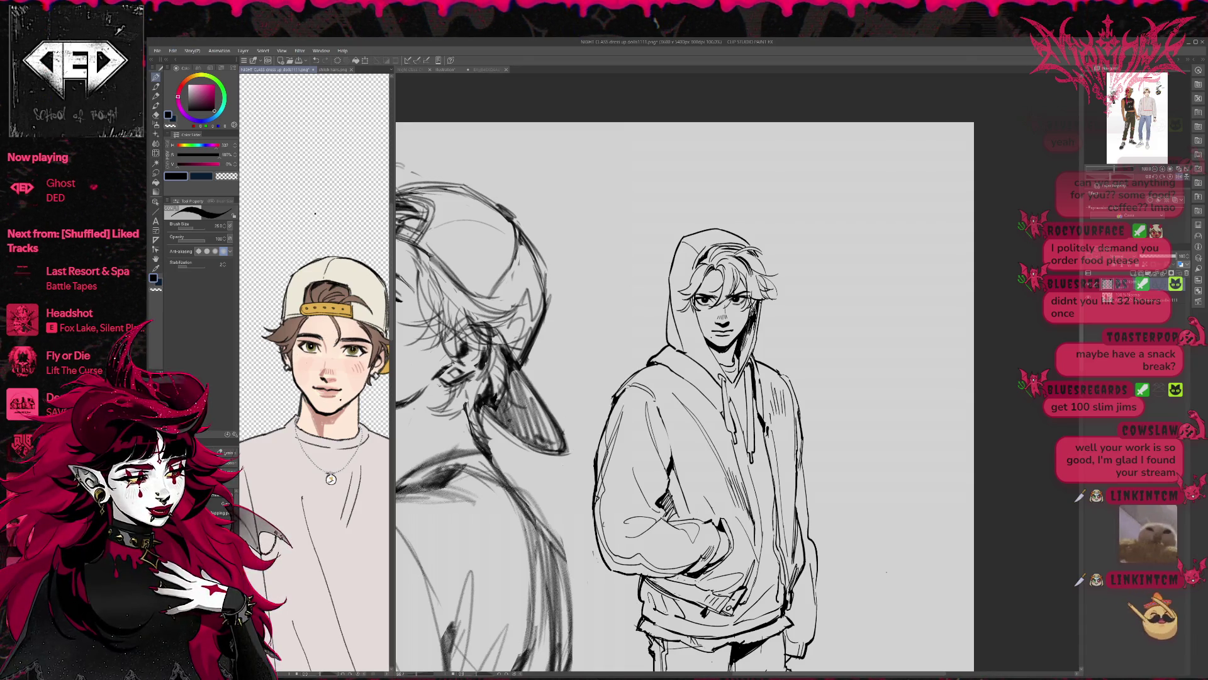
{"action": "left_click_drag", "start_coordinate": [316, 213], "coordinate": [300, 203]}
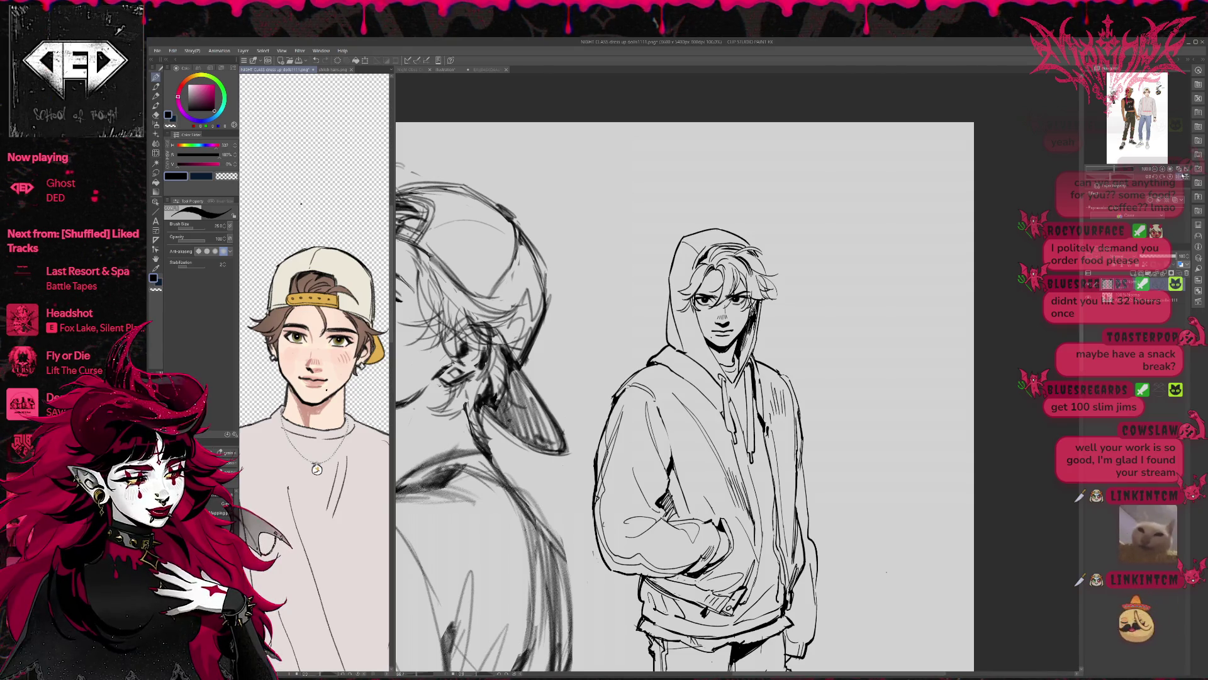
{"action": "key", "text": "h"}
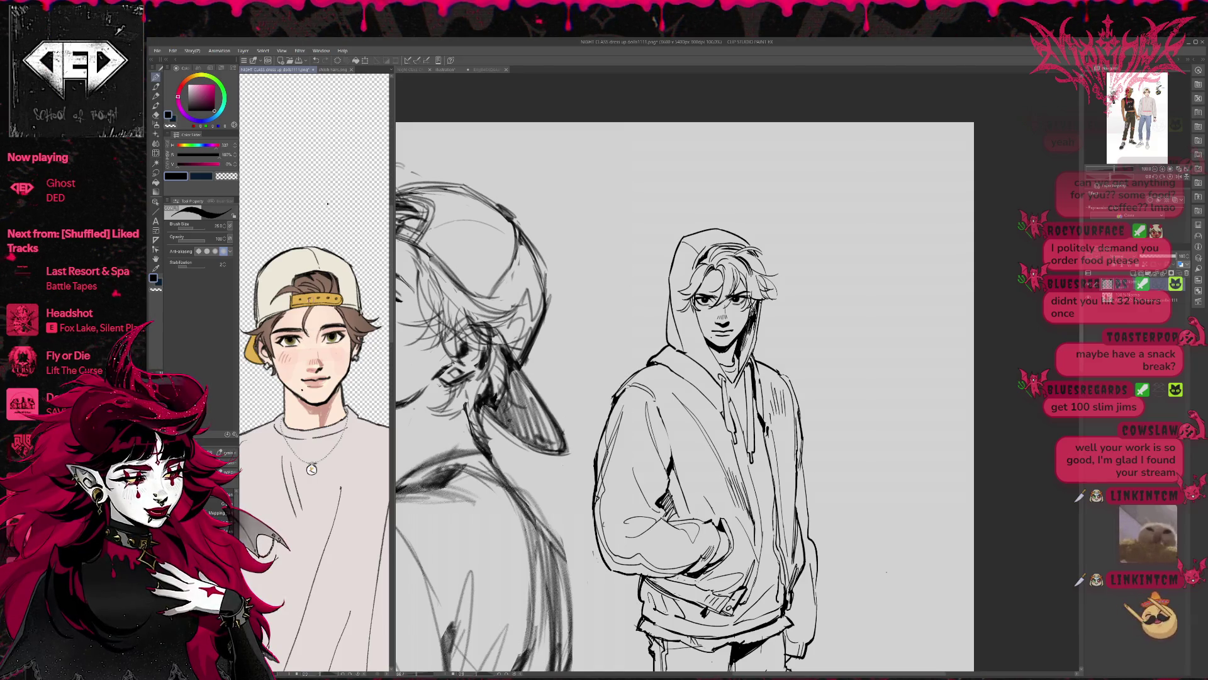
{"action": "left_click", "coordinate": [290, 342], "text": "alt"}
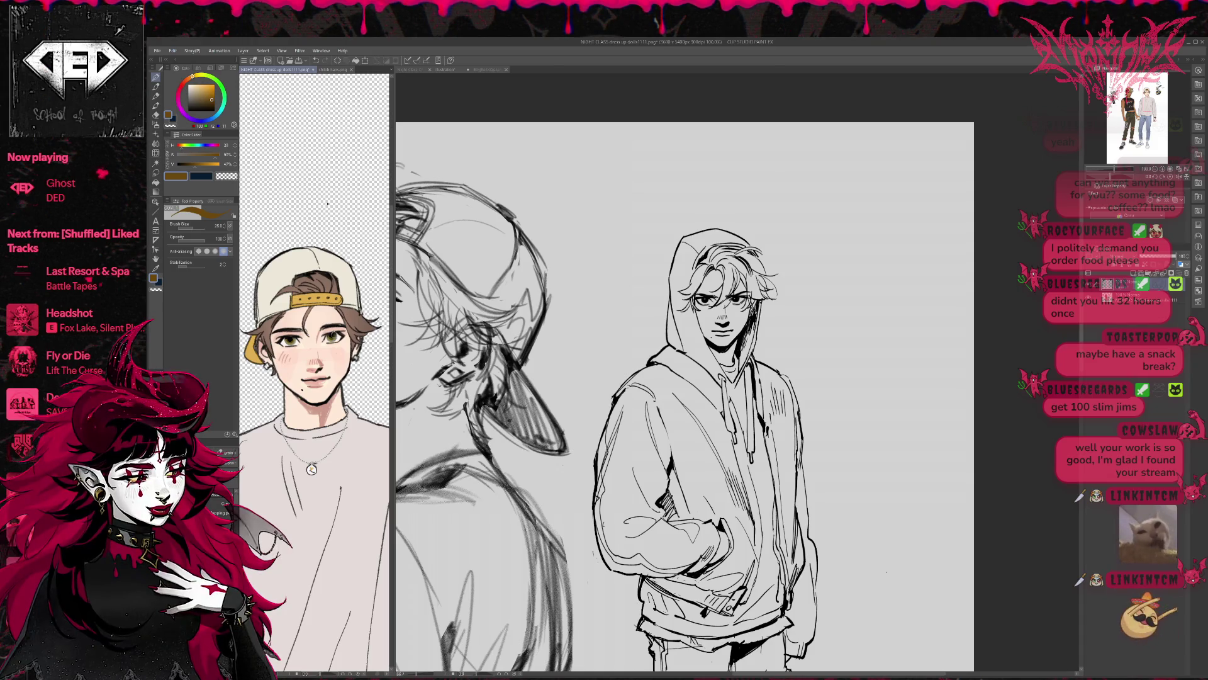
Eyedrop olive green, skin and muted brown from the reference face, choosing a darker brown shade
{"action": "left_click", "coordinate": [334, 338], "text": "alt"}
{"action": "left_click", "coordinate": [332, 336], "text": "alt"}
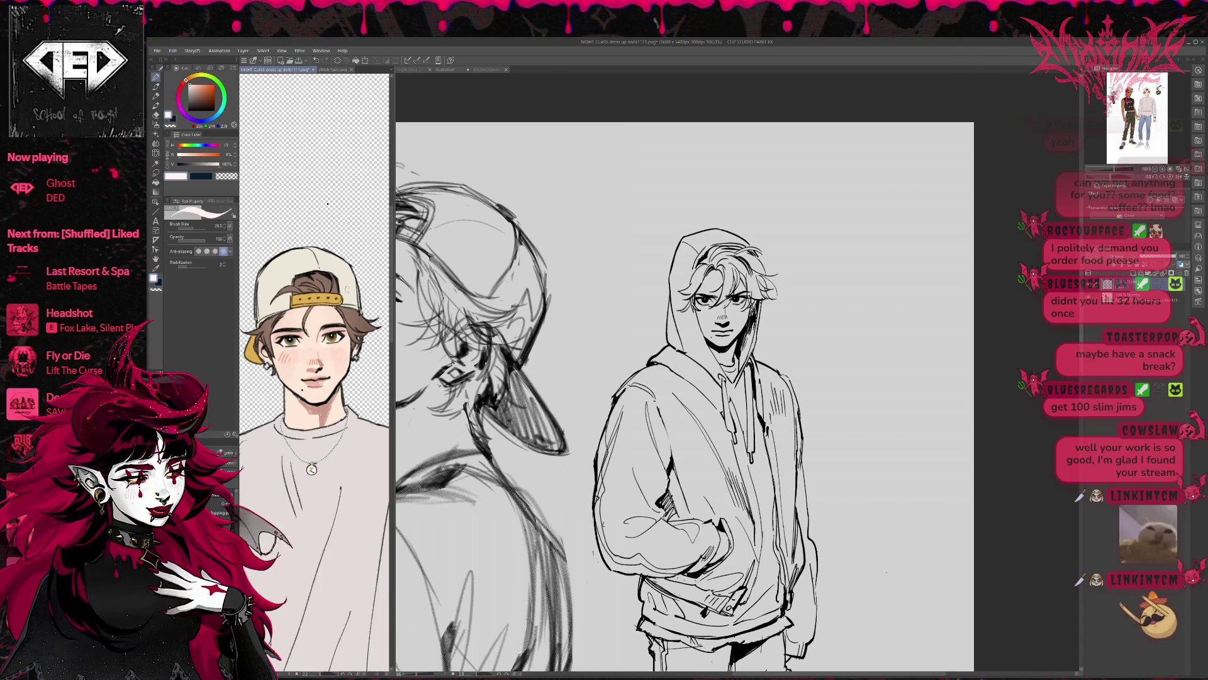
{"action": "left_click_drag", "start_coordinate": [327, 203], "coordinate": [332, 202]}
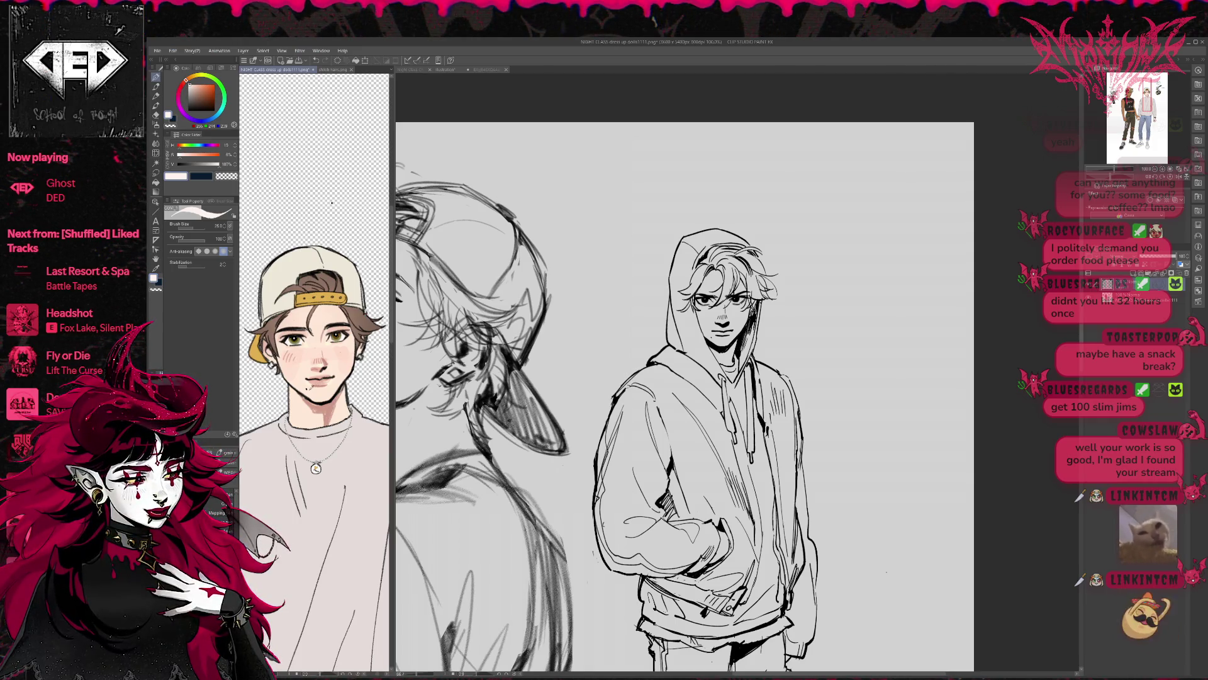
{"action": "left_click", "coordinate": [306, 388], "text": "alt"}
{"action": "left_click", "coordinate": [272, 341], "text": "alt"}
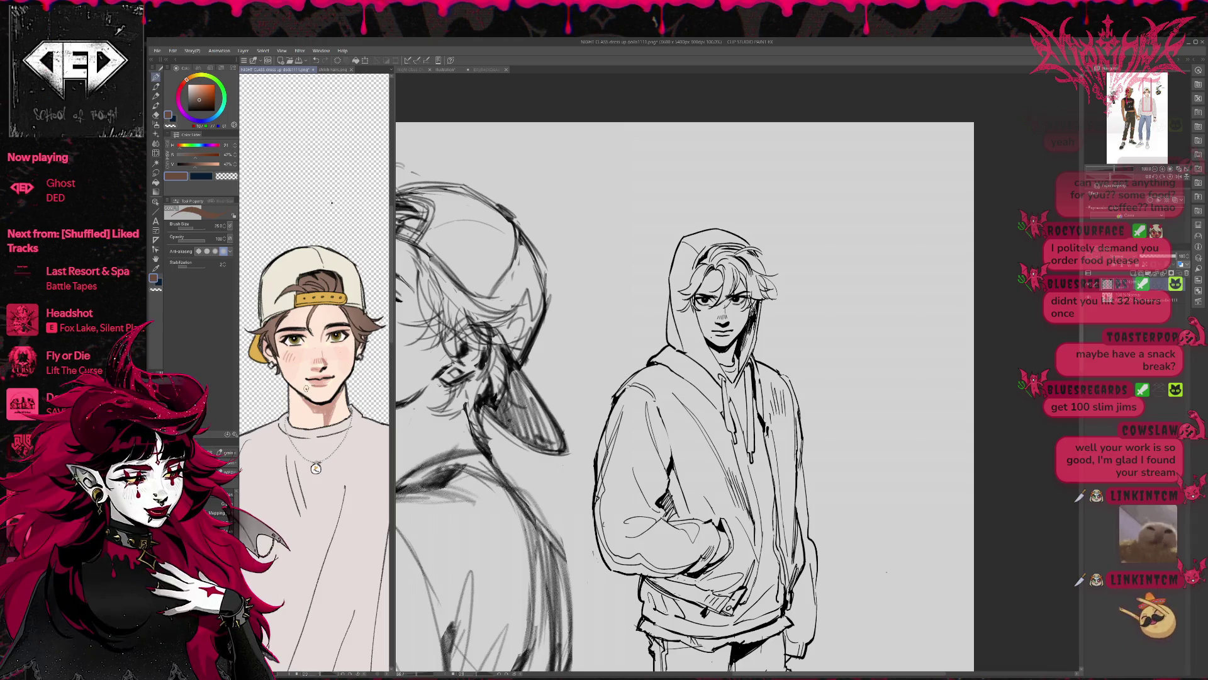
{"action": "left_click", "coordinate": [199, 104]}
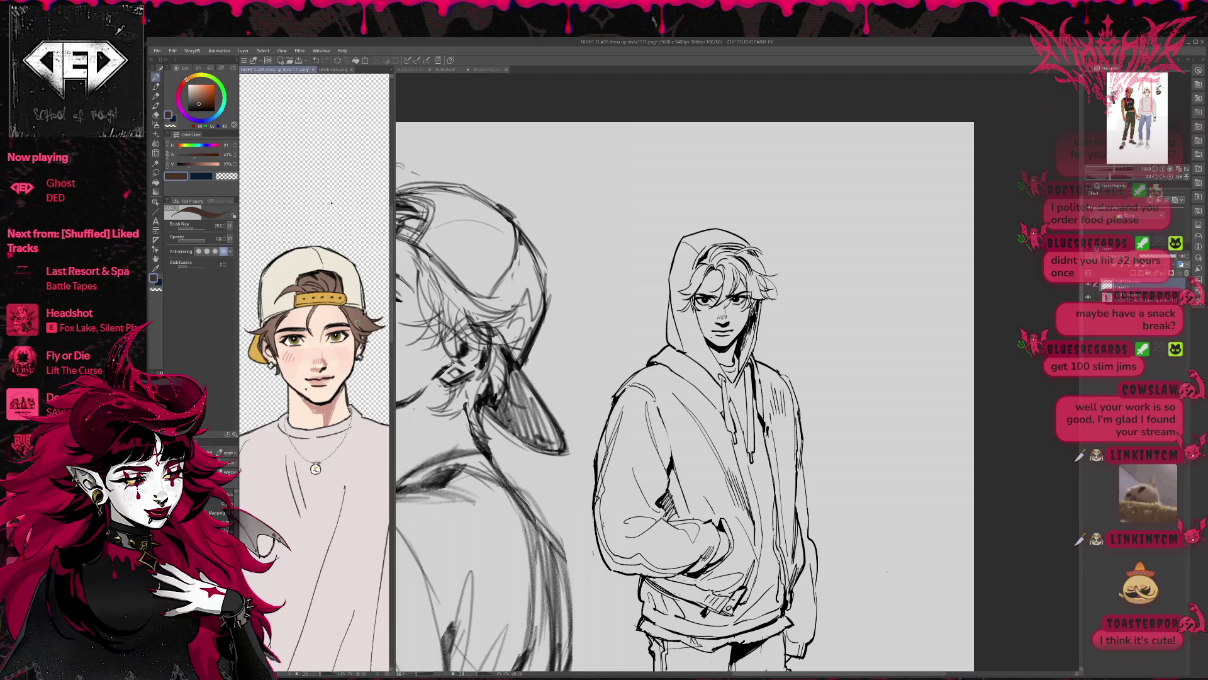
{"action": "left_click_drag", "start_coordinate": [331, 203], "coordinate": [346, 201]}
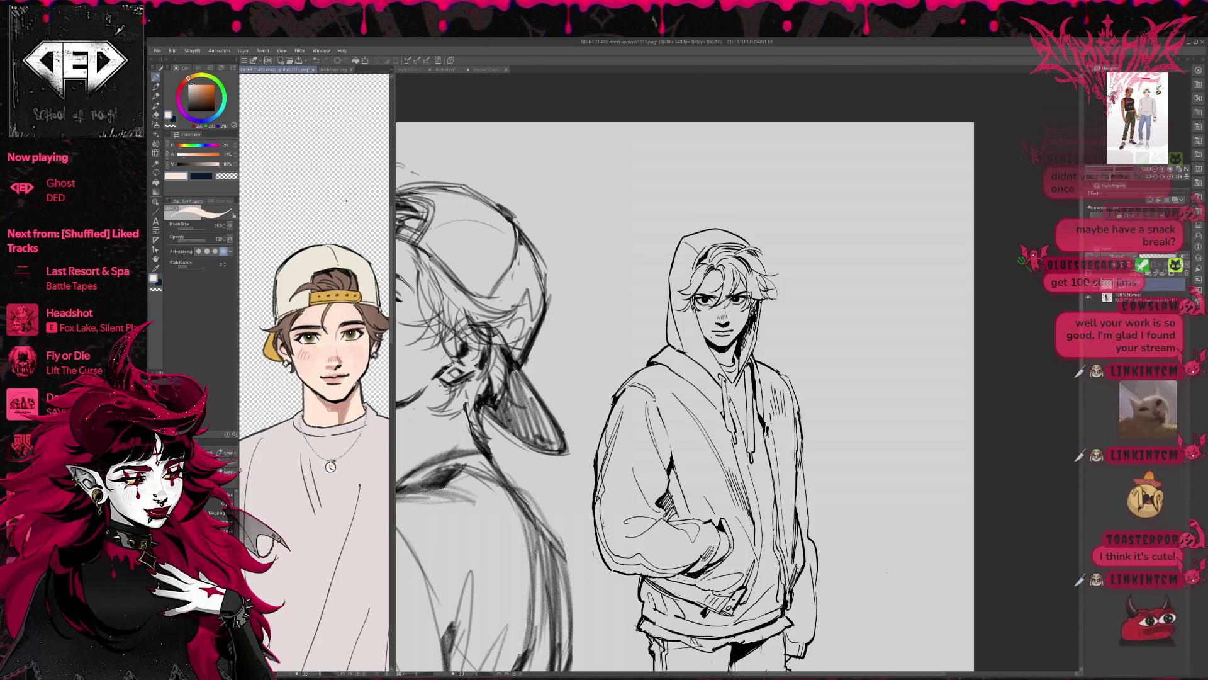
{"action": "left_click", "coordinate": [320, 385], "text": "alt"}
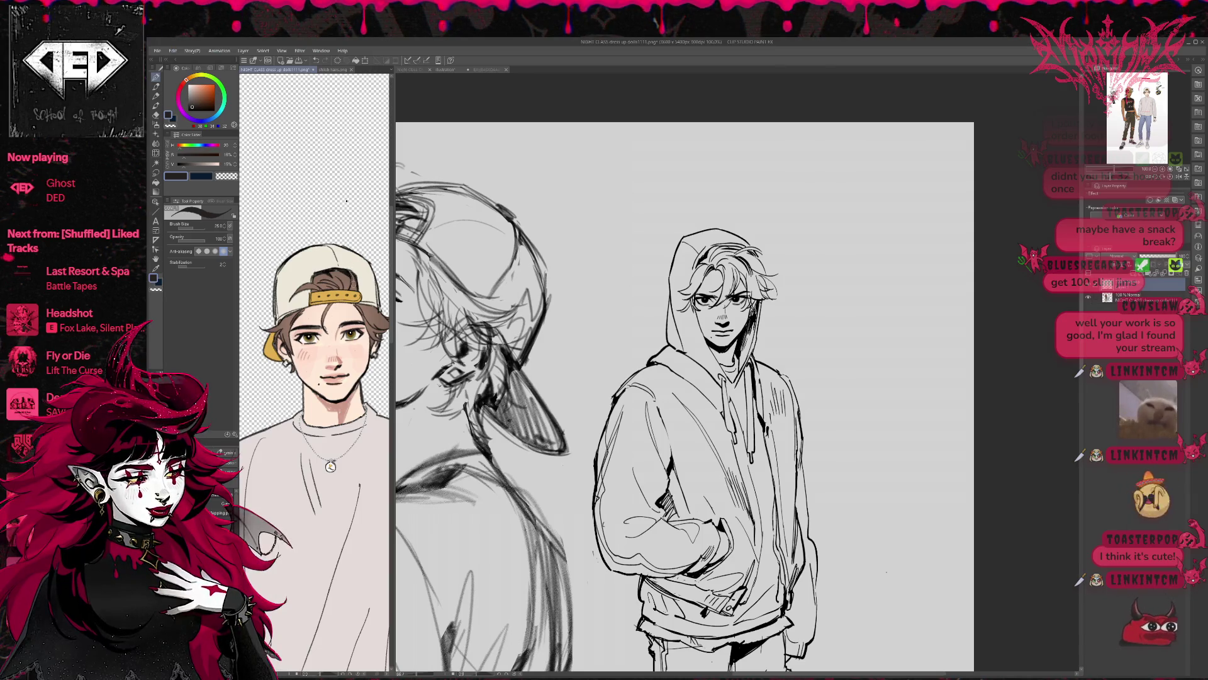
{"action": "left_click", "coordinate": [1178, 177]}
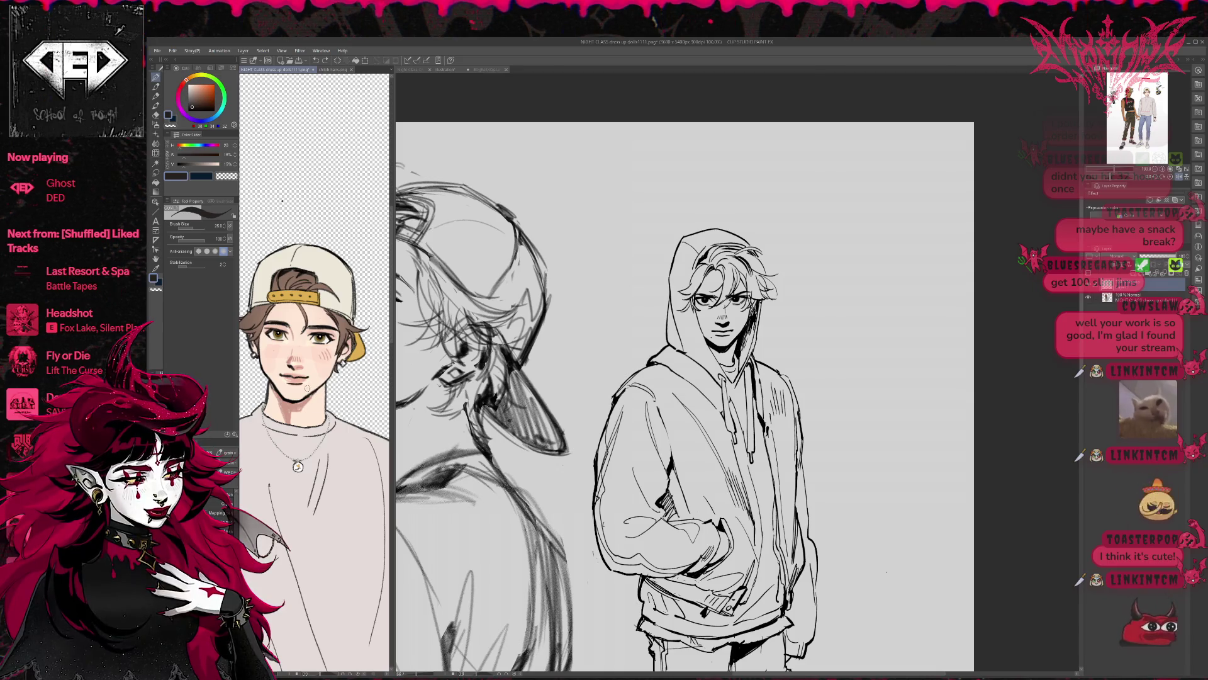
Reframe the reference portrait lower in its pane and eyedrop the light pink skin tone
{"action": "left_click_drag", "start_coordinate": [282, 201], "coordinate": [314, 241]}
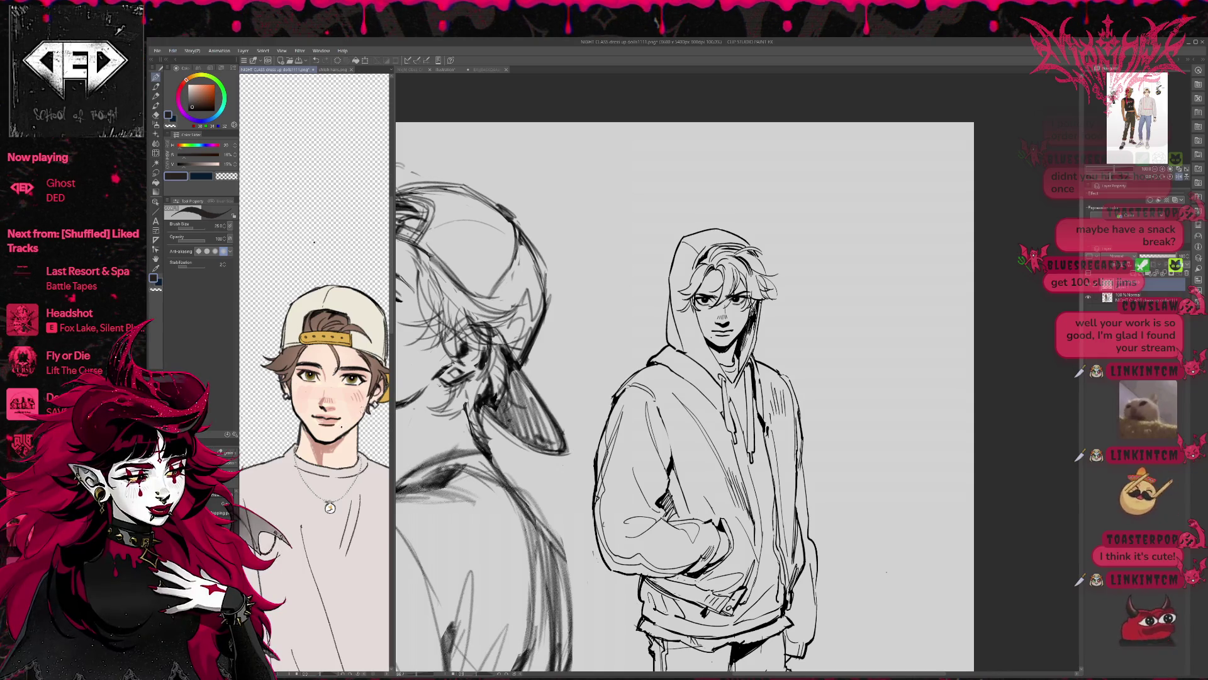
{"action": "left_click_drag", "start_coordinate": [314, 242], "coordinate": [302, 255]}
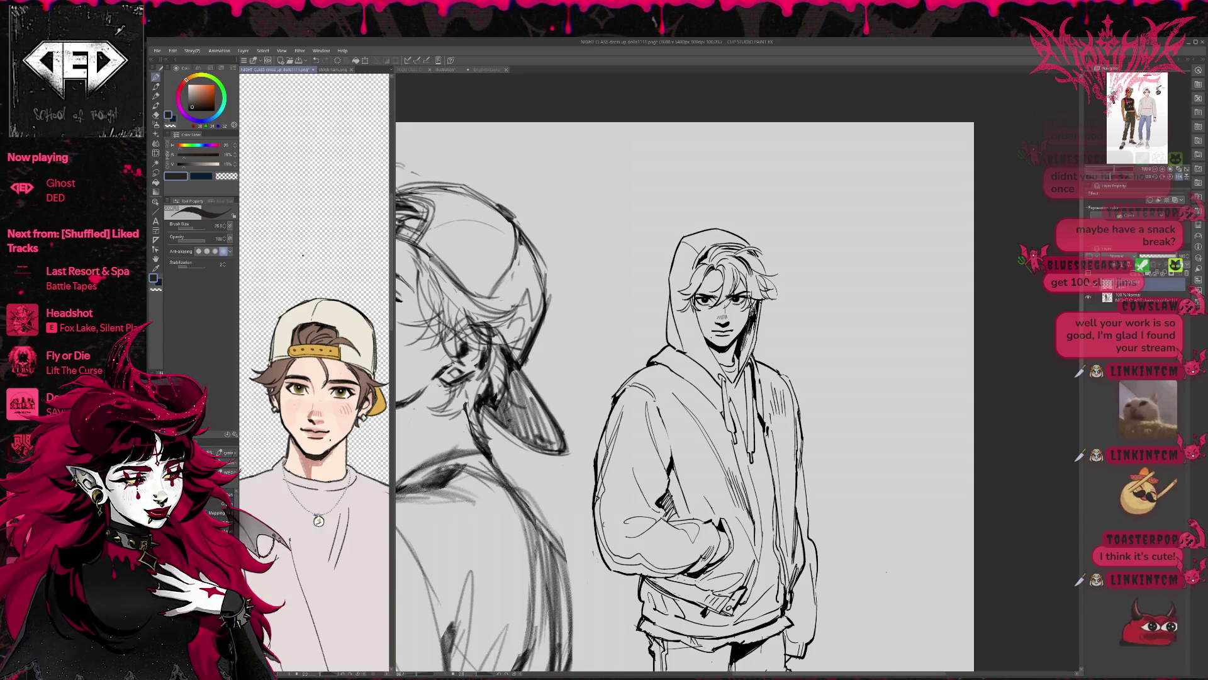
{"action": "left_click_drag", "start_coordinate": [302, 255], "coordinate": [308, 271]}
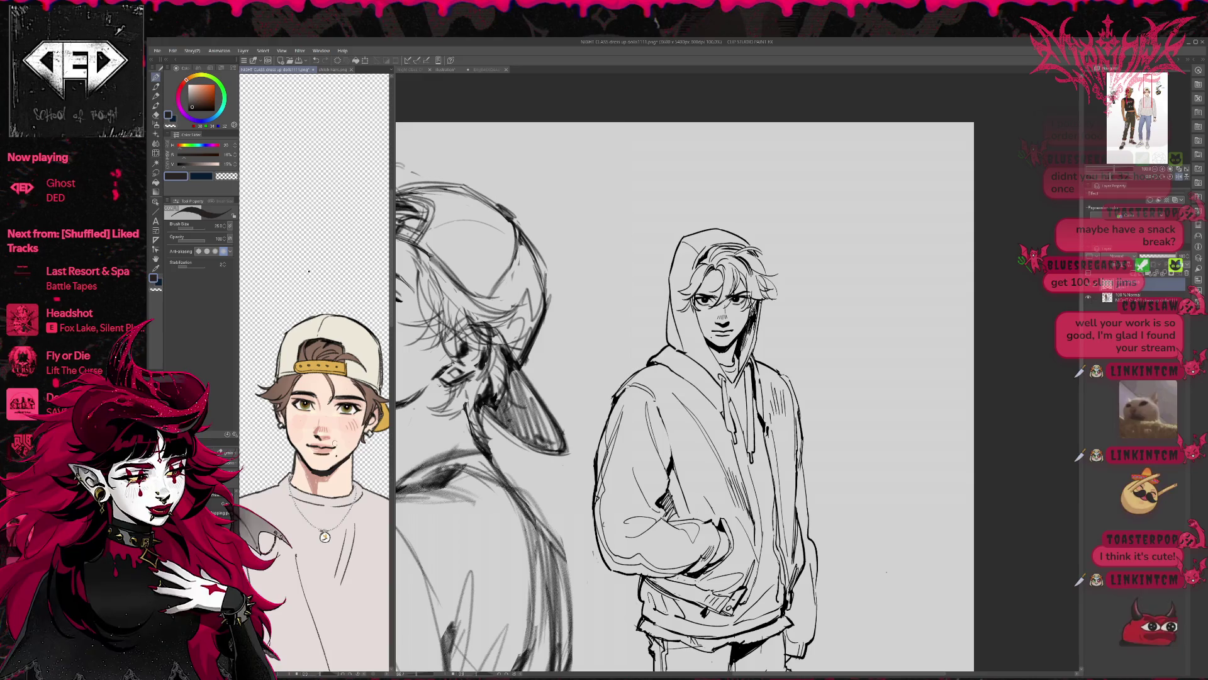
{"action": "left_click", "coordinate": [340, 453], "text": "alt"}
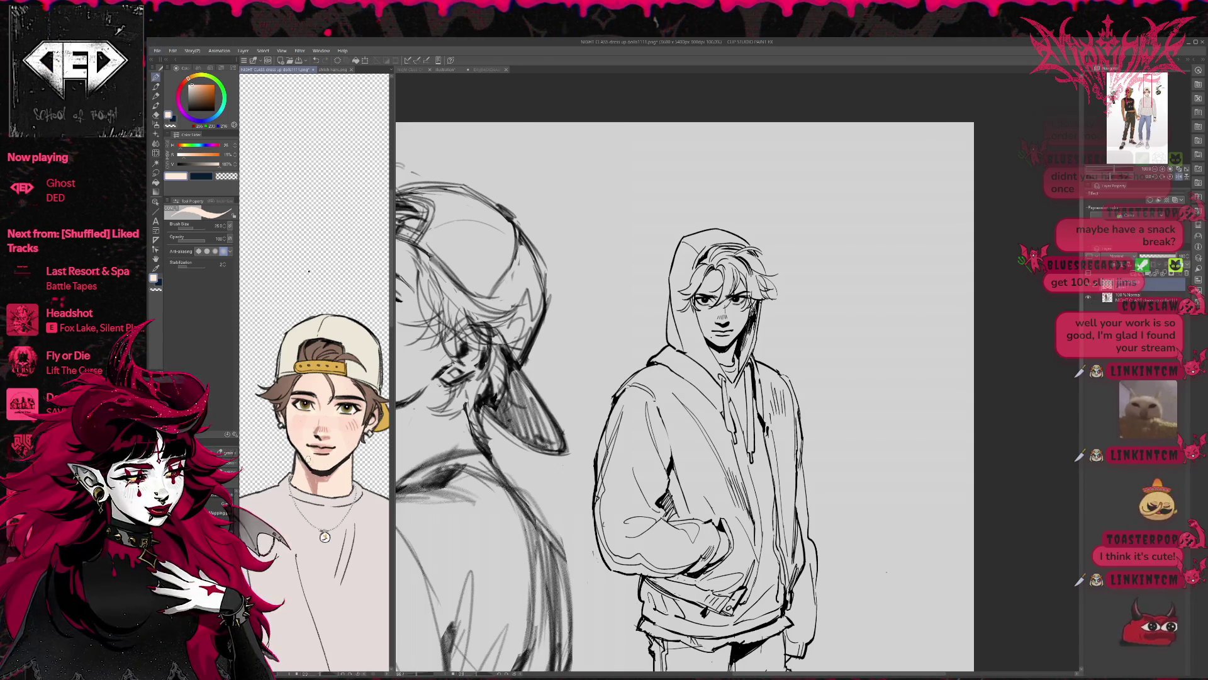
{"action": "left_click_drag", "start_coordinate": [308, 270], "coordinate": [290, 273]}
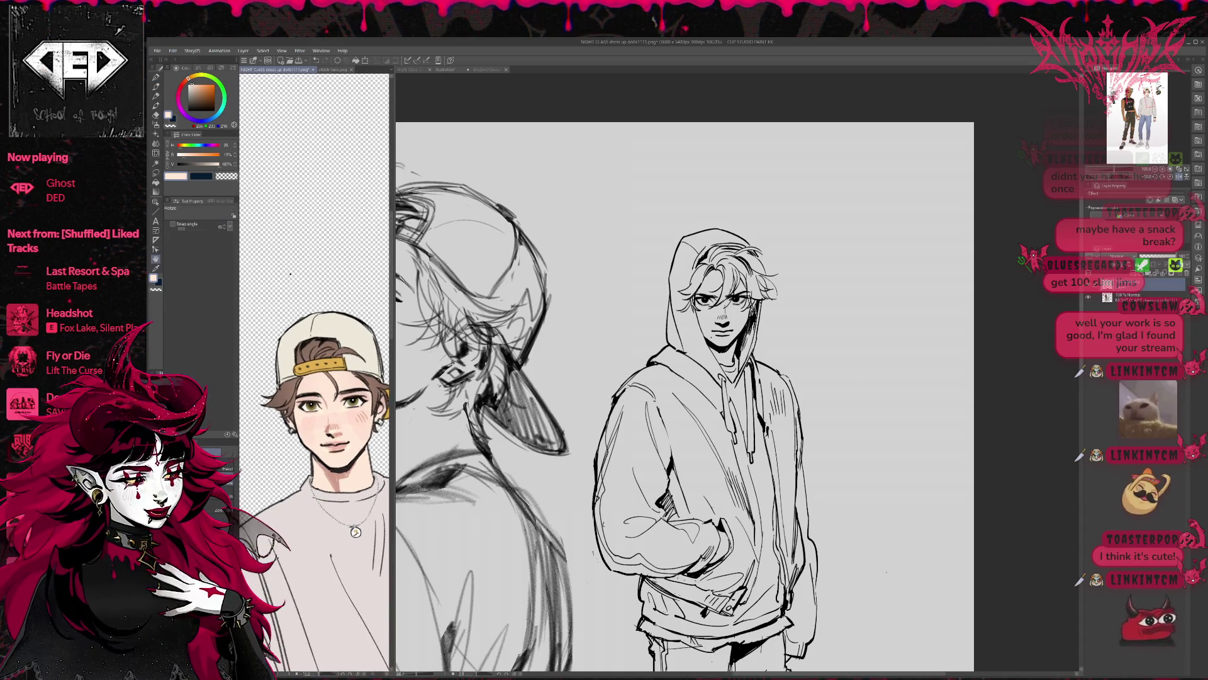
Try several peach and cream skin shades, then reset the drawing colour to black
{"action": "left_click", "coordinate": [313, 453], "text": "alt"}
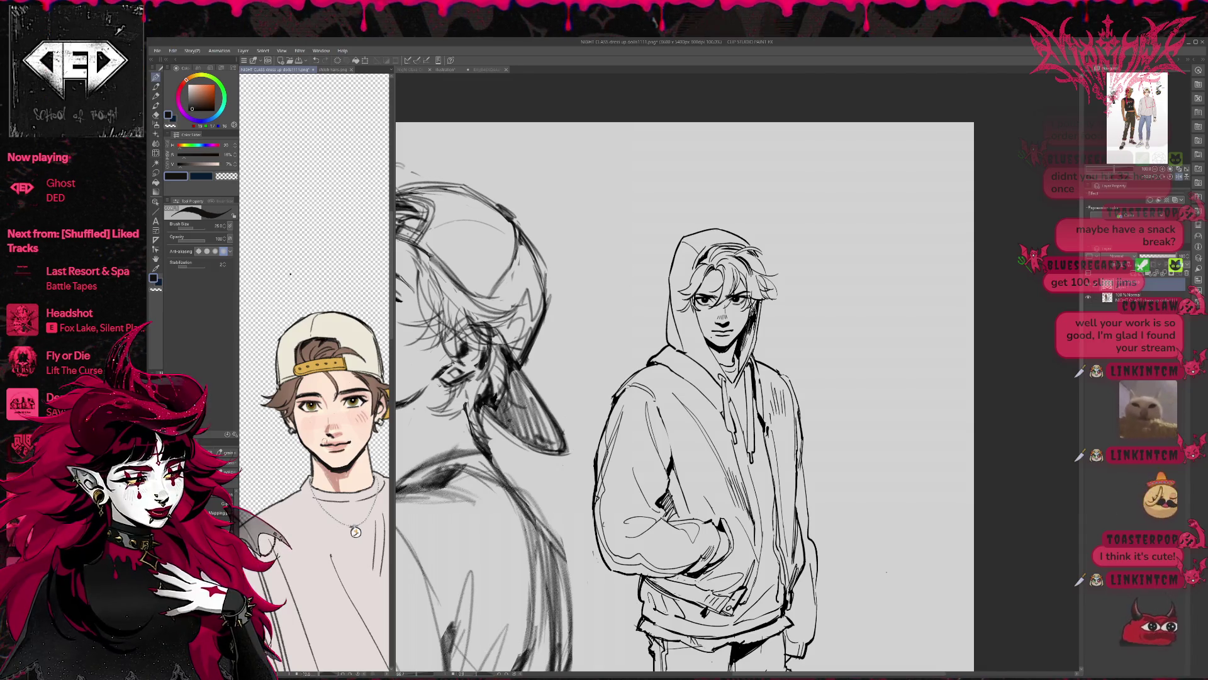
{"action": "left_click", "coordinate": [321, 443], "text": "alt"}
{"action": "left_click", "coordinate": [328, 440], "text": "alt"}
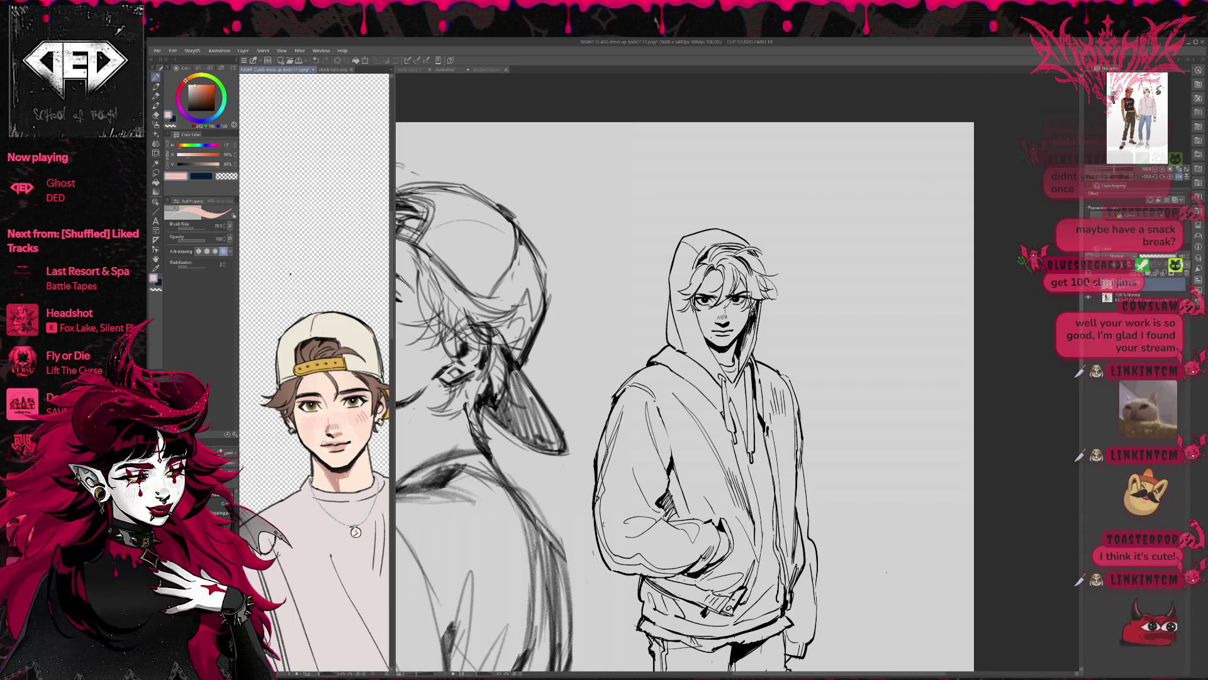
{"action": "left_click", "coordinate": [327, 441], "text": "alt"}
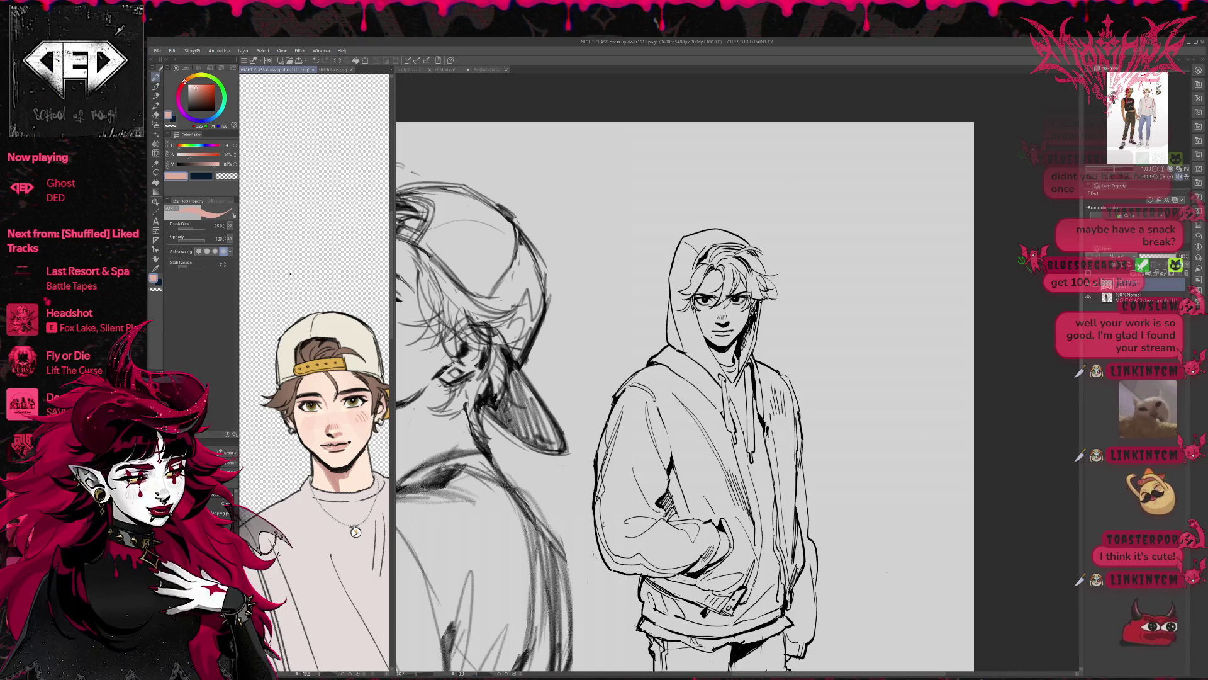
{"action": "left_click", "coordinate": [325, 448], "text": "alt"}
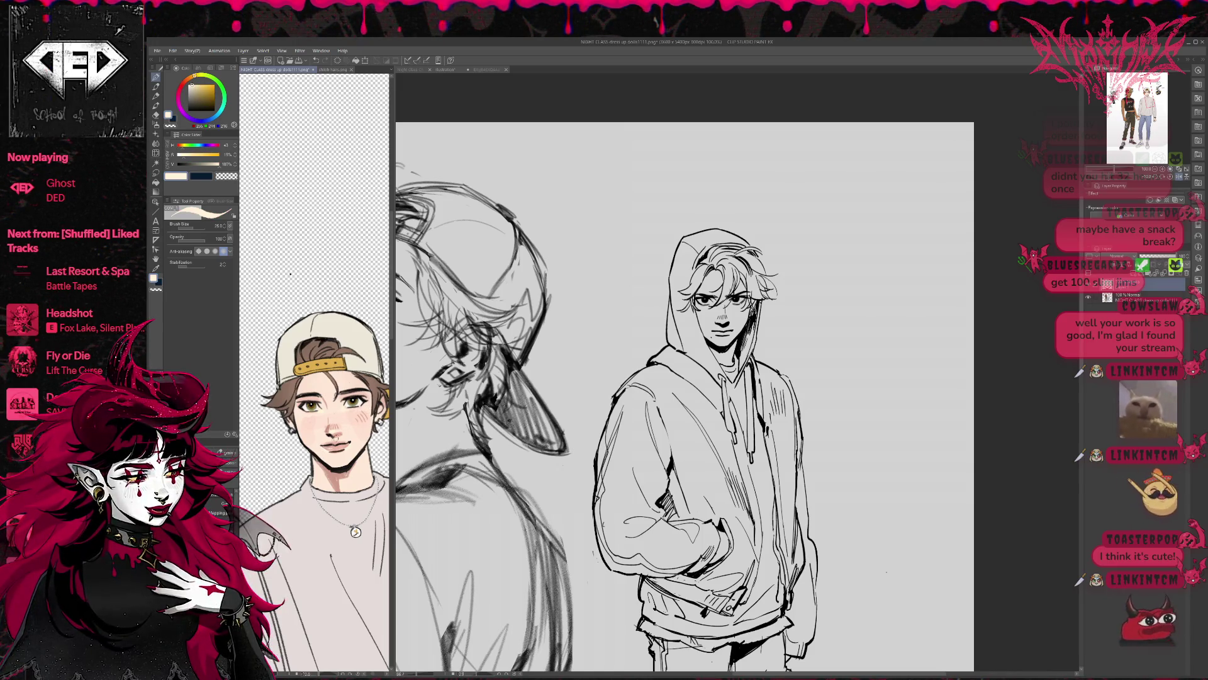
{"action": "left_click", "coordinate": [329, 444], "text": "alt"}
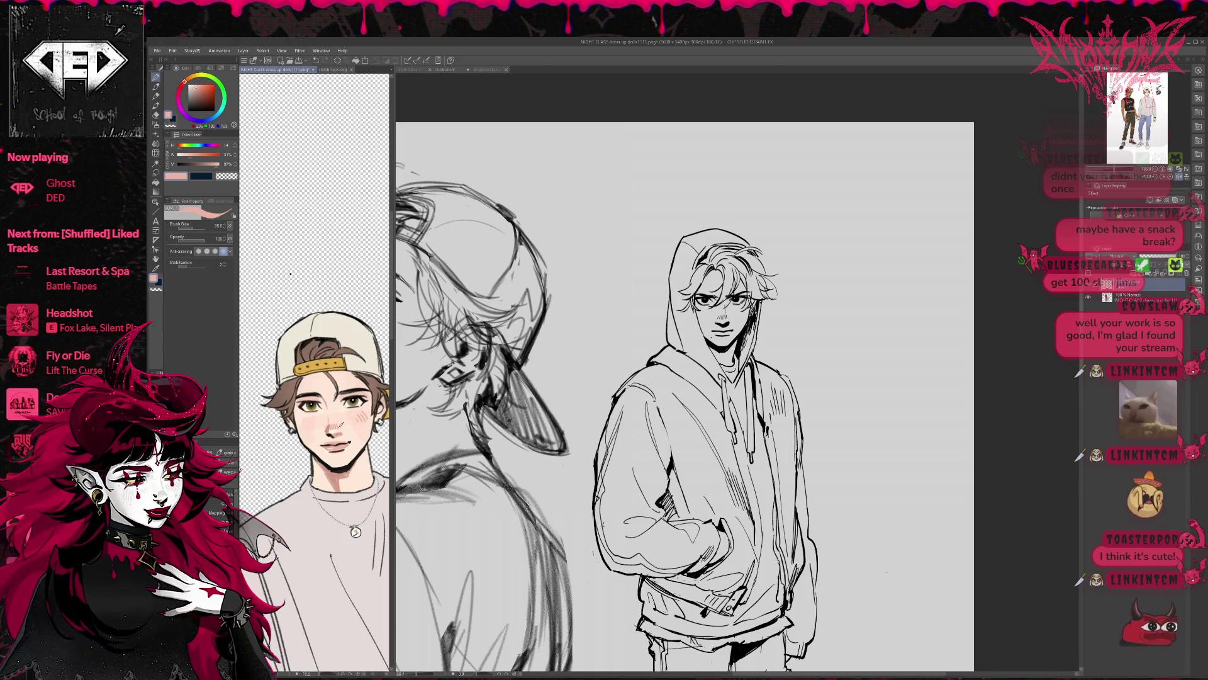
{"action": "key", "text": "x"}
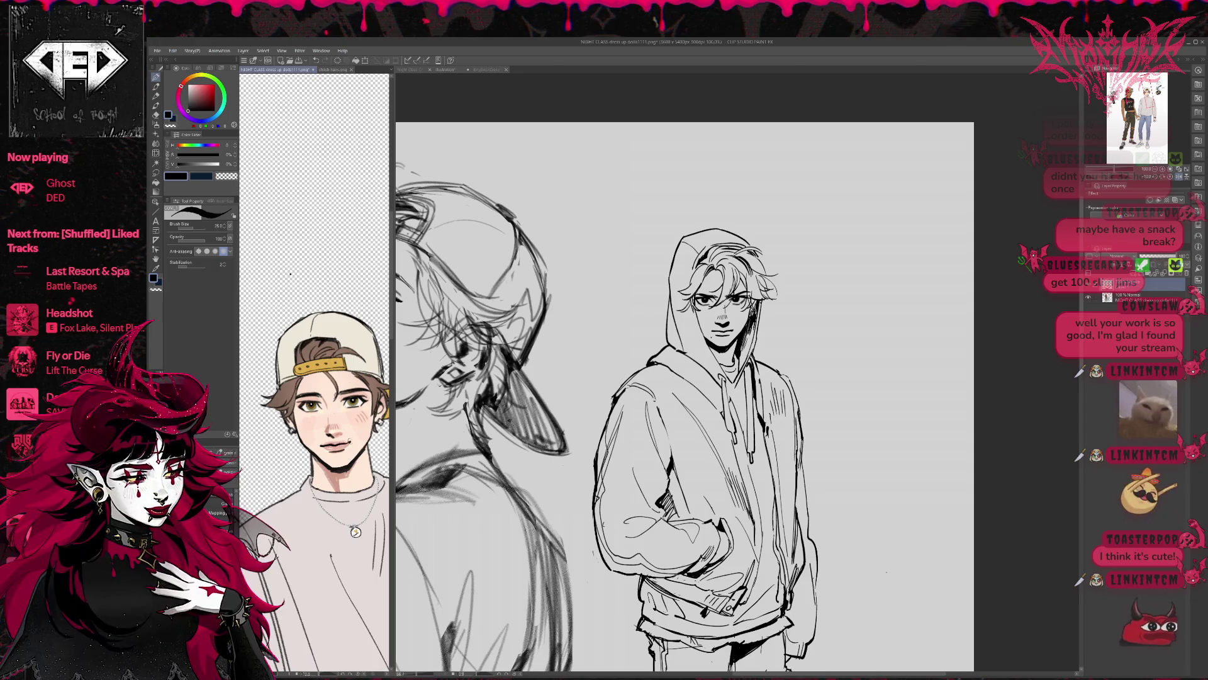
Shift the portrait left and sample its peach skin, nose highlight, eye line and mouth brown
{"action": "left_click_drag", "start_coordinate": [348, 382], "coordinate": [344, 380]}
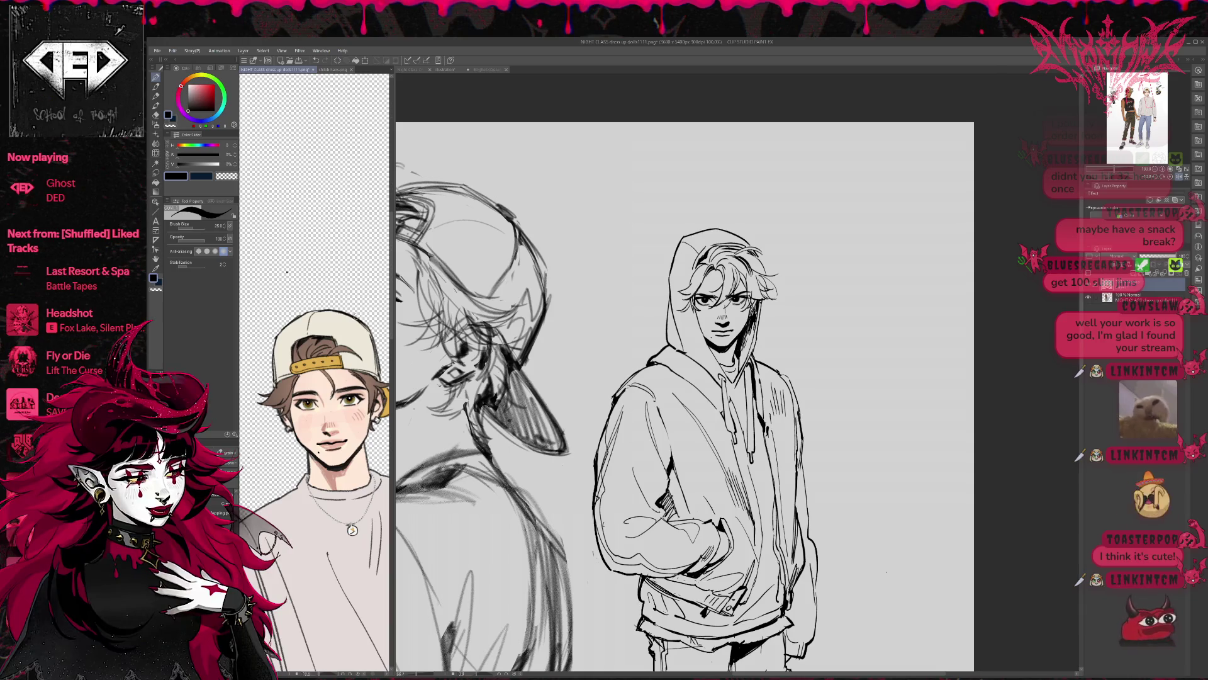
{"action": "left_click_drag", "start_coordinate": [327, 403], "coordinate": [303, 404]}
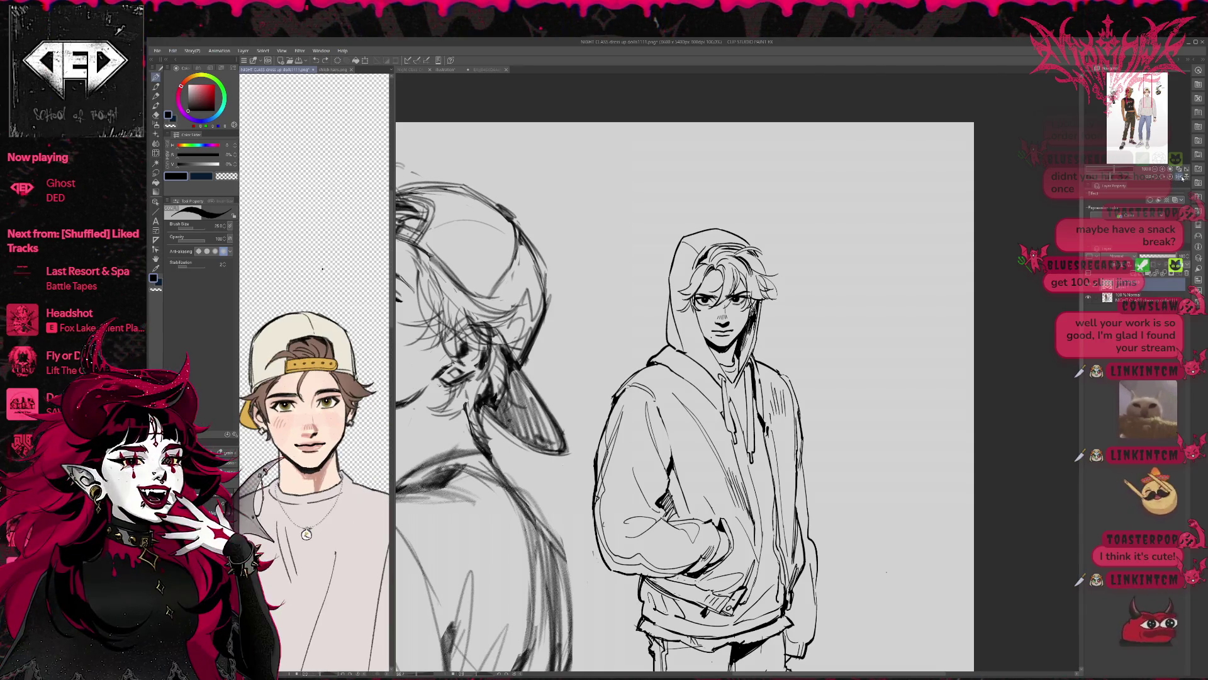
{"action": "left_click", "coordinate": [308, 440]}
{"action": "left_click", "coordinate": [314, 434]}
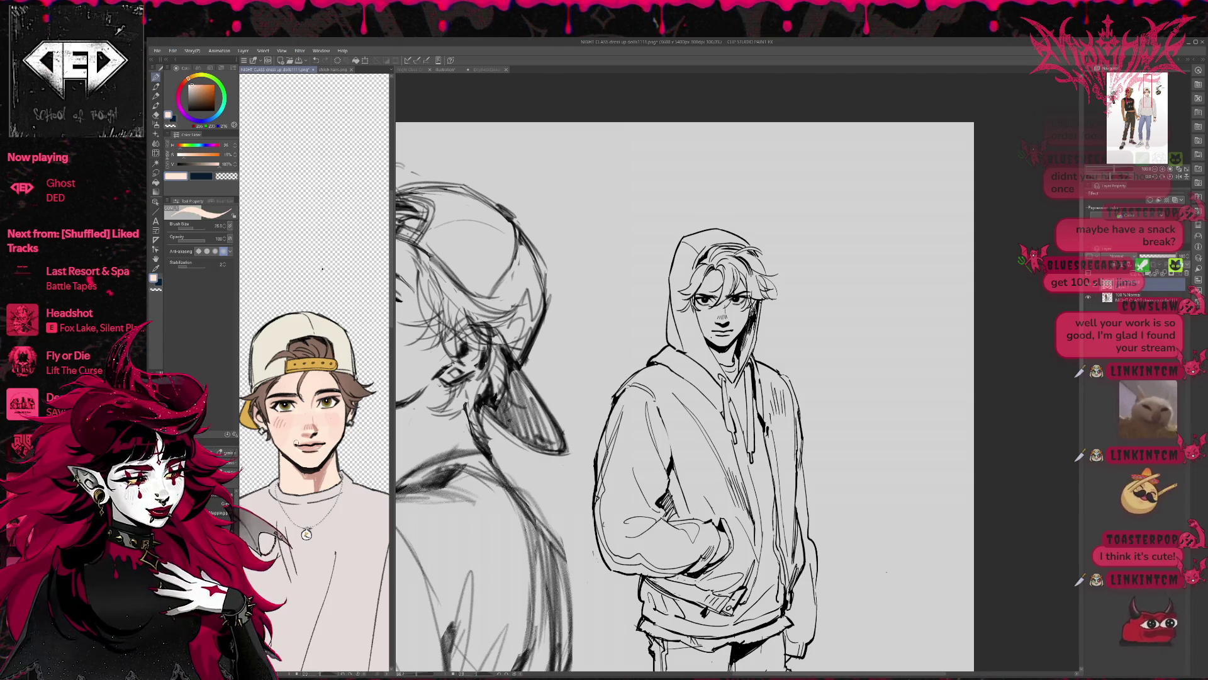
{"action": "left_click", "coordinate": [323, 407]}
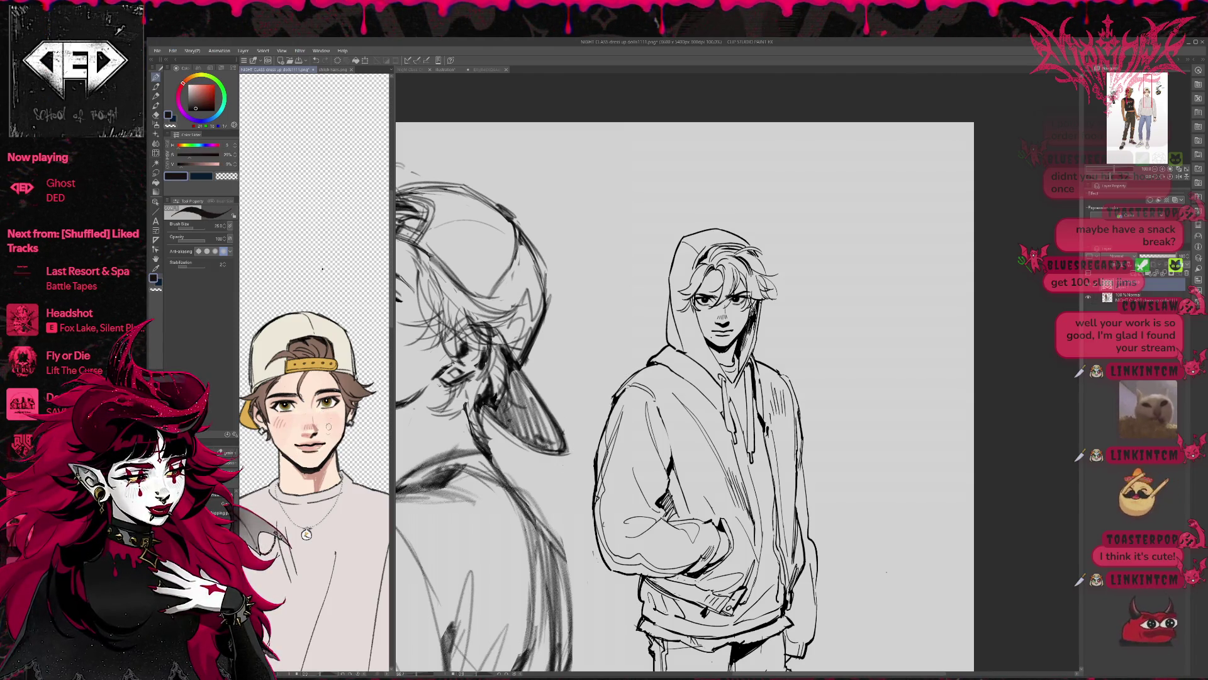
{"action": "left_click", "coordinate": [295, 452]}
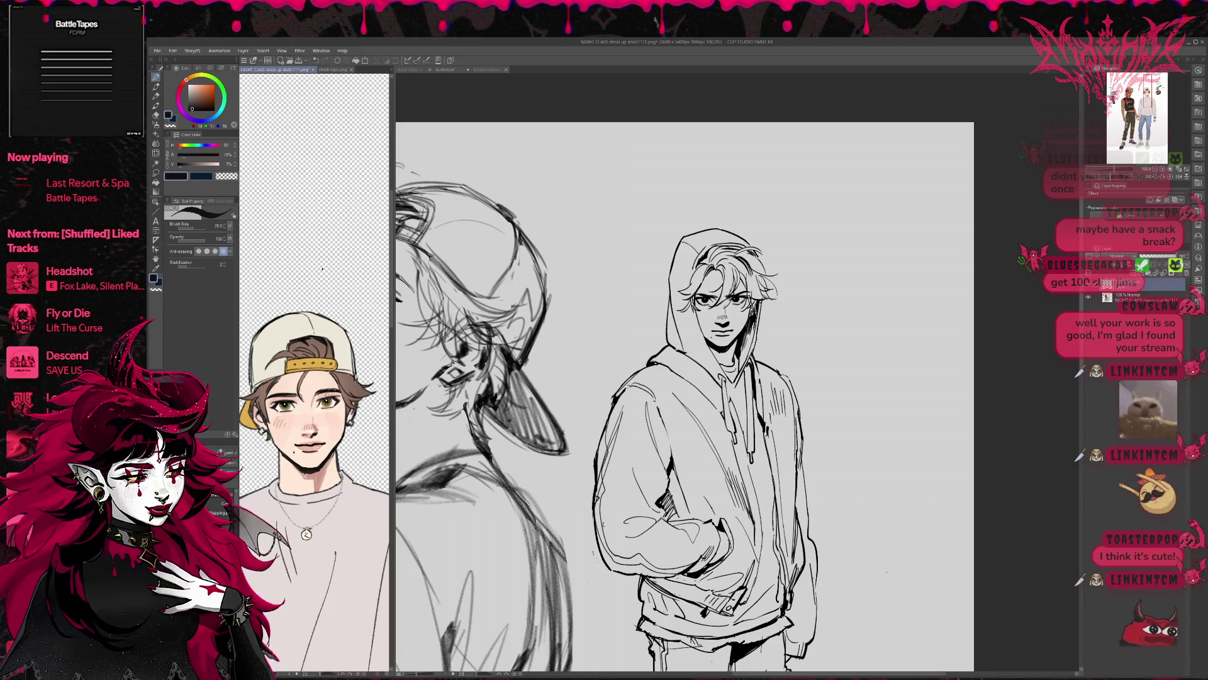
Resample dark face tones, settle on the light skin tone, and mirror the portrait
{"action": "left_click_drag", "start_coordinate": [323, 269], "coordinate": [330, 265]}
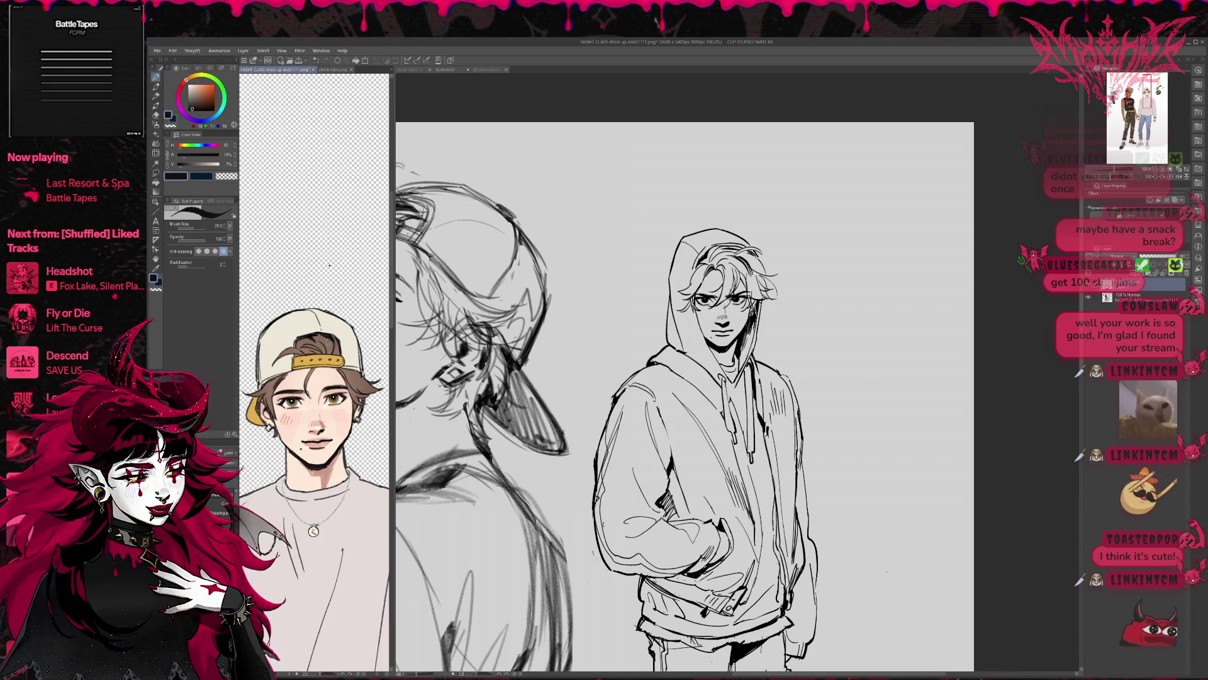
{"action": "left_click", "coordinate": [306, 451], "text": "alt"}
{"action": "left_click", "coordinate": [300, 452], "text": "alt"}
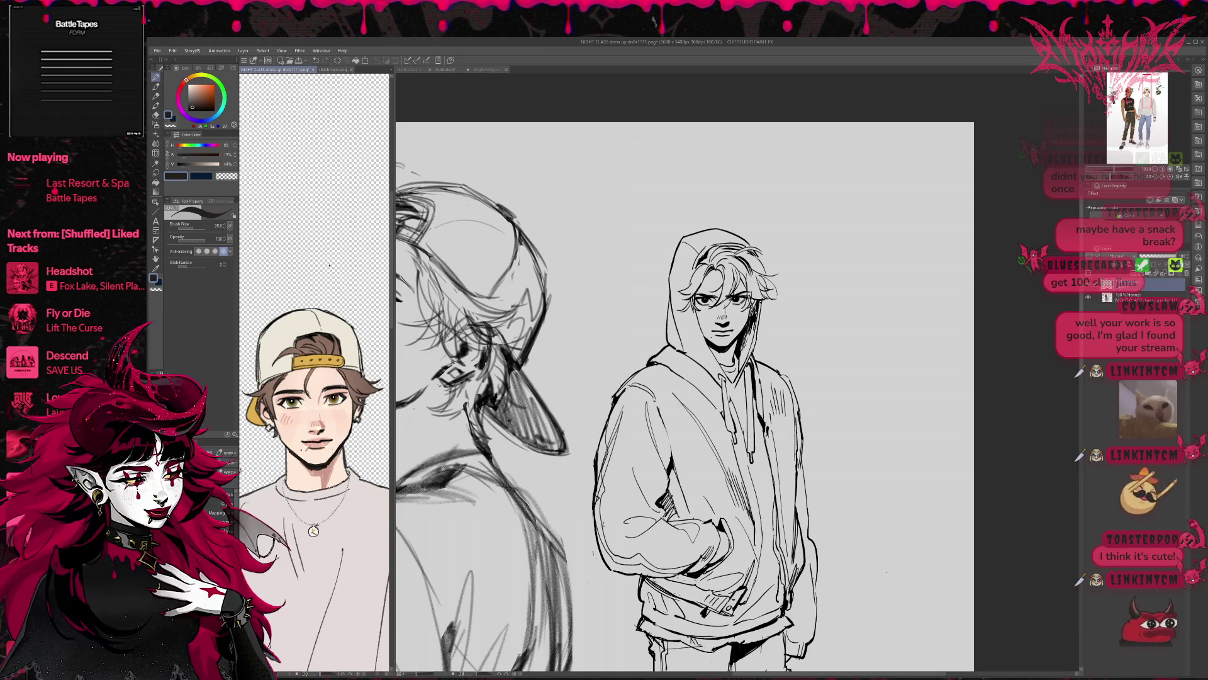
{"action": "left_click", "coordinate": [301, 447], "text": "alt"}
{"action": "left_click", "coordinate": [1178, 178]}
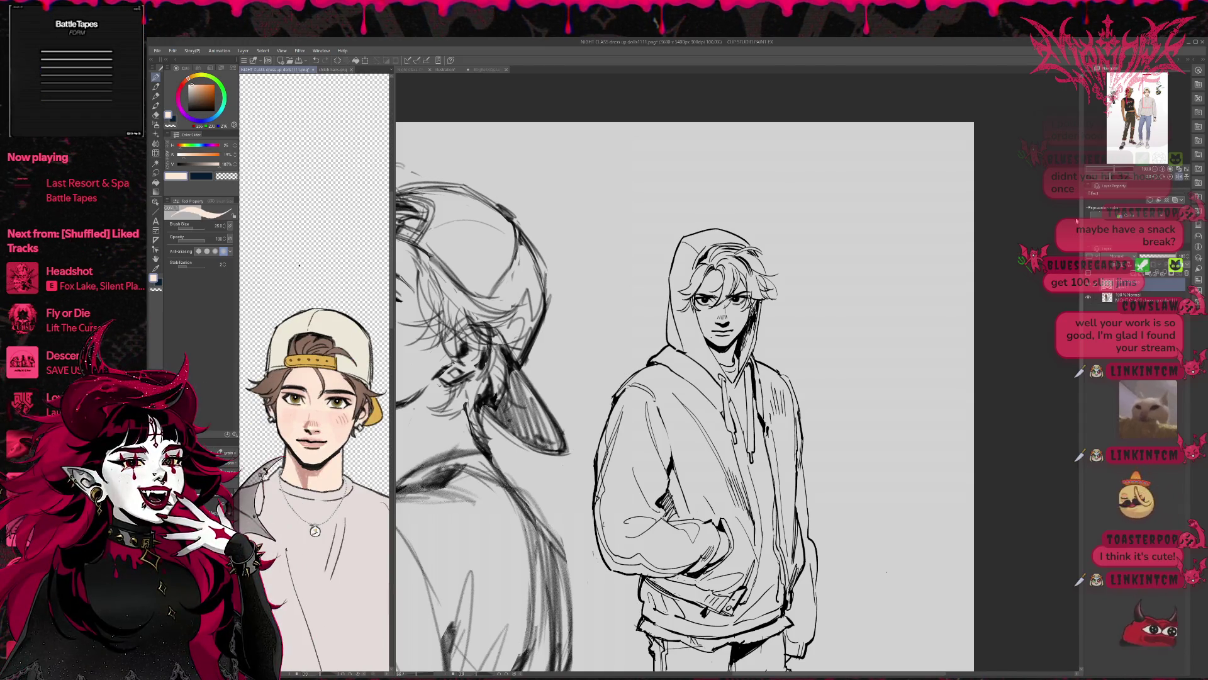
{"action": "left_click_drag", "start_coordinate": [299, 265], "coordinate": [311, 274]}
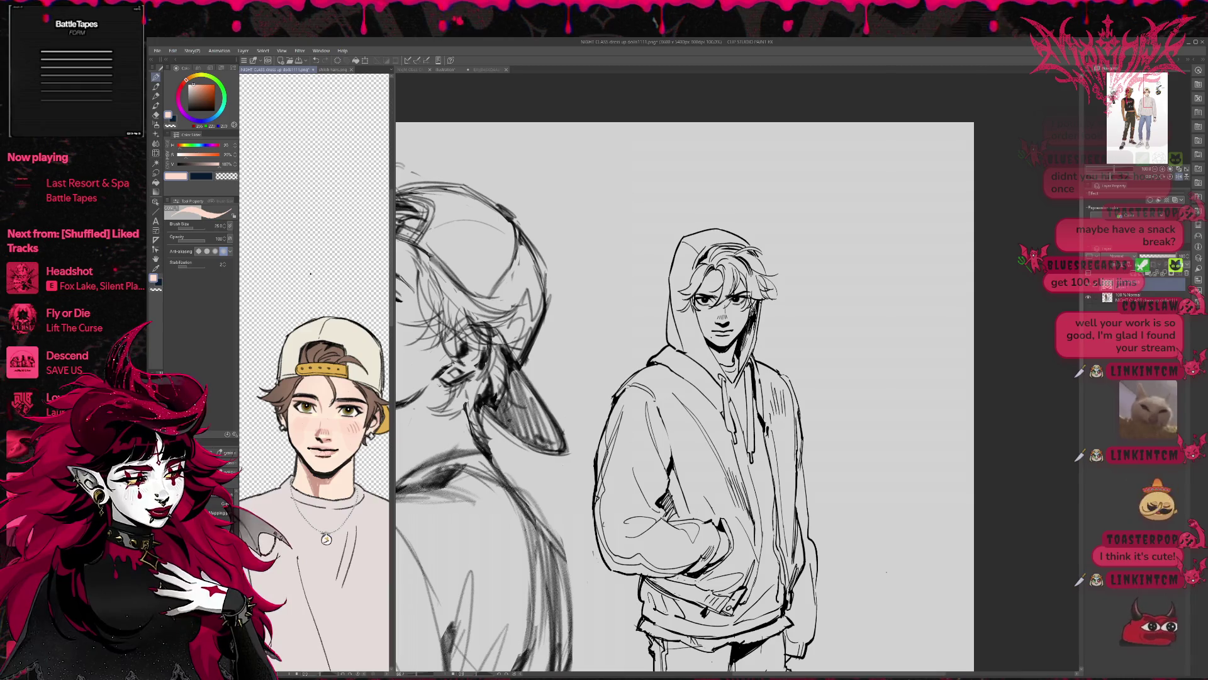
Sample lip and cheek tones from the reference, swap colours with X, and pick a rosy skin tone
{"action": "left_click", "coordinate": [328, 445], "text": "alt"}
{"action": "left_click_drag", "start_coordinate": [317, 448], "coordinate": [340, 450]}
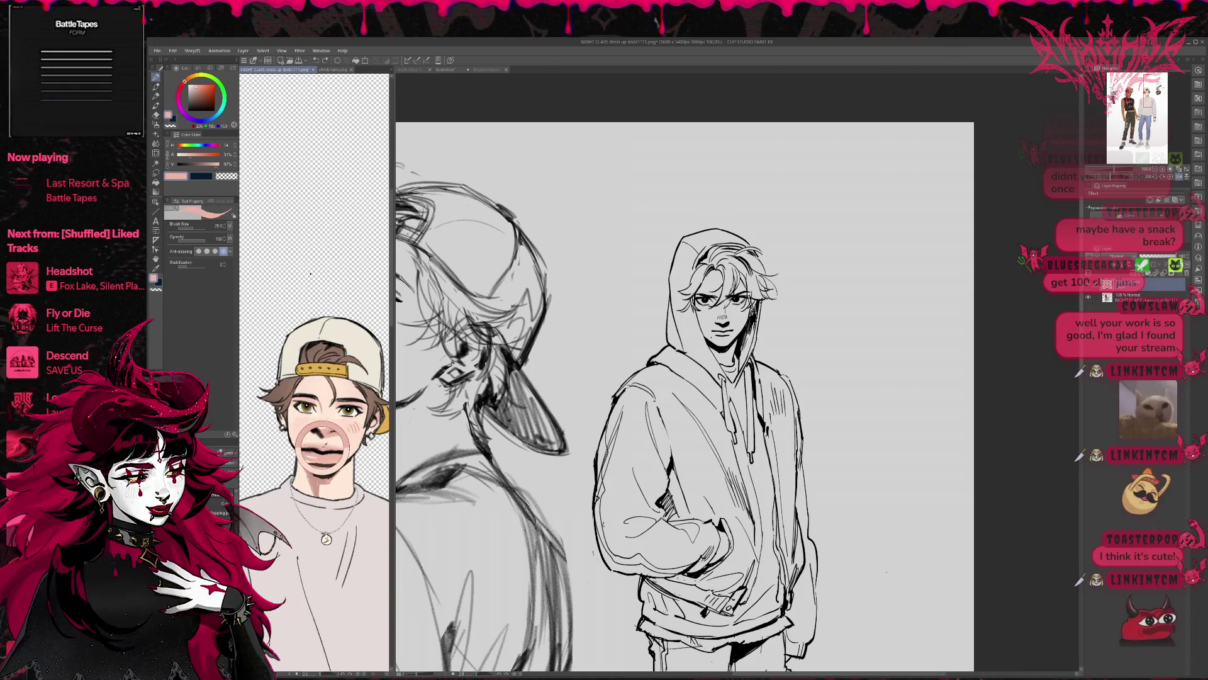
{"action": "left_click", "coordinate": [325, 444], "text": "alt"}
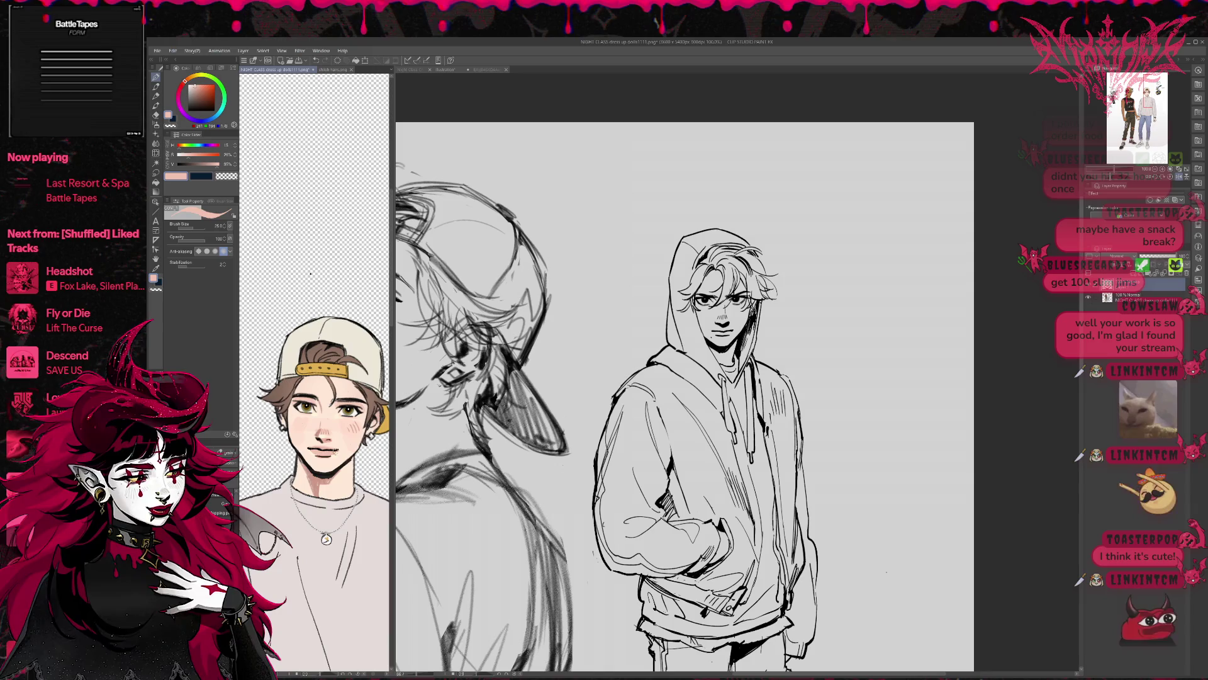
{"action": "left_click", "coordinate": [341, 452], "text": "alt"}
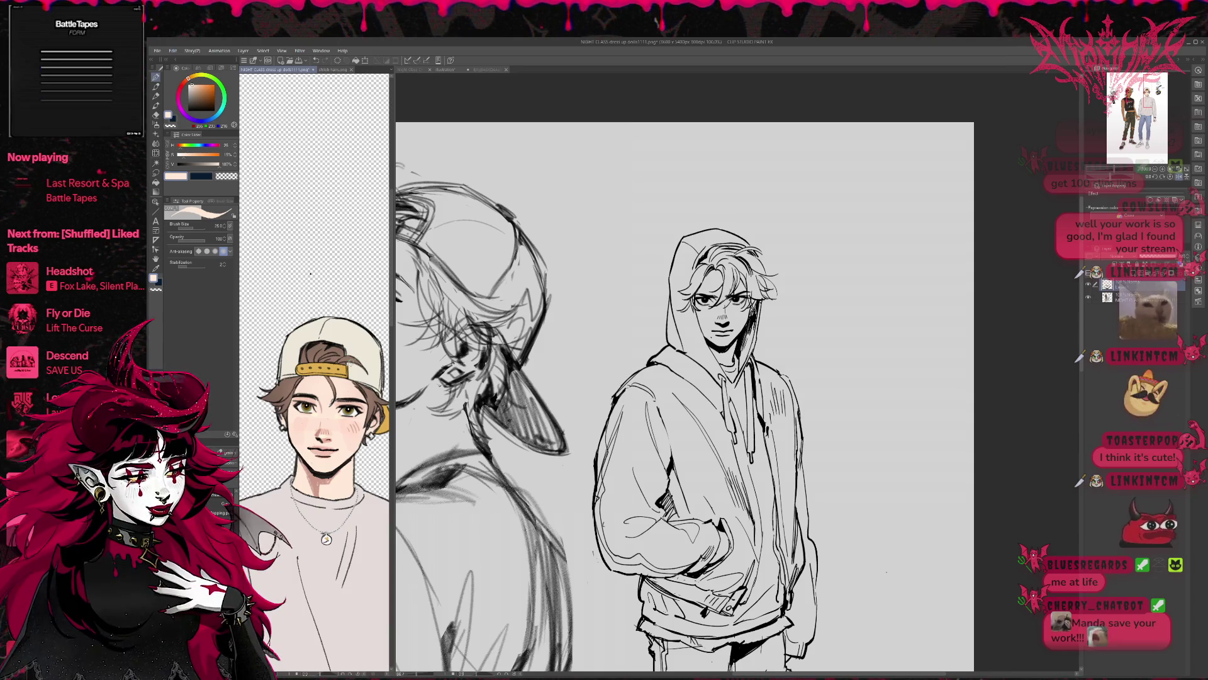
{"action": "left_click_drag", "start_coordinate": [310, 273], "coordinate": [309, 271]}
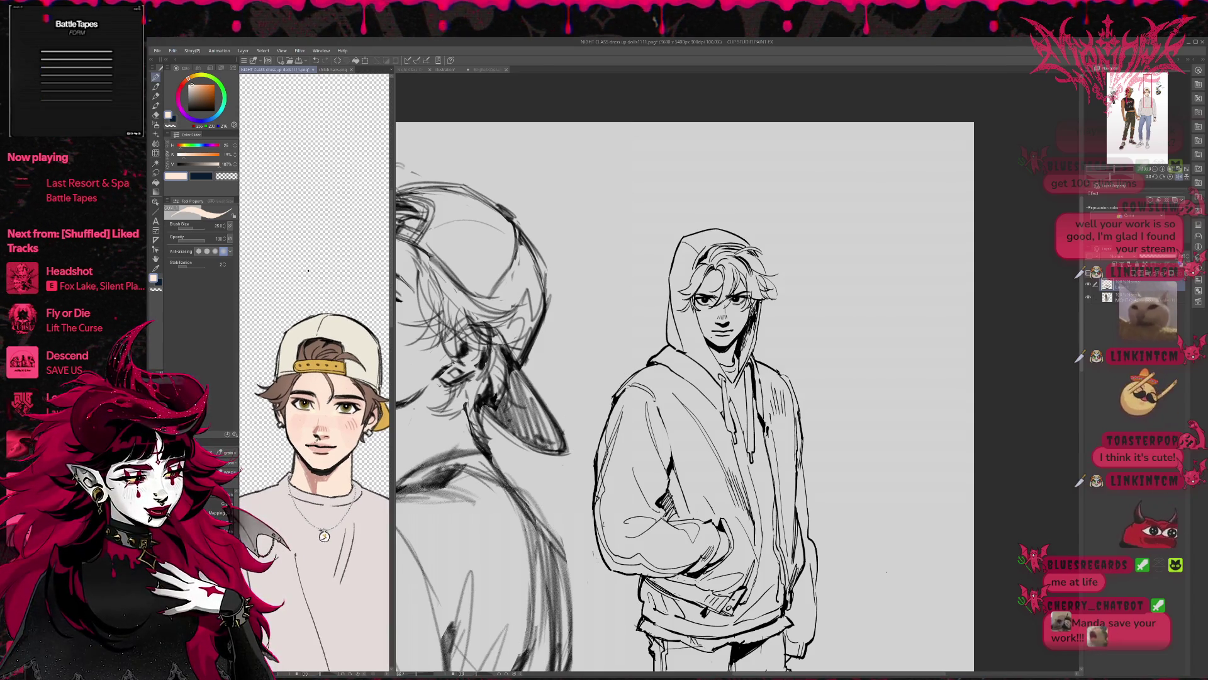
{"action": "key", "text": "x"}
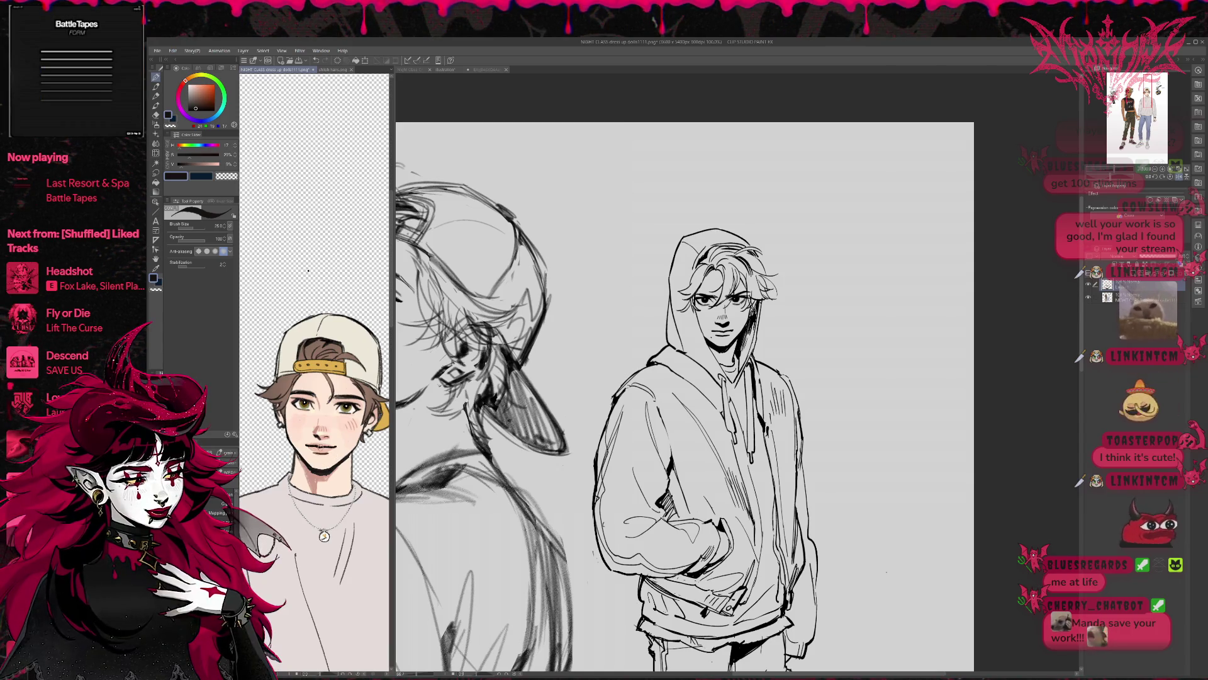
{"action": "left_click", "coordinate": [317, 444], "text": "alt"}
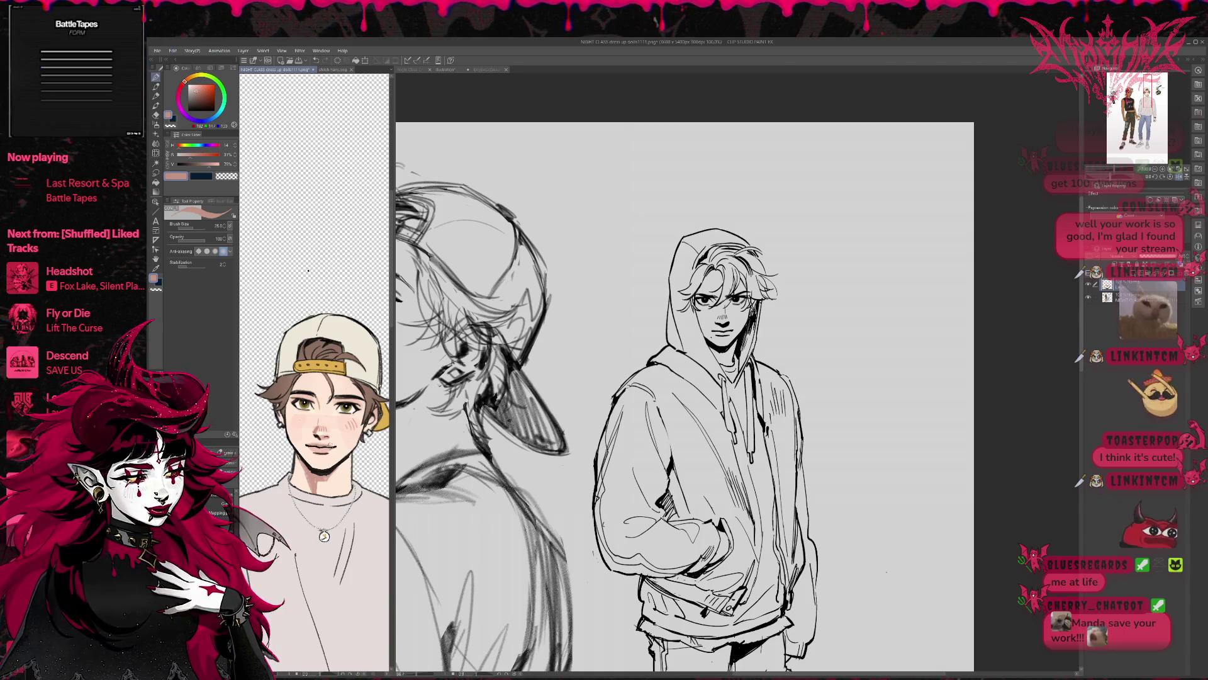
Rotate the reference view and sample pale peach, line black and hair brown, ending on dark navy
{"action": "left_click_drag", "start_coordinate": [309, 270], "coordinate": [318, 274]}
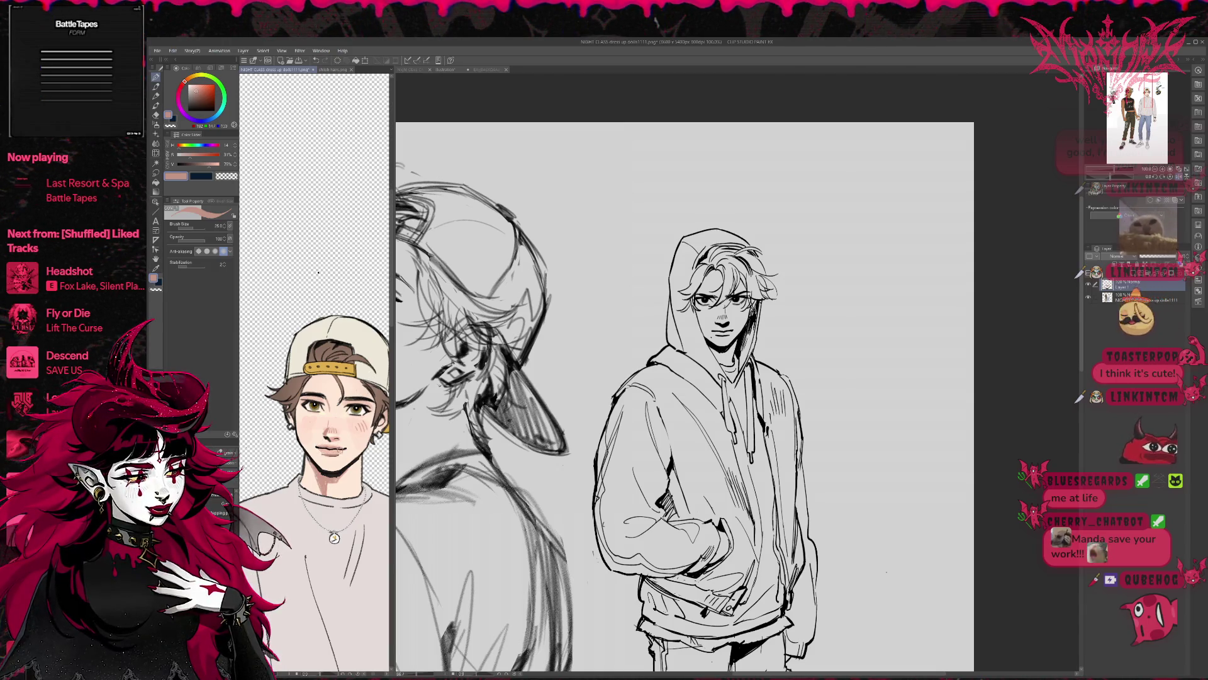
{"action": "left_click_drag", "start_coordinate": [318, 272], "coordinate": [312, 273]}
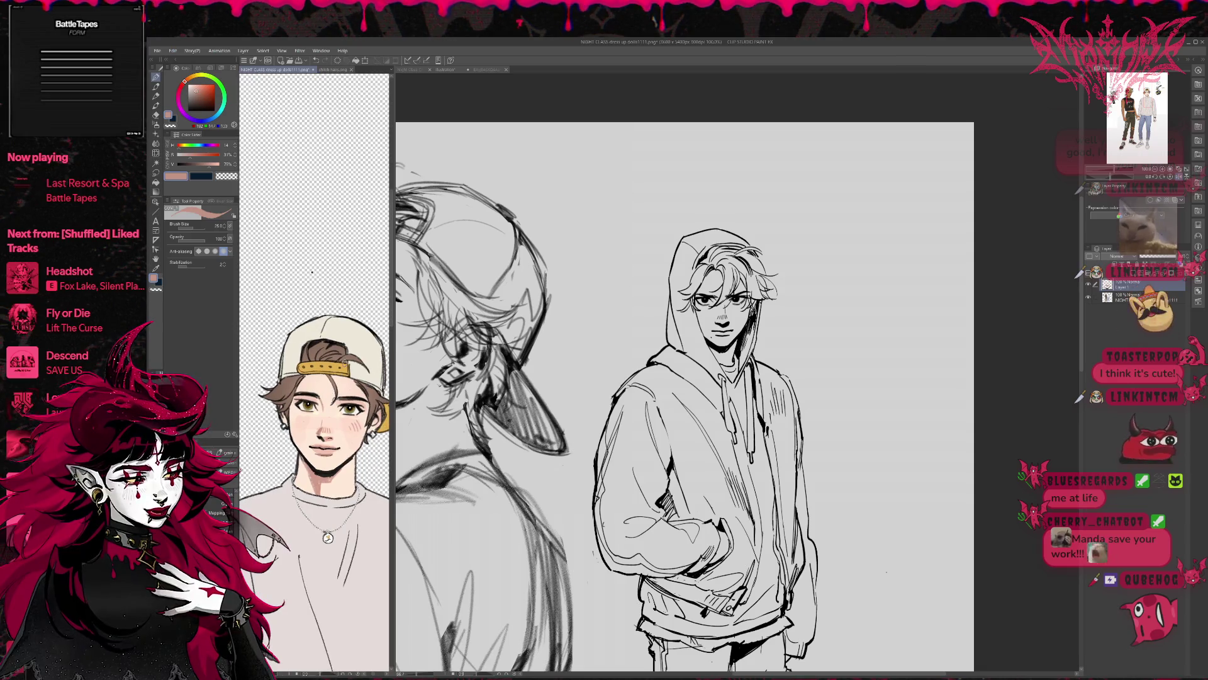
{"action": "left_click", "coordinate": [306, 444], "text": "alt"}
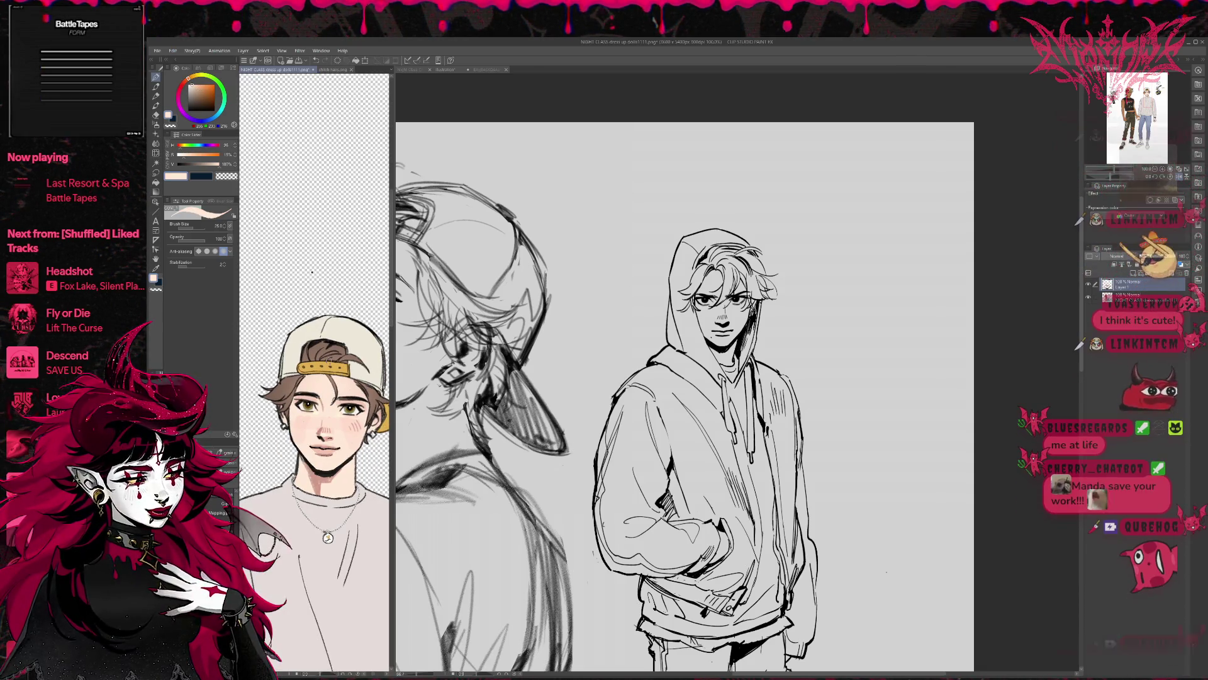
{"action": "left_click_drag", "start_coordinate": [311, 271], "coordinate": [337, 269]}
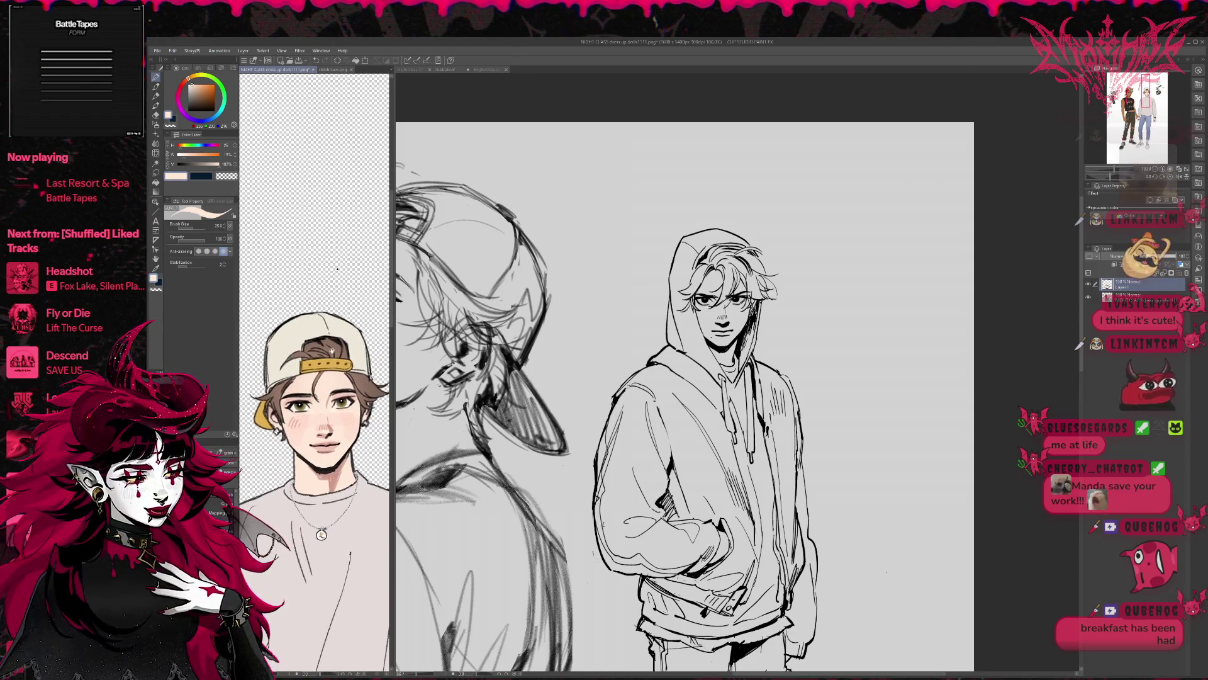
{"action": "left_click", "coordinate": [330, 468], "text": "alt"}
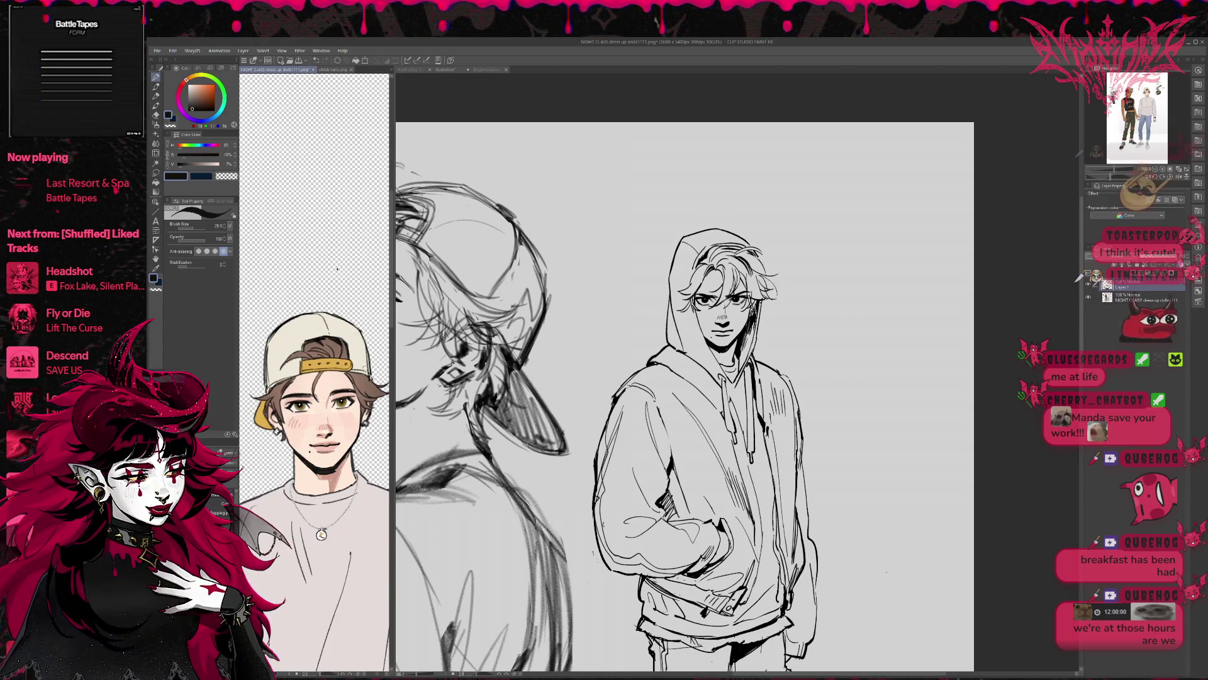
{"action": "left_click", "coordinate": [368, 393], "text": "alt"}
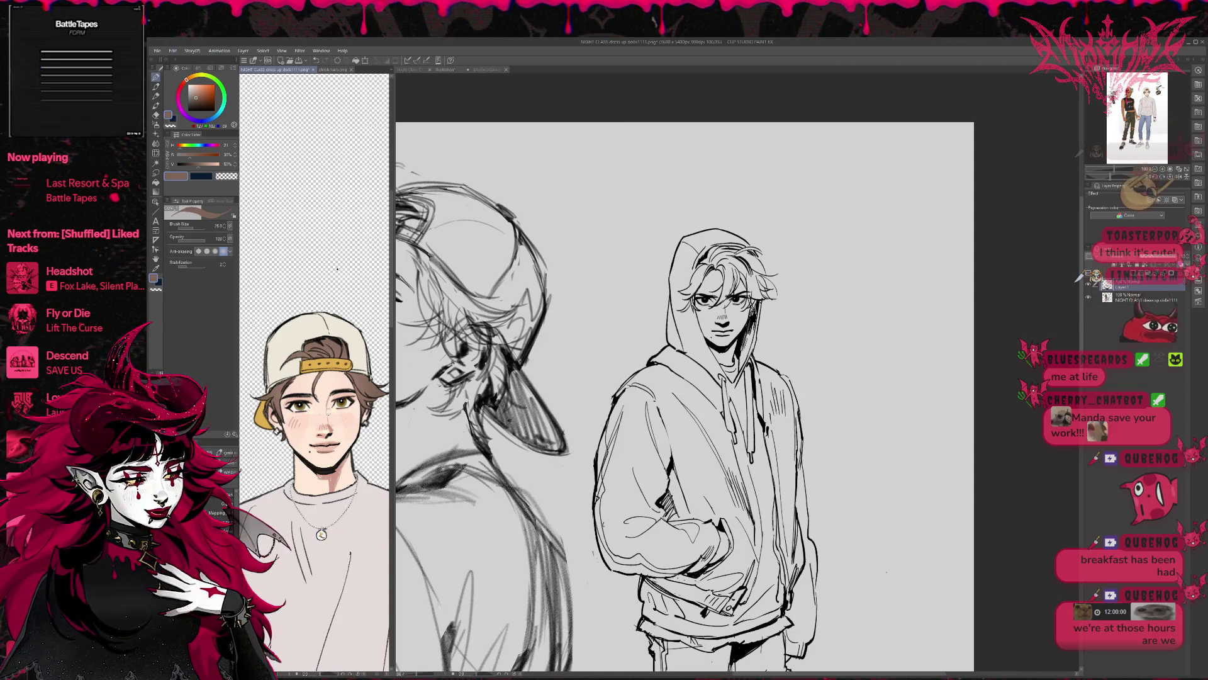
{"action": "left_click", "coordinate": [308, 449], "text": "alt"}
{"action": "left_click", "coordinate": [312, 448], "text": "alt"}
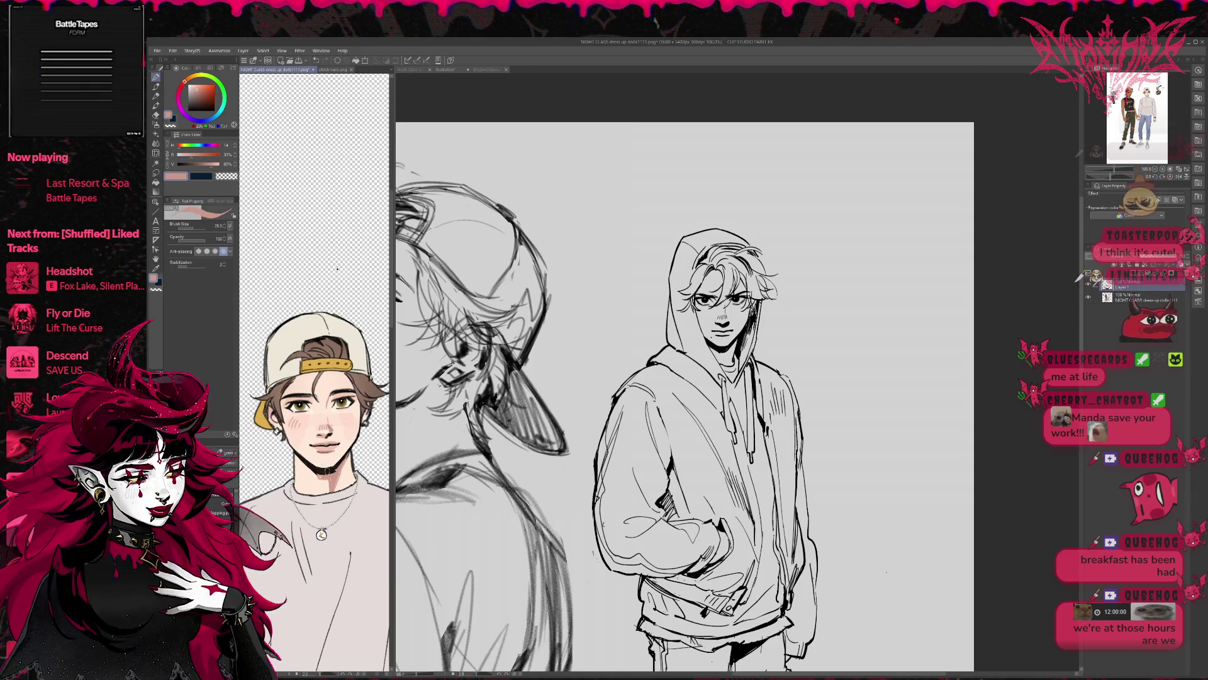
{"action": "left_click", "coordinate": [310, 452], "text": "alt"}
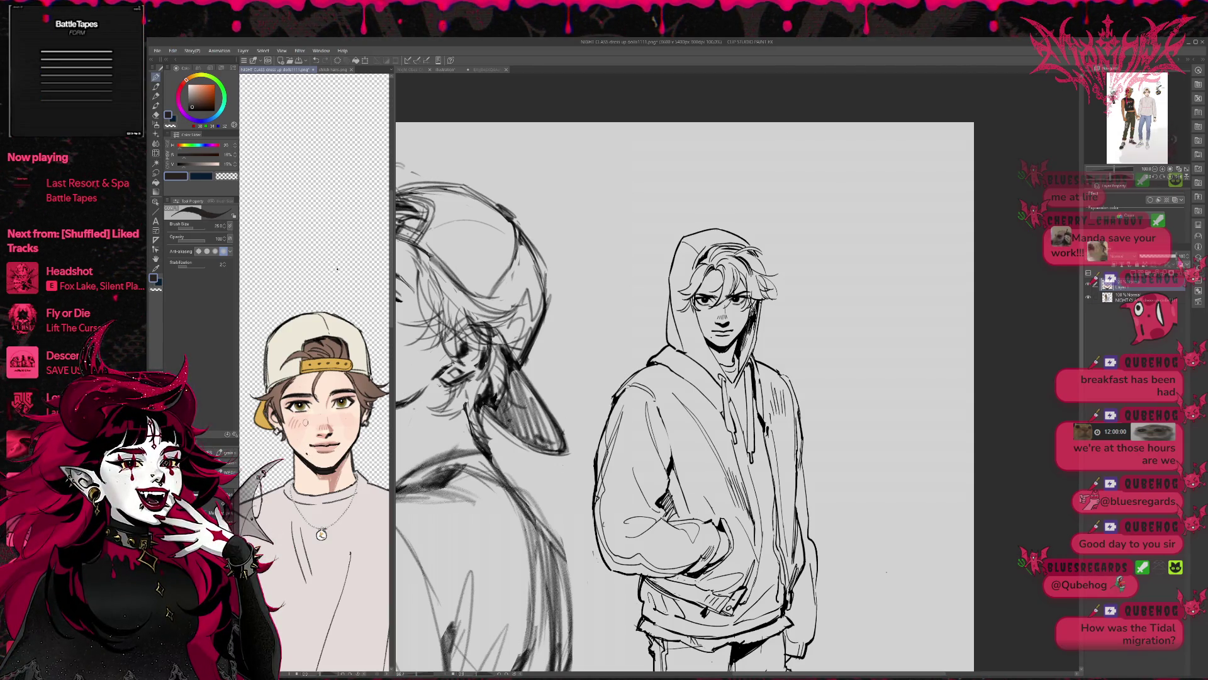
Sample a medium brown then a rosy blush from the reference cheek, and mirror the portrait
{"action": "left_click_drag", "start_coordinate": [337, 268], "coordinate": [303, 278]}
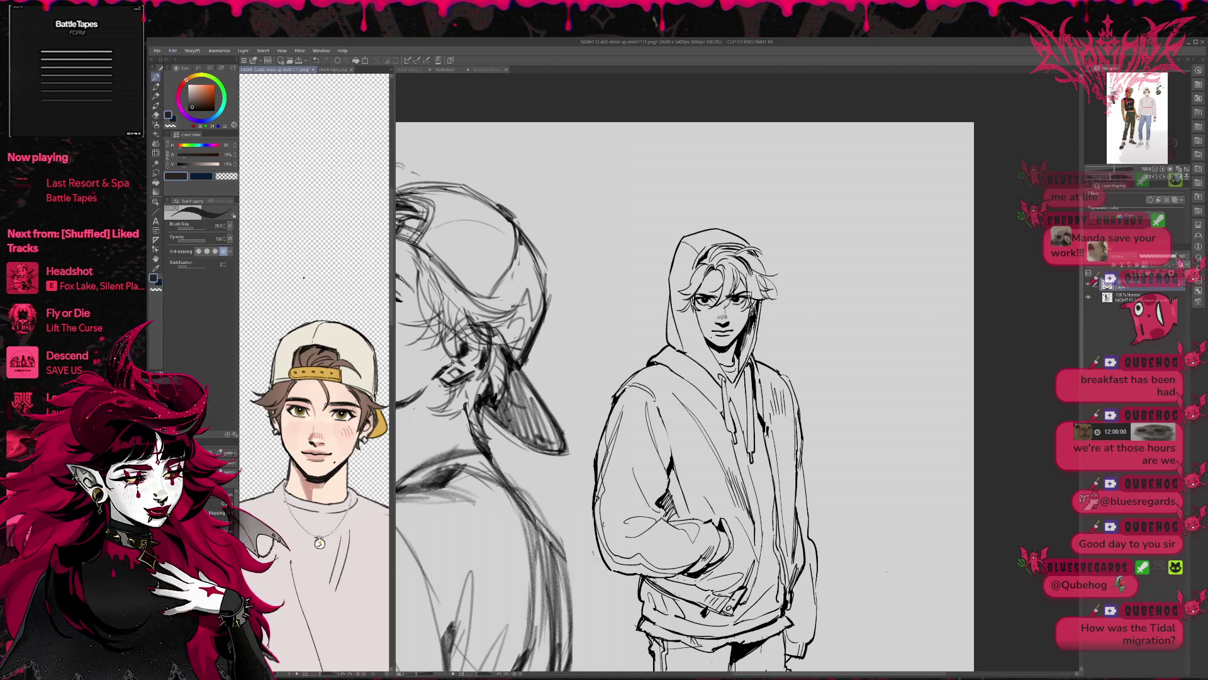
{"action": "left_click", "coordinate": [363, 418], "text": "alt"}
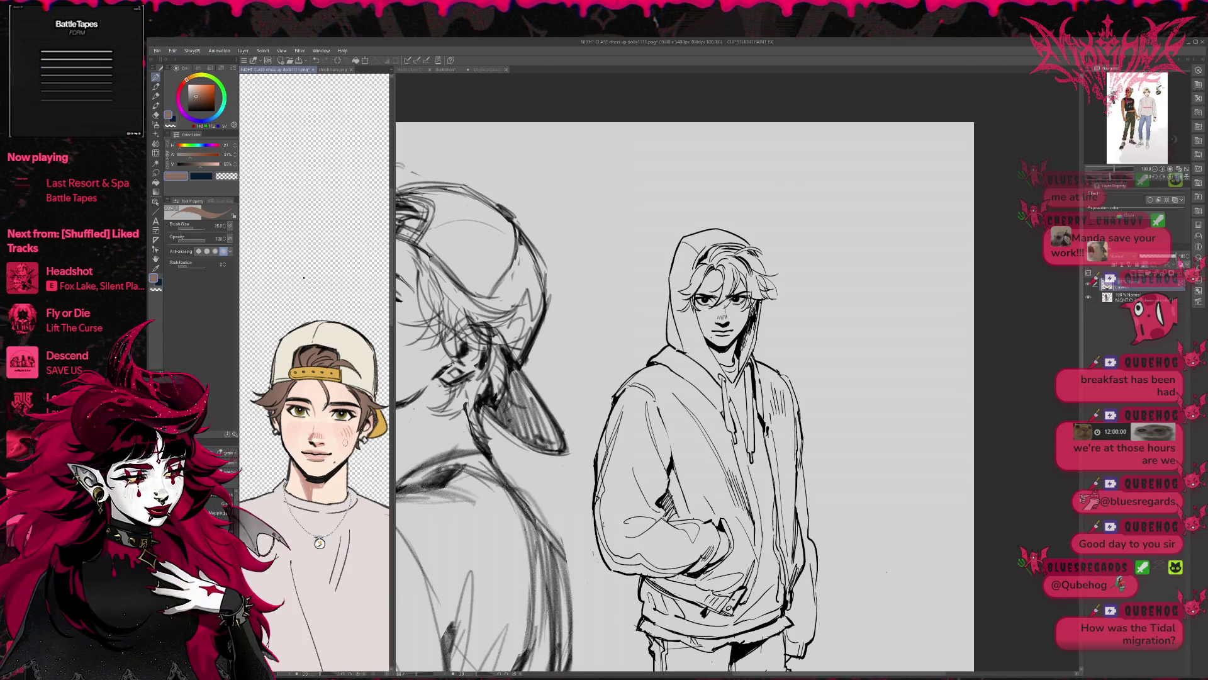
{"action": "left_click", "coordinate": [334, 458], "text": "alt"}
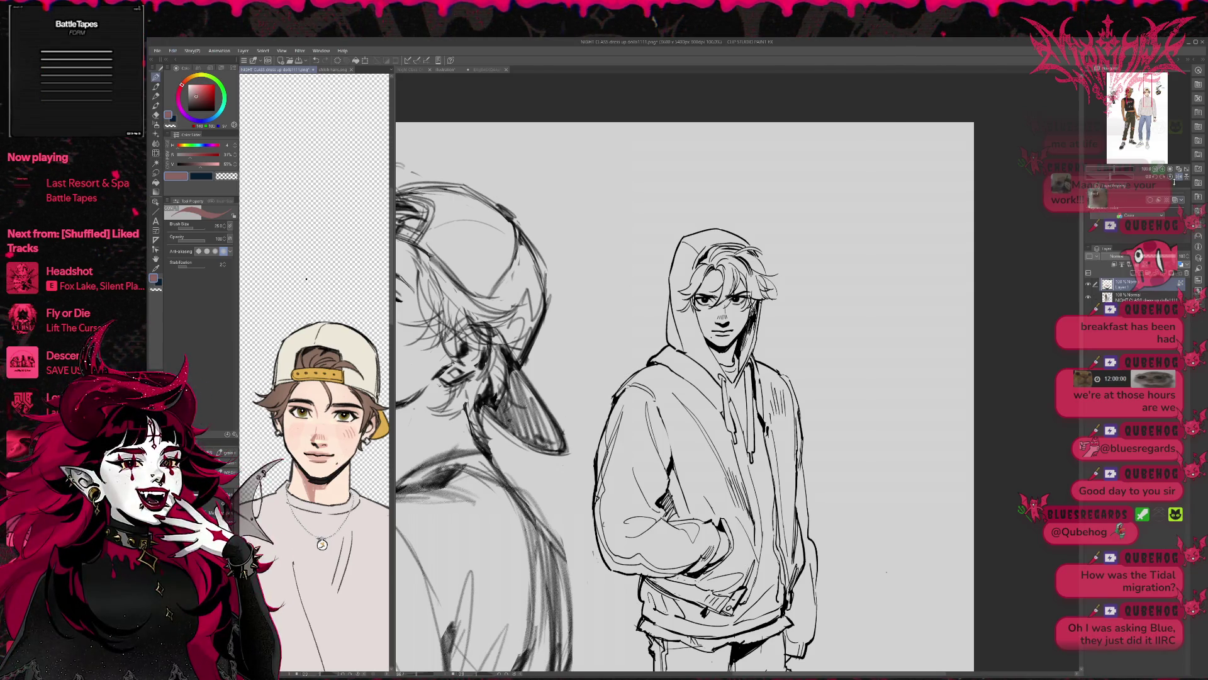
{"action": "key", "text": "h"}
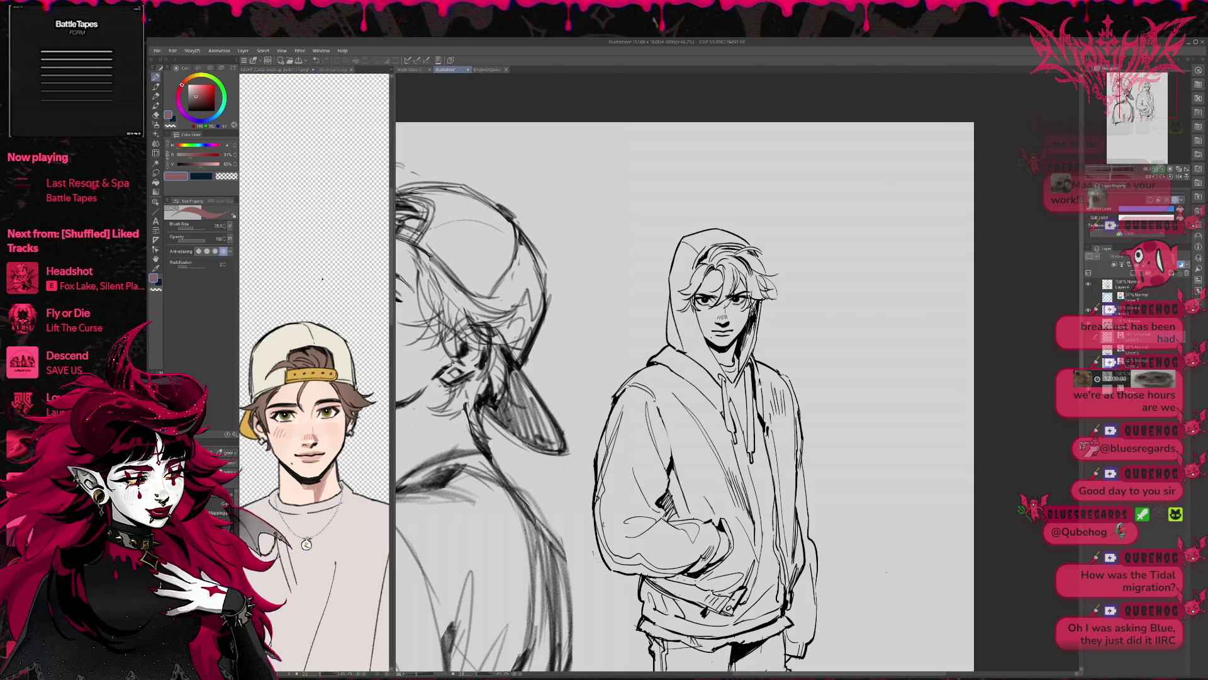
Swap the main and sub colours with X to return to light peach
{"action": "key", "text": "x"}
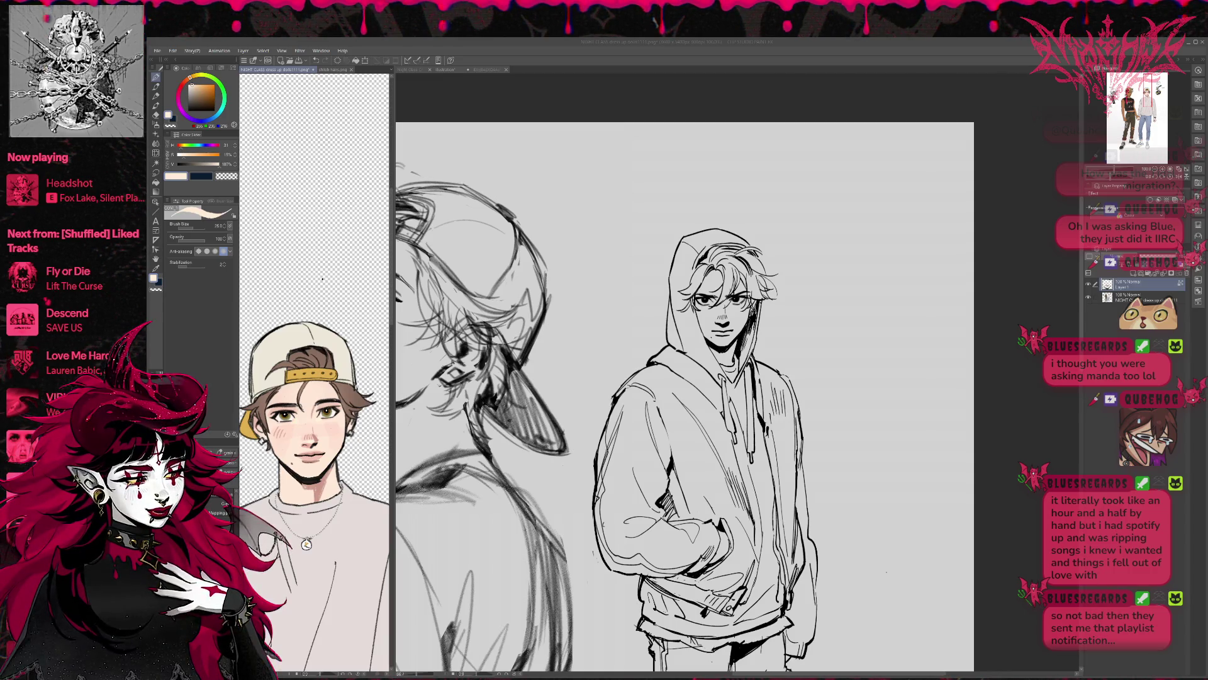
View the Illustration document at 100% zoom with its top-right edges in view
{"action": "left_click", "coordinate": [446, 69]}
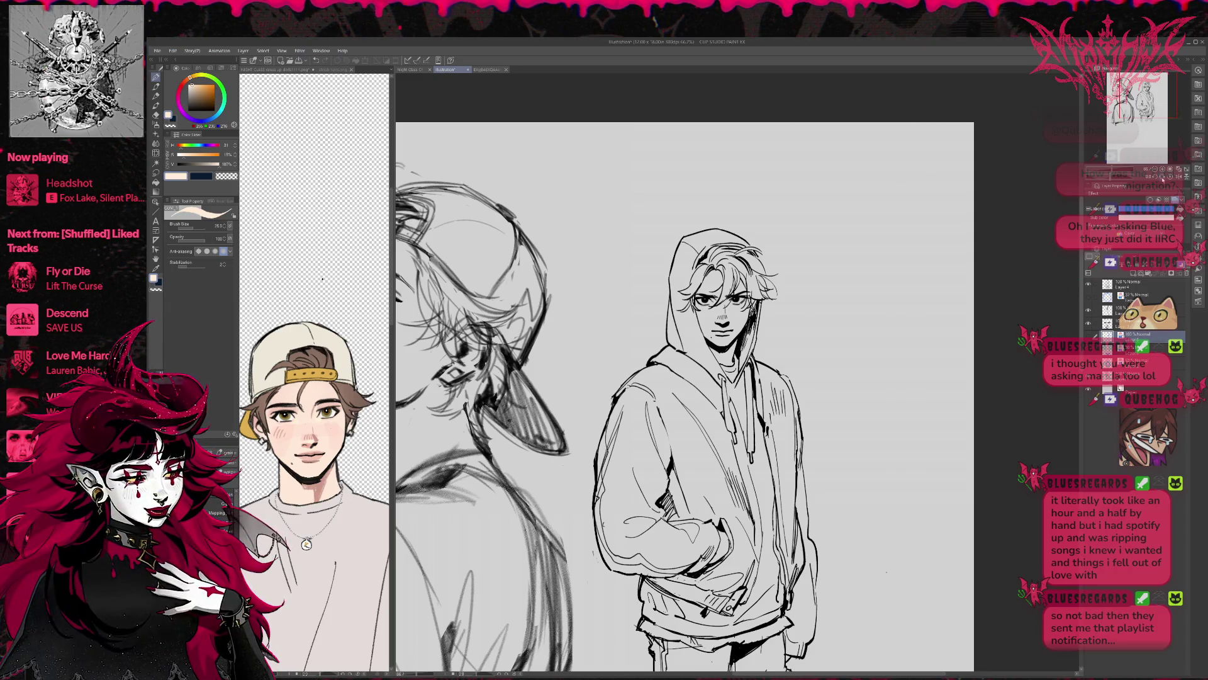
{"action": "key", "text": "ctrl+alt+0"}
{"action": "mouse_move", "coordinate": [891, 326]}
{"action": "left_mouse_down"}
{"action": "mouse_move", "coordinate": [881, 371]}
{"action": "mouse_move", "coordinate": [757, 446]}
{"action": "mouse_move", "coordinate": [772, 437]}
{"action": "left_mouse_up"}
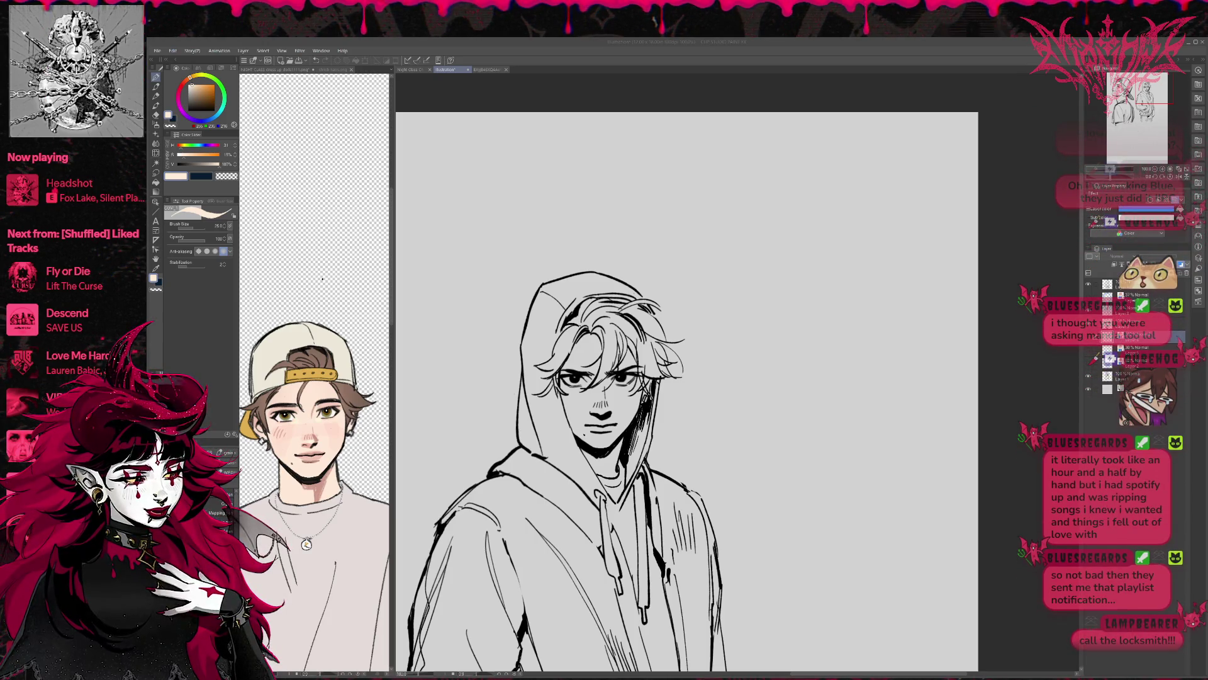
In the NIGHT CLASS reference, sample skin, navy and brown tones and add two new layers
{"action": "left_click", "coordinate": [322, 279]}
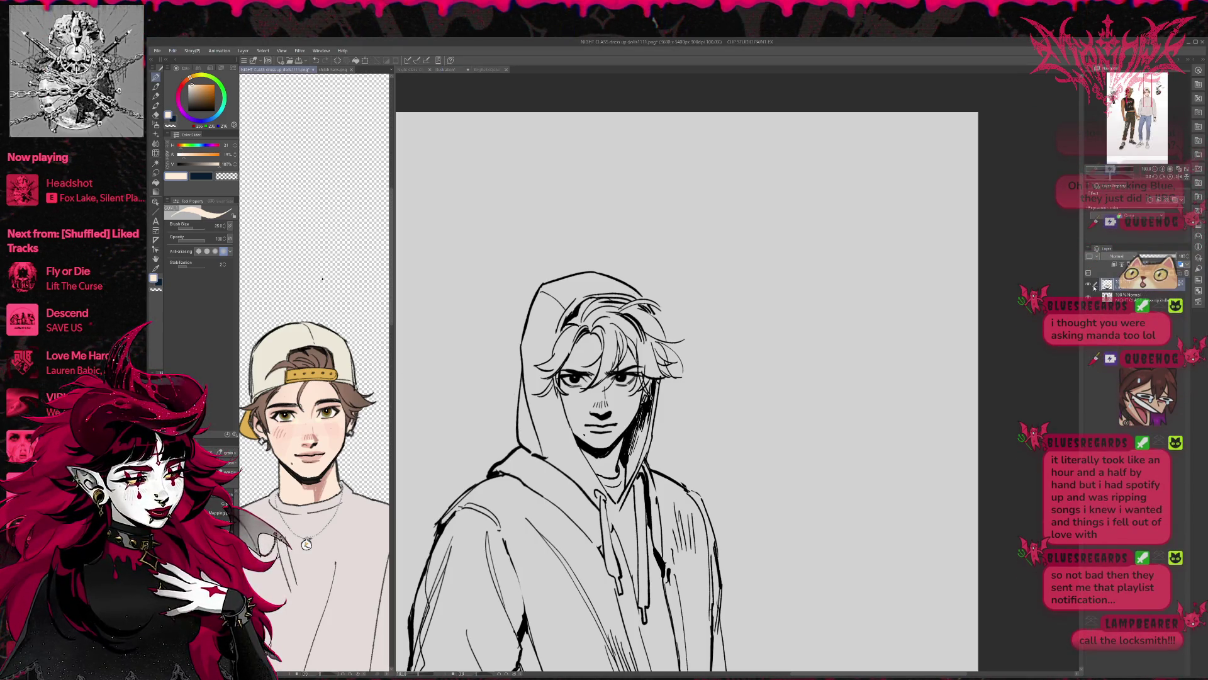
{"action": "left_click", "coordinate": [290, 460], "text": "alt"}
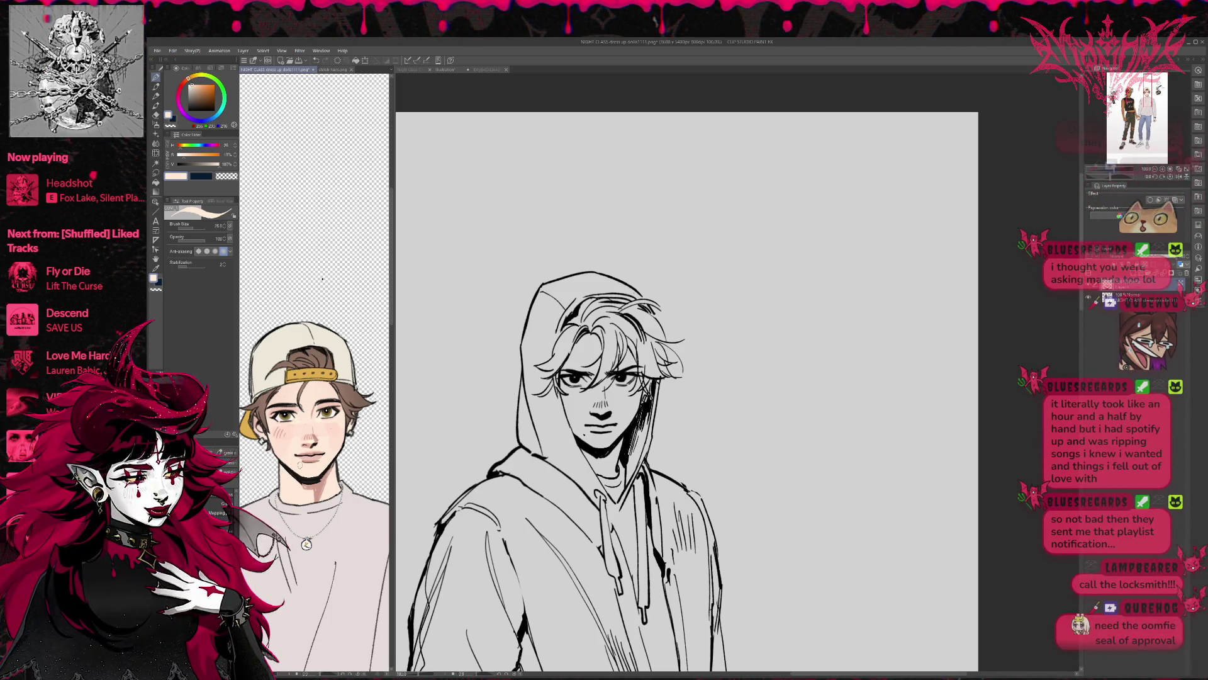
{"action": "left_click", "coordinate": [293, 463], "text": "alt"}
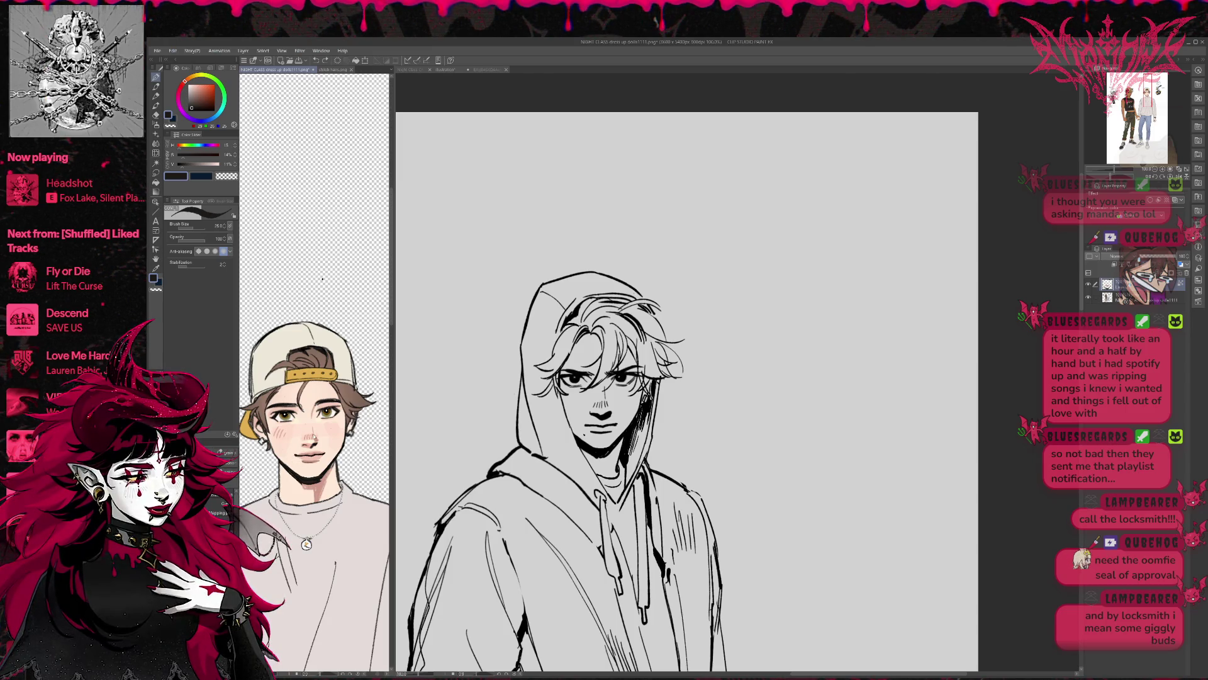
{"action": "key", "text": "ctrl+shift+n"}
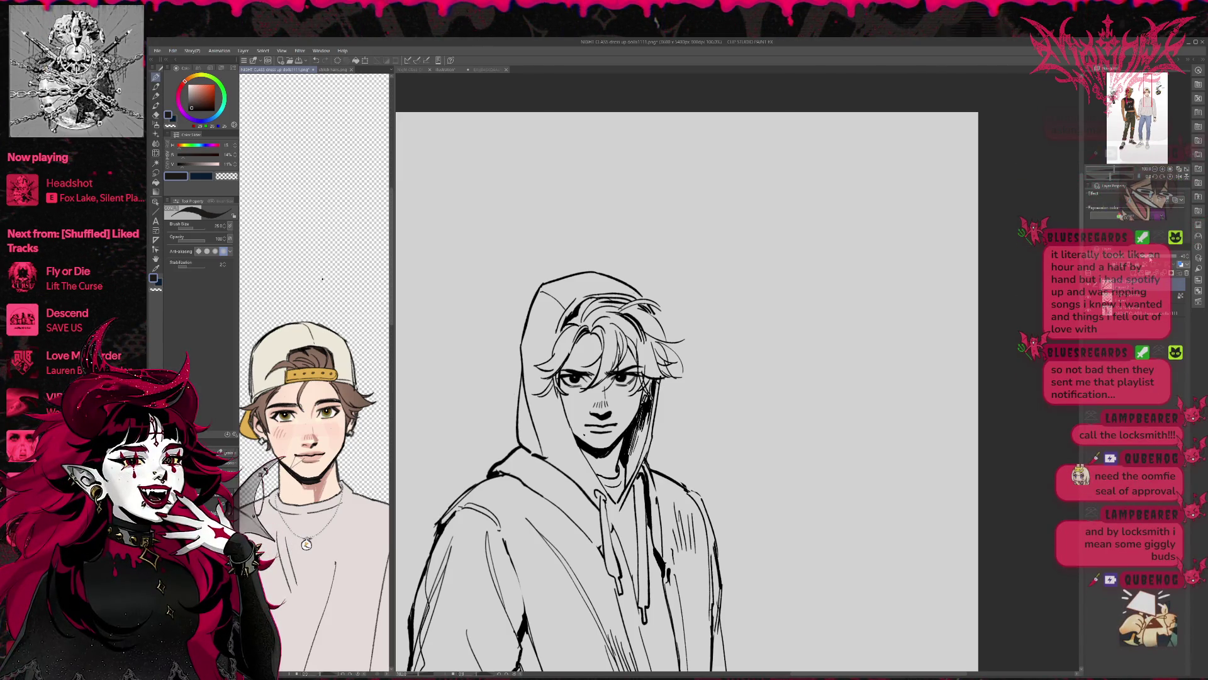
{"action": "left_click", "coordinate": [293, 462], "text": "alt"}
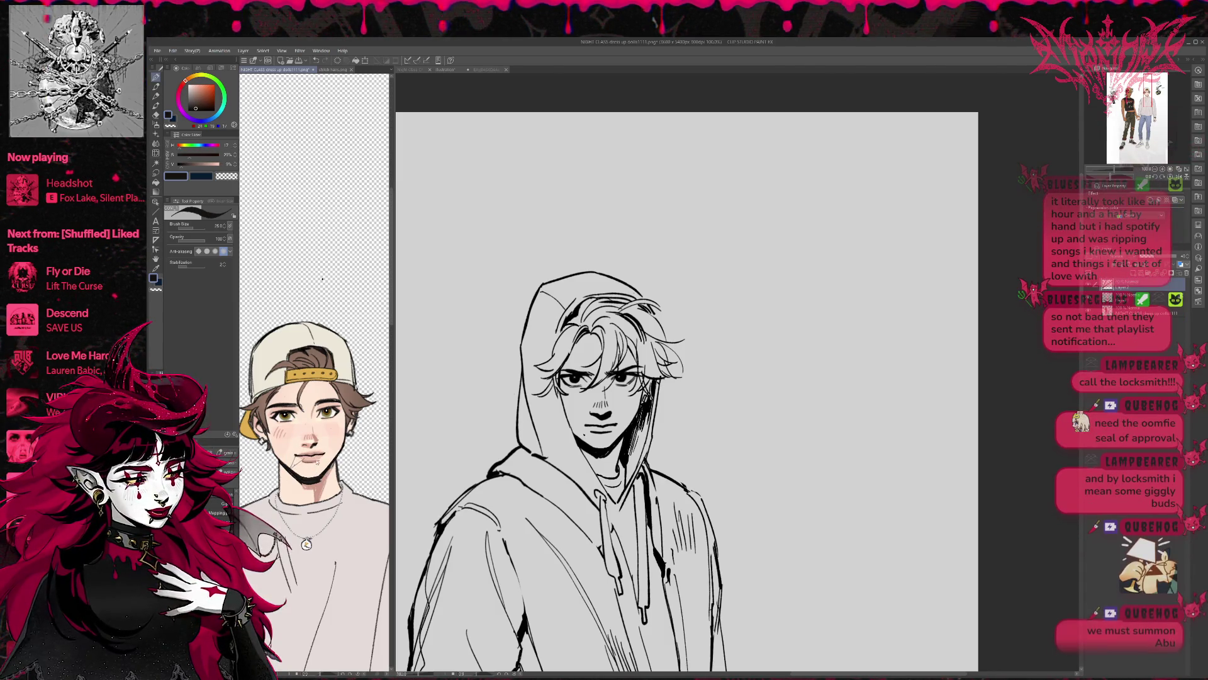
{"action": "left_click", "coordinate": [307, 455], "text": "alt"}
{"action": "key", "text": "ctrl+shift+n"}
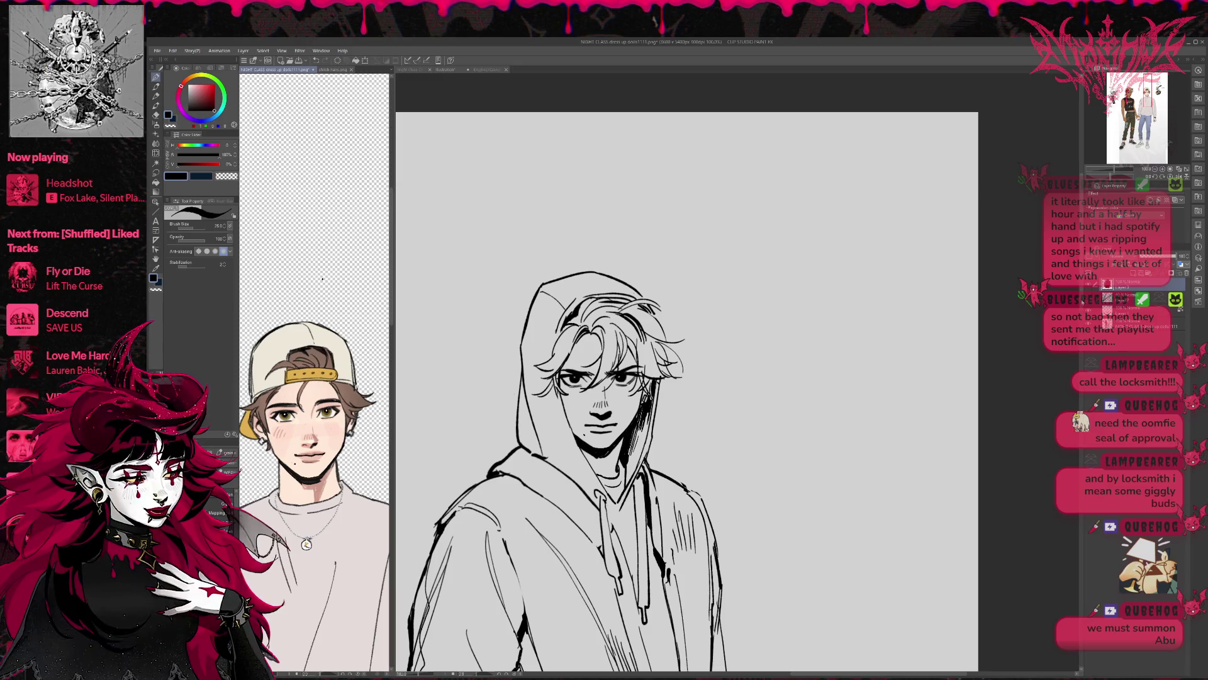
Toggle between eraser and pen, then switch back to the hooded boy illustration
{"action": "key", "text": "e"}
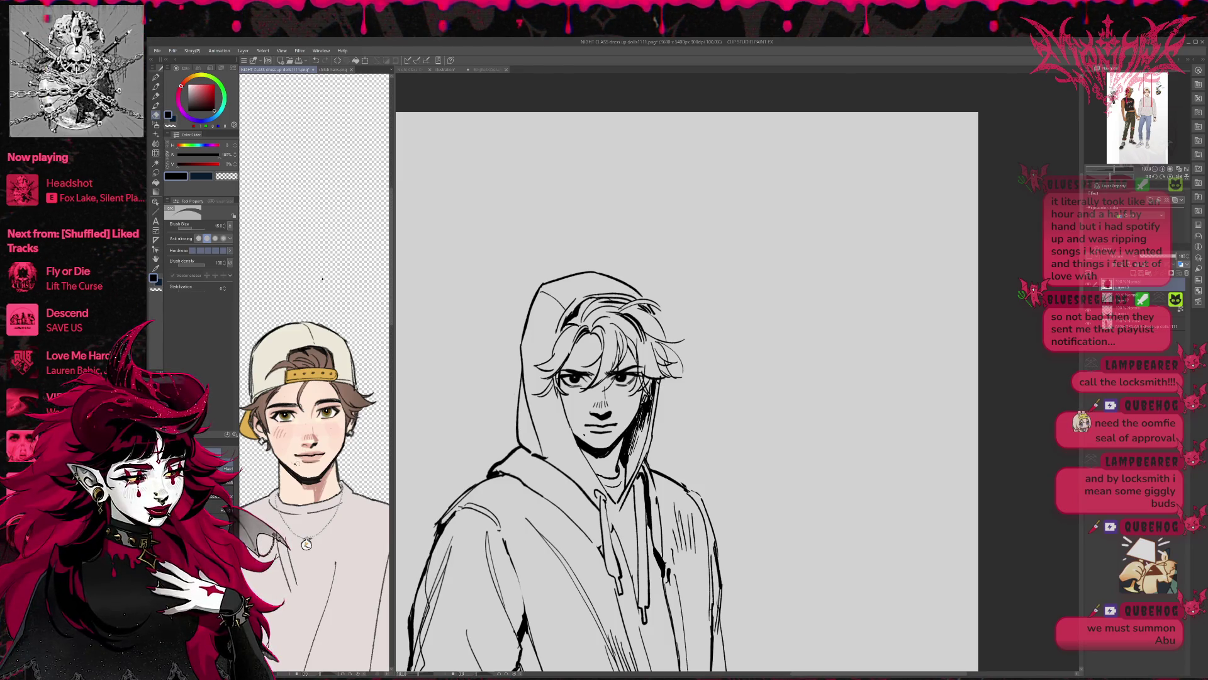
{"action": "key", "text": "p"}
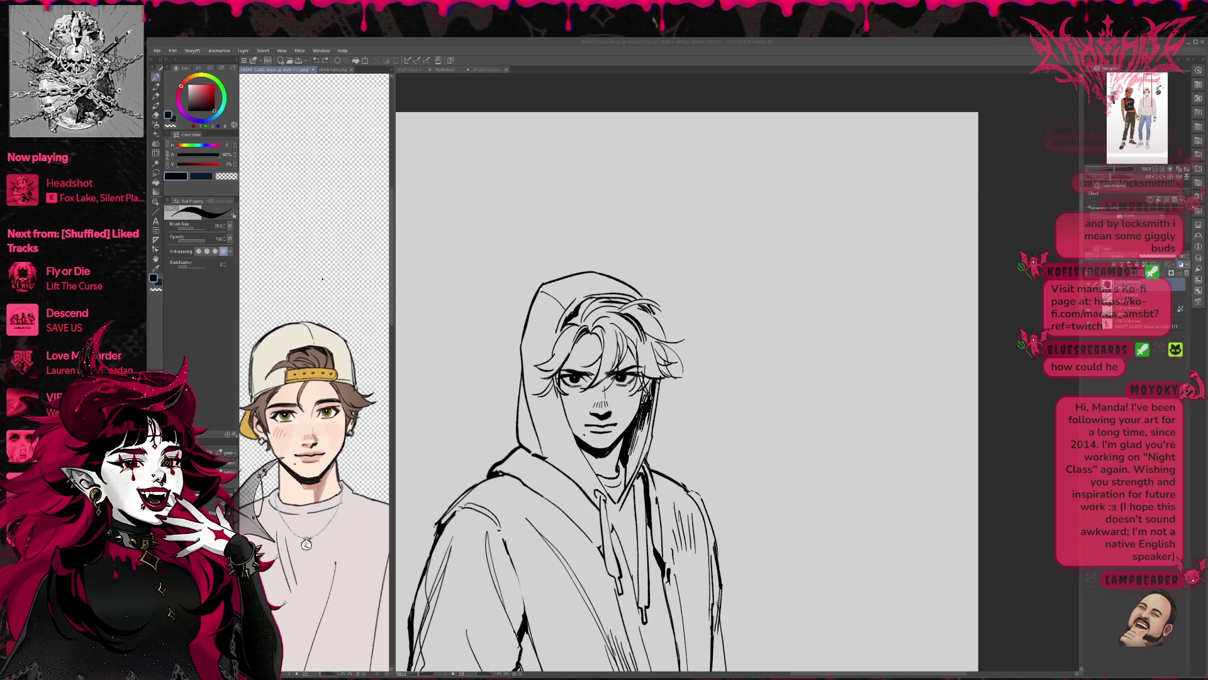
{"action": "key", "text": "ctrl+Tab"}
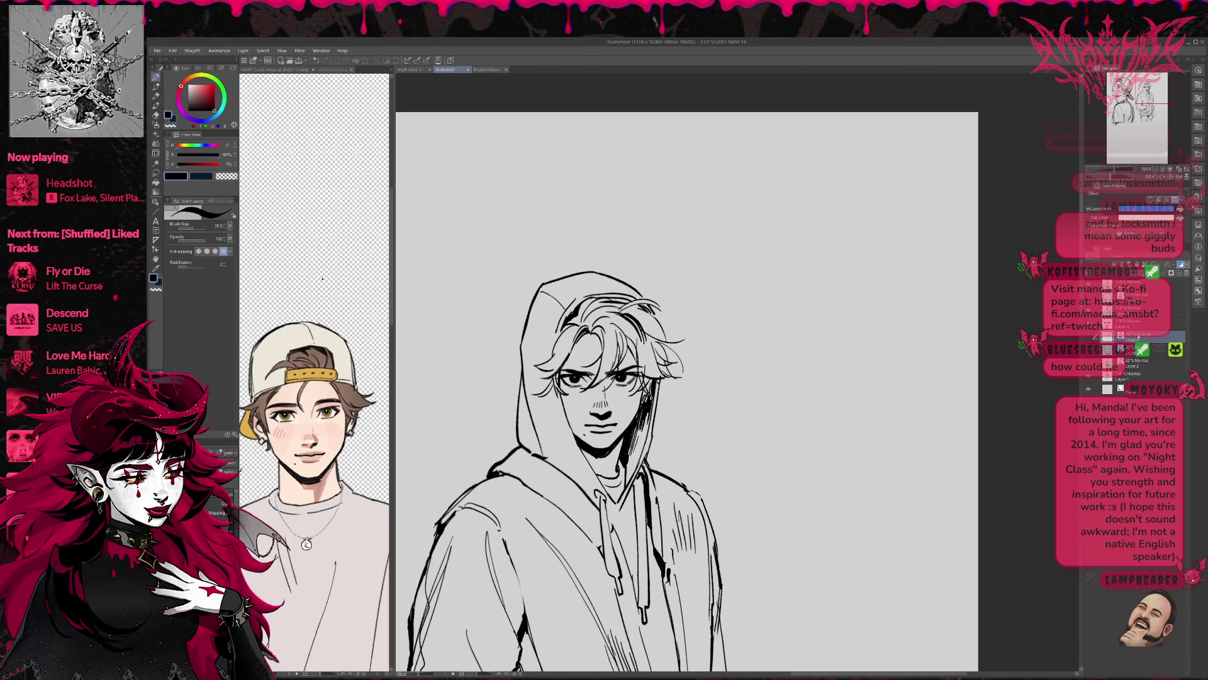
Briefly hide and reshow a layer, then add a new layer above Layer 6
{"action": "left_click", "coordinate": [1089, 379]}
{"action": "left_click", "coordinate": [1089, 378]}
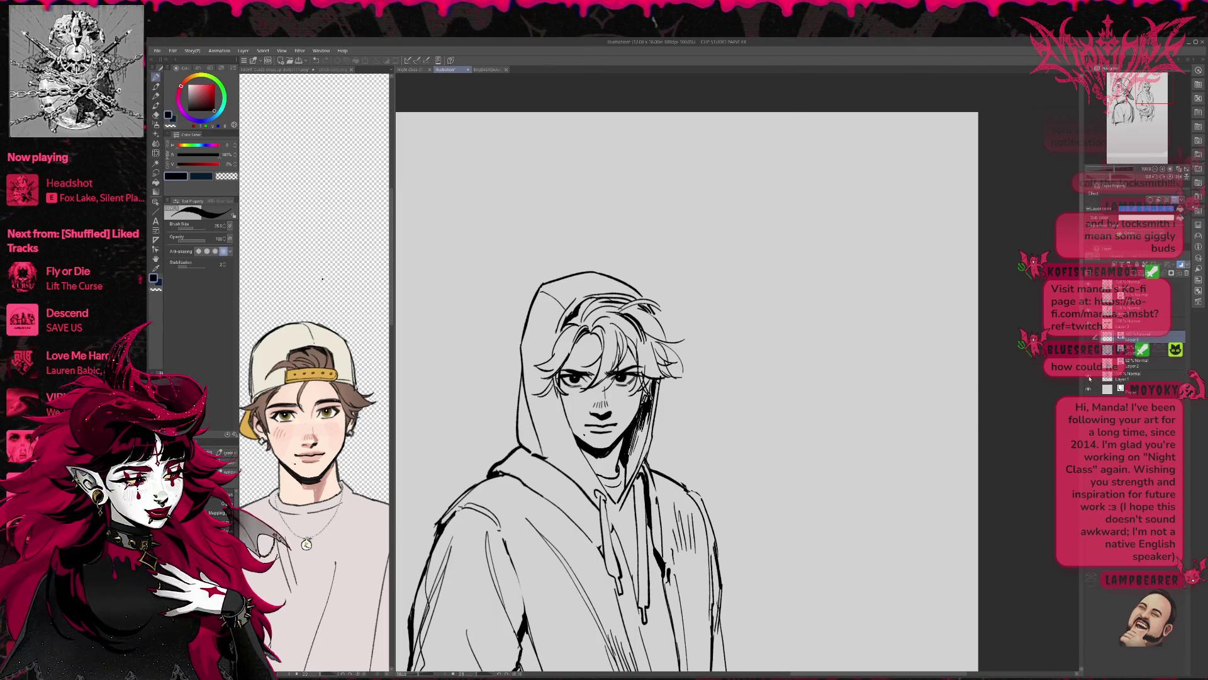
{"action": "left_click", "coordinate": [1150, 260]}
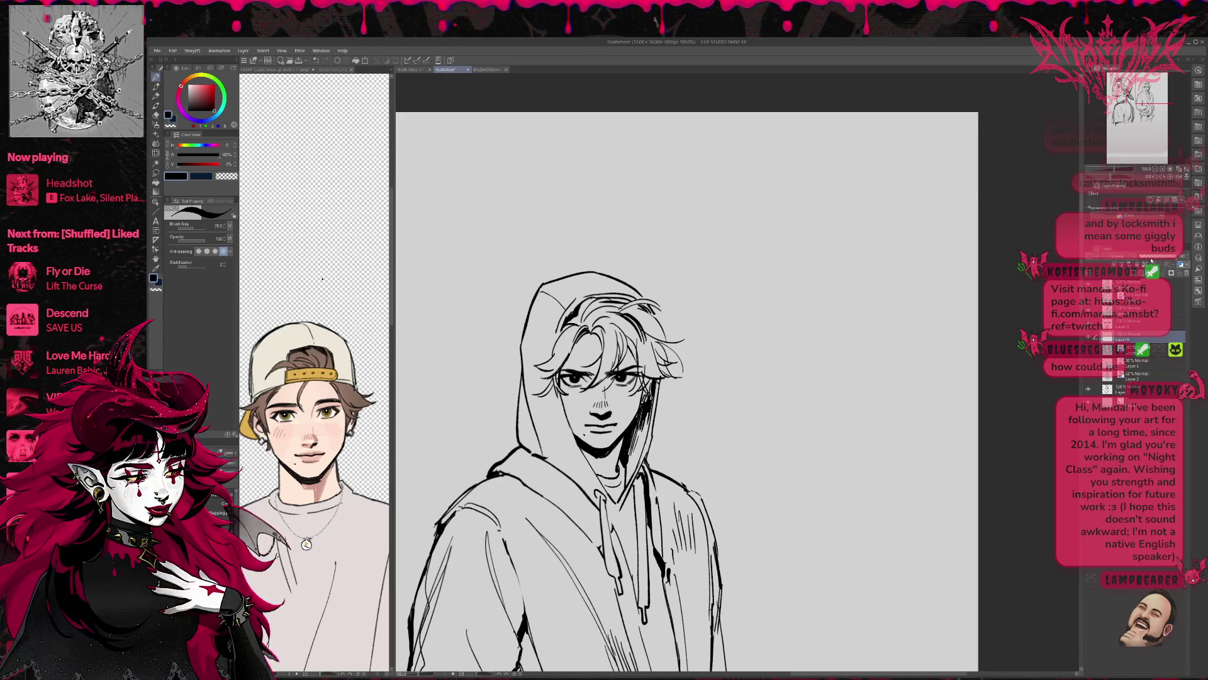
Sample the reference boy's skin colour and paint the hooded boy's face peach with a soft brush
{"action": "left_click_drag", "start_coordinate": [323, 278], "coordinate": [289, 167]}
{"action": "left_click", "coordinate": [284, 357], "text": "alt"}
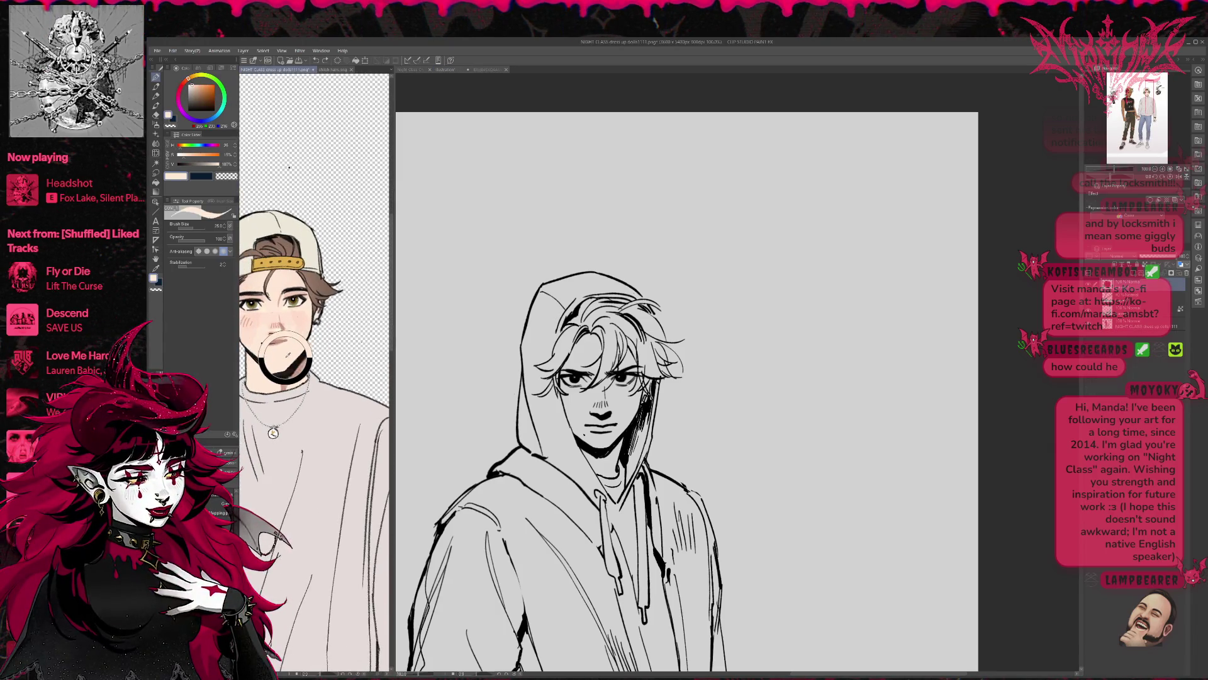
{"action": "left_click", "coordinate": [632, 340]}
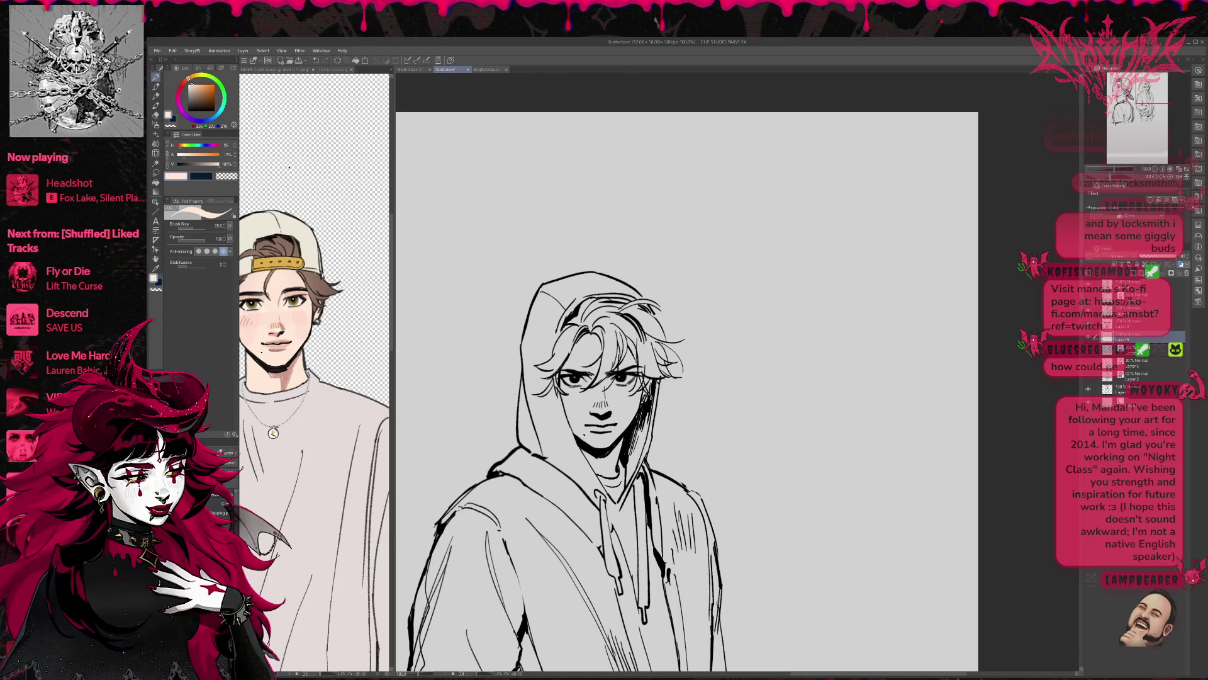
{"action": "key", "text": "p"}
{"action": "left_click_drag", "start_coordinate": [581, 381], "coordinate": [583, 411]}
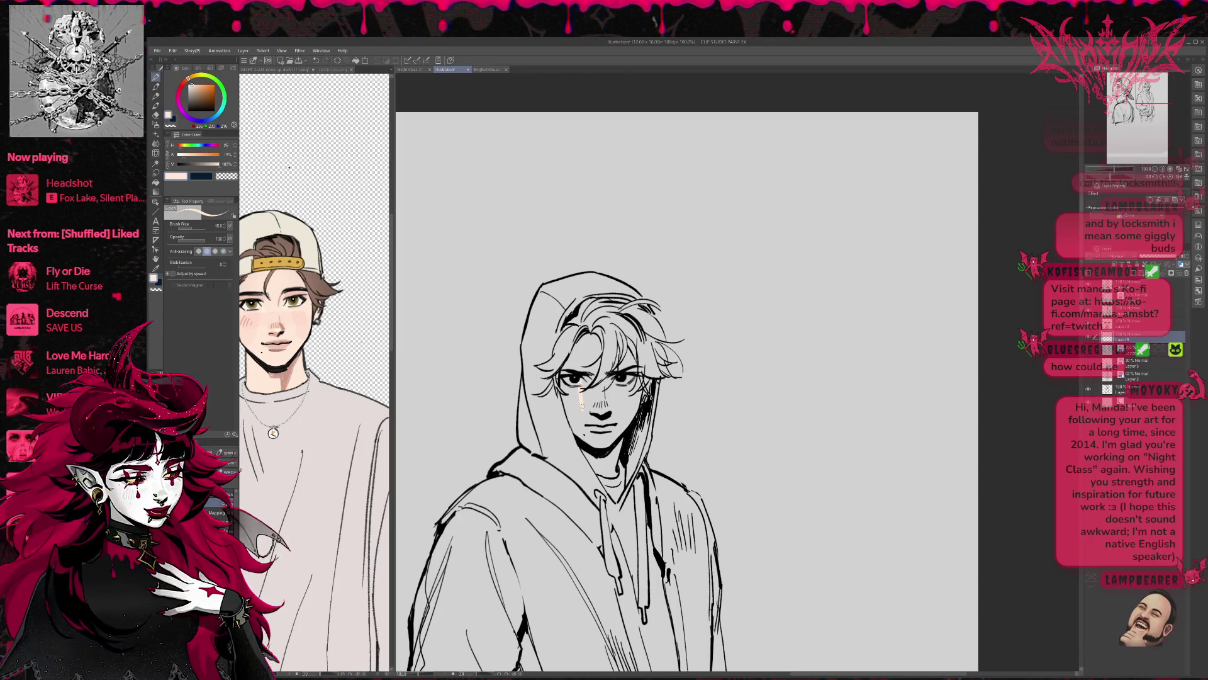
{"action": "mouse_move", "coordinate": [583, 337]}
{"action": "left_mouse_down"}
{"action": "mouse_move", "coordinate": [597, 383]}
{"action": "mouse_move", "coordinate": [571, 398]}
{"action": "mouse_move", "coordinate": [603, 475]}
{"action": "mouse_move", "coordinate": [617, 473]}
{"action": "mouse_move", "coordinate": [641, 378]}
{"action": "mouse_move", "coordinate": [623, 346]}
{"action": "mouse_move", "coordinate": [588, 423]}
{"action": "mouse_move", "coordinate": [632, 381]}
{"action": "mouse_move", "coordinate": [598, 460]}
{"action": "mouse_move", "coordinate": [610, 457]}
{"action": "left_mouse_up"}
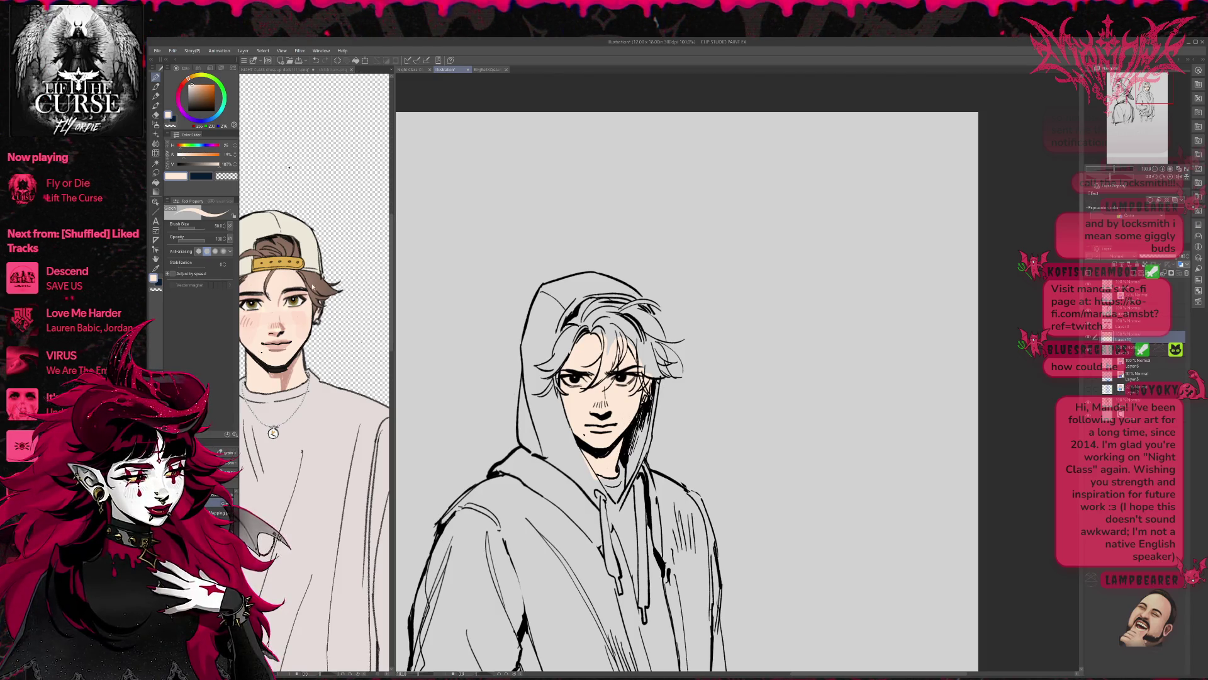
Fill the hooded boy's hair strands brown, working from the left side to the right
{"action": "key", "text": "ctrl+Tab"}
{"action": "key", "text": "ctrl+Tab"}
{"action": "key", "text": "g"}
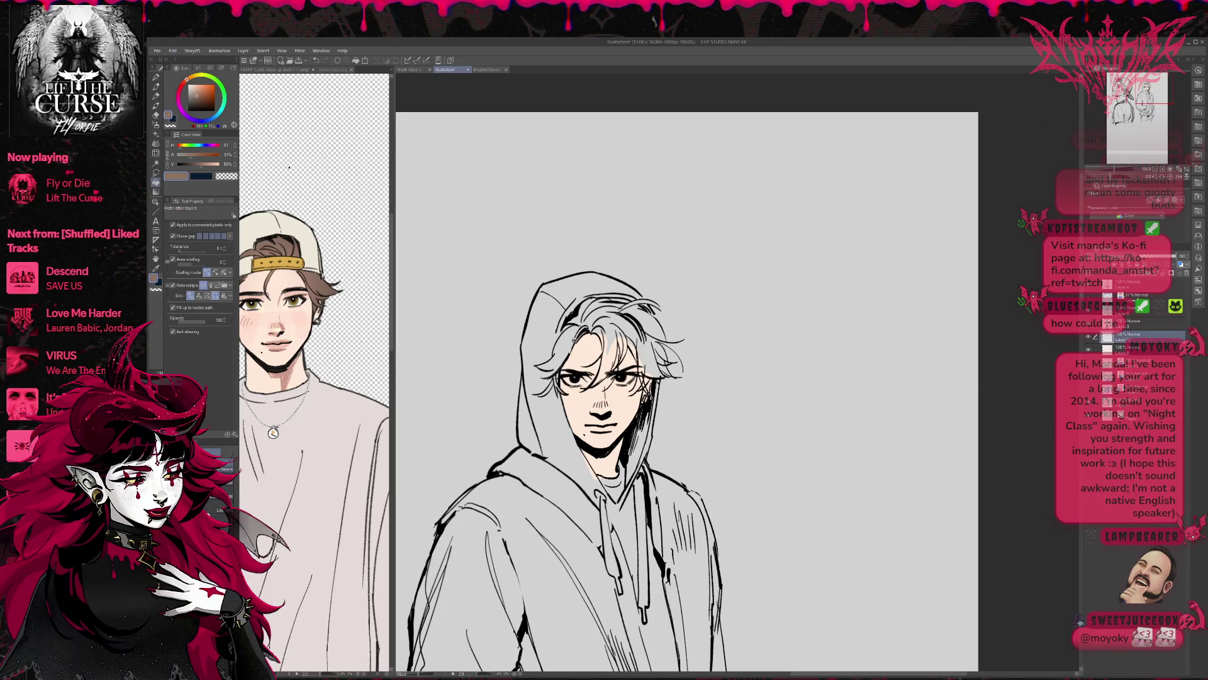
{"action": "left_click", "coordinate": [557, 352]}
{"action": "left_click", "coordinate": [590, 320]}
{"action": "left_click", "coordinate": [605, 307]}
{"action": "left_click", "coordinate": [606, 311]}
{"action": "left_click", "coordinate": [611, 338]}
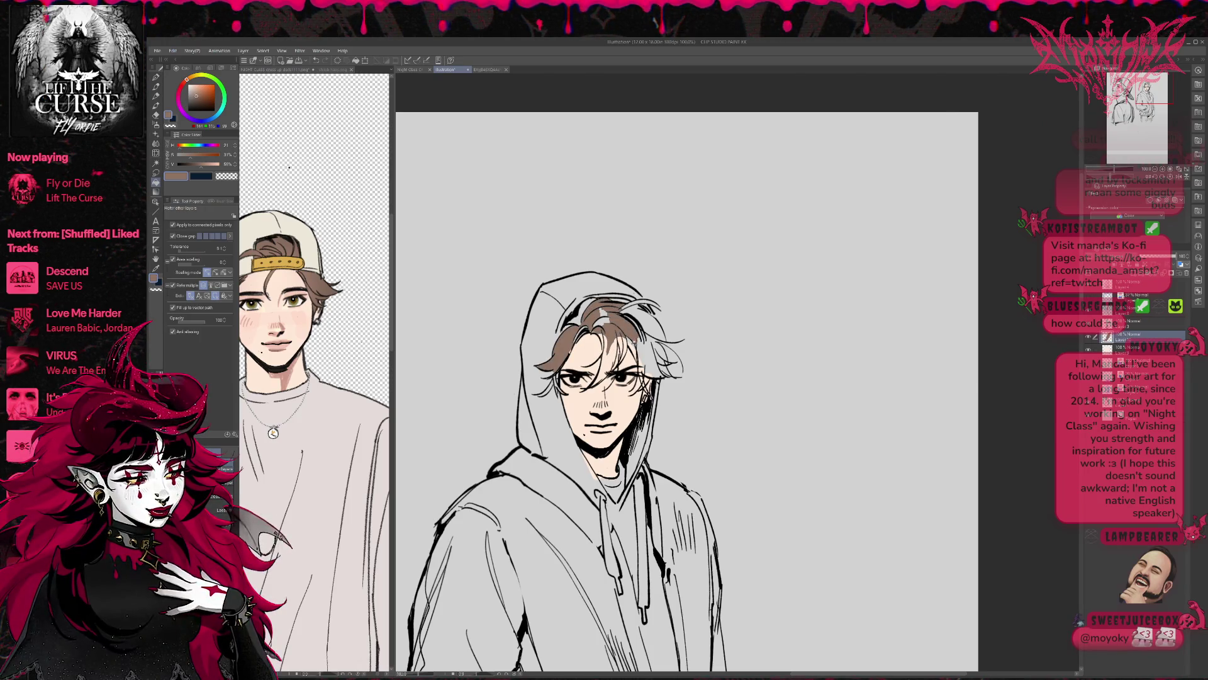
{"action": "left_click", "coordinate": [648, 358]}
{"action": "left_click", "coordinate": [645, 329]}
{"action": "left_click", "coordinate": [659, 356]}
{"action": "left_click", "coordinate": [648, 324]}
{"action": "left_click", "coordinate": [629, 310]}
{"action": "left_click", "coordinate": [642, 304]}
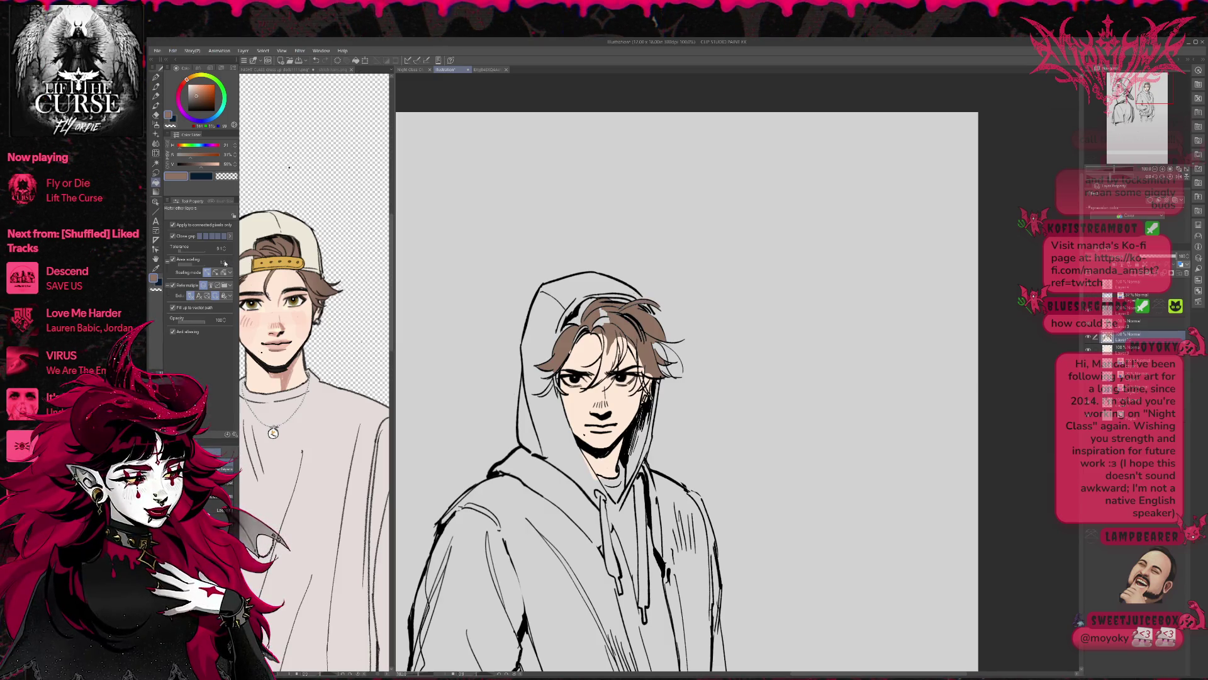
Undo the last fill, refill the strands brown and fill the white gaps in the middle and sides
{"action": "key", "text": "ctrl+z"}
{"action": "key", "text": "ctrl+z"}
{"action": "left_click", "coordinate": [623, 328]}
{"action": "left_click", "coordinate": [608, 339]}
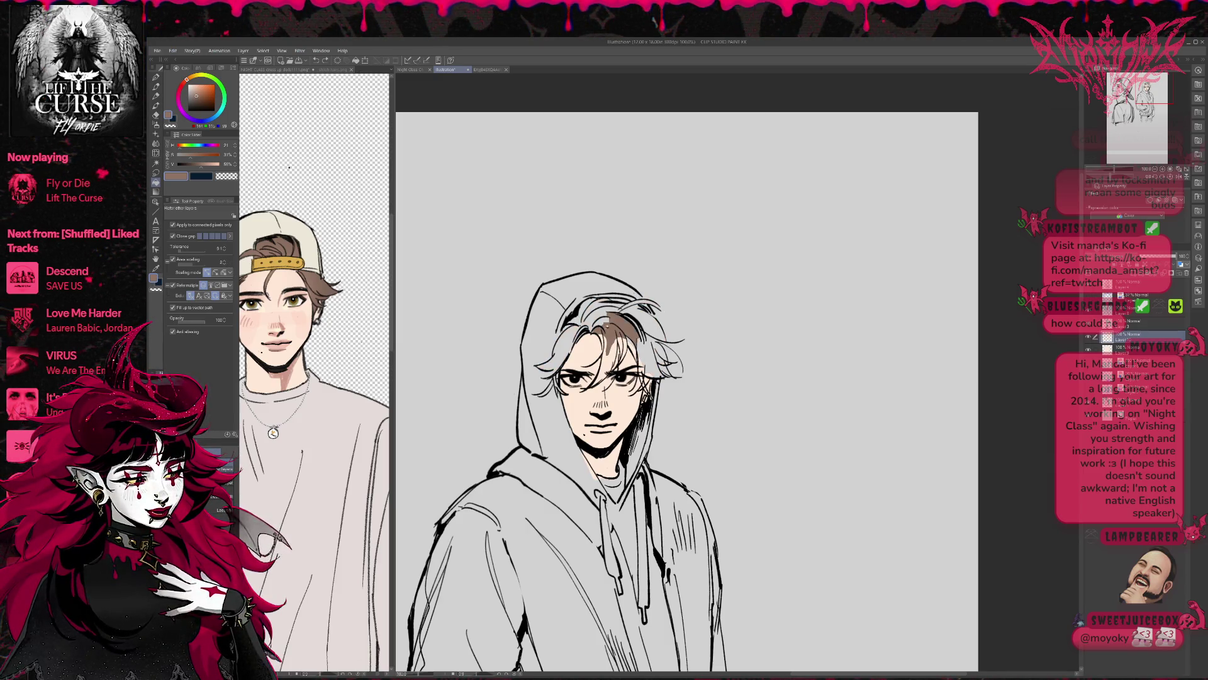
{"action": "left_click", "coordinate": [598, 324]}
{"action": "left_click", "coordinate": [568, 340]}
{"action": "left_click", "coordinate": [603, 352]}
{"action": "left_click", "coordinate": [618, 345]}
{"action": "left_click", "coordinate": [624, 340]}
{"action": "left_click", "coordinate": [650, 359]}
{"action": "left_click", "coordinate": [630, 343]}
{"action": "left_click", "coordinate": [642, 365]}
{"action": "left_click", "coordinate": [648, 378]}
{"action": "left_click", "coordinate": [650, 386]}
{"action": "left_click", "coordinate": [648, 390]}
{"action": "left_click", "coordinate": [632, 350]}
{"action": "left_click", "coordinate": [558, 383]}
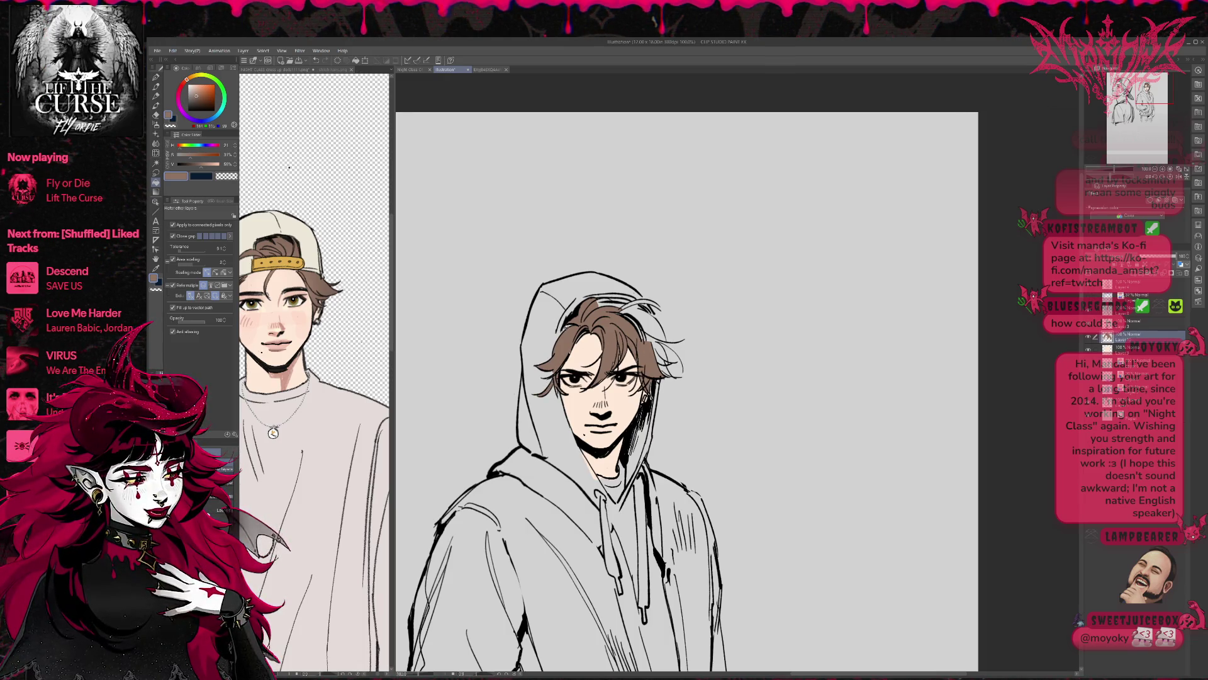
Fill the remaining white gaps at the top and right of the hair
{"action": "left_click", "coordinate": [611, 303]}
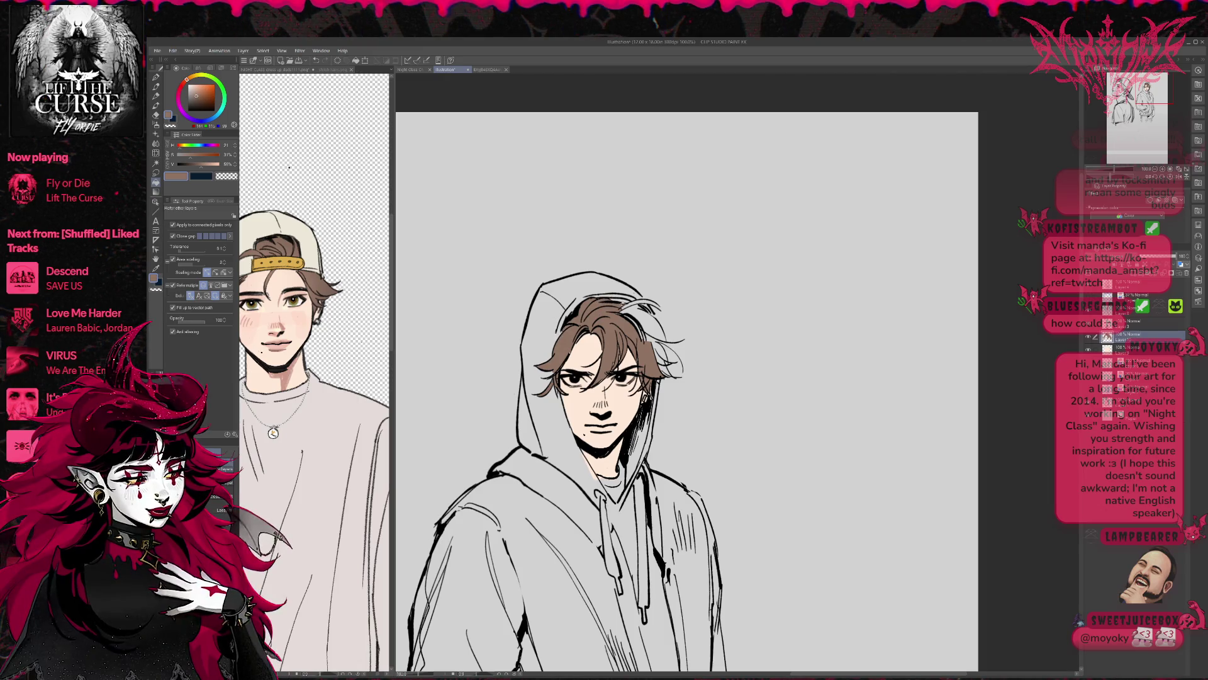
{"action": "left_click", "coordinate": [641, 309]}
{"action": "left_click", "coordinate": [635, 325]}
{"action": "left_click", "coordinate": [658, 354]}
{"action": "left_click", "coordinate": [656, 339]}
{"action": "left_click", "coordinate": [651, 304]}
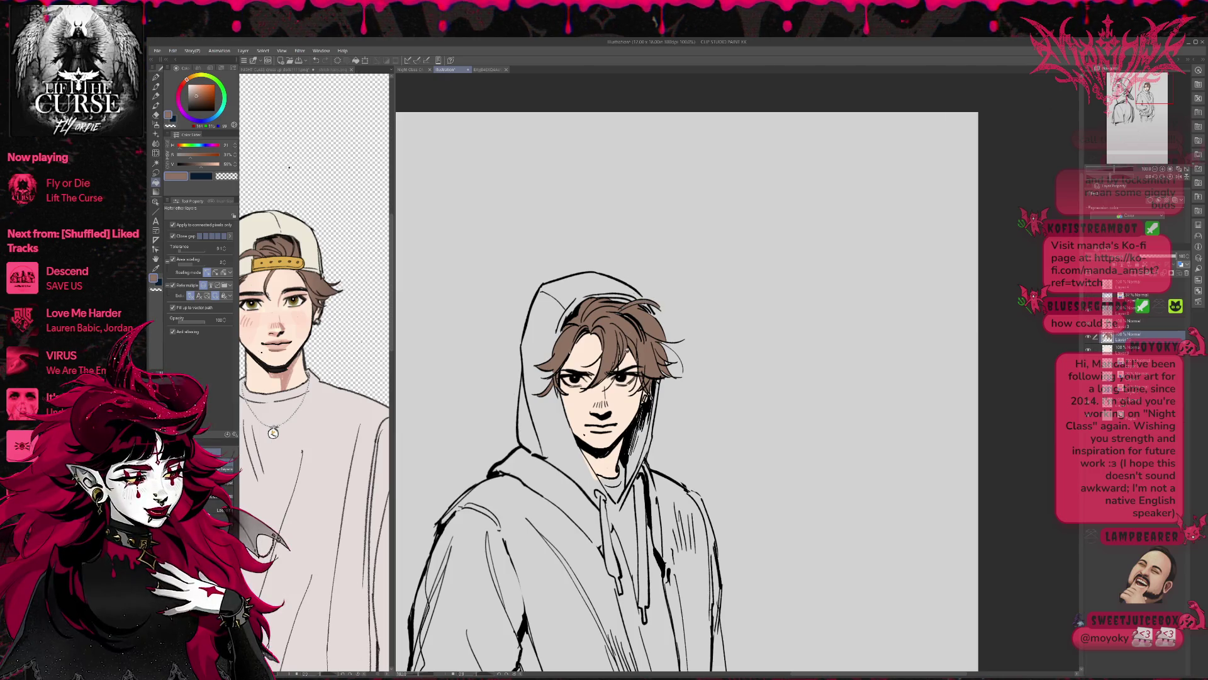
Touch up the hair edges, alternating between pen and eraser
{"action": "key", "text": "p"}
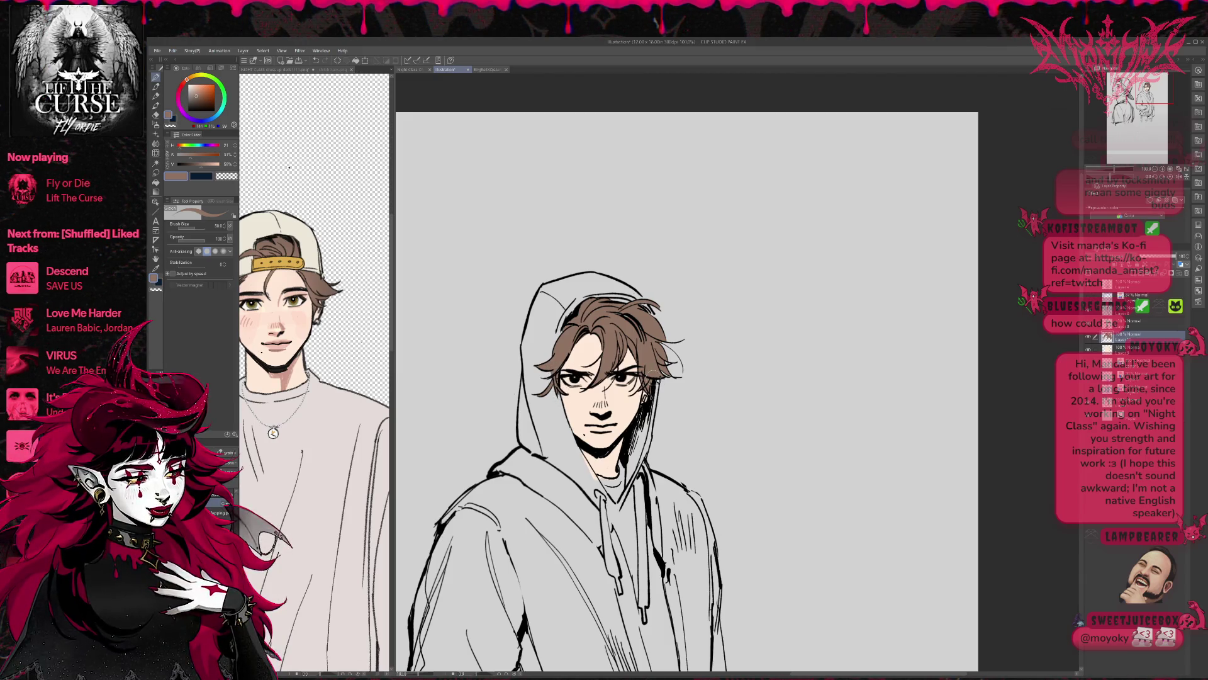
{"action": "key", "text": "e"}
{"action": "key", "text": "p"}
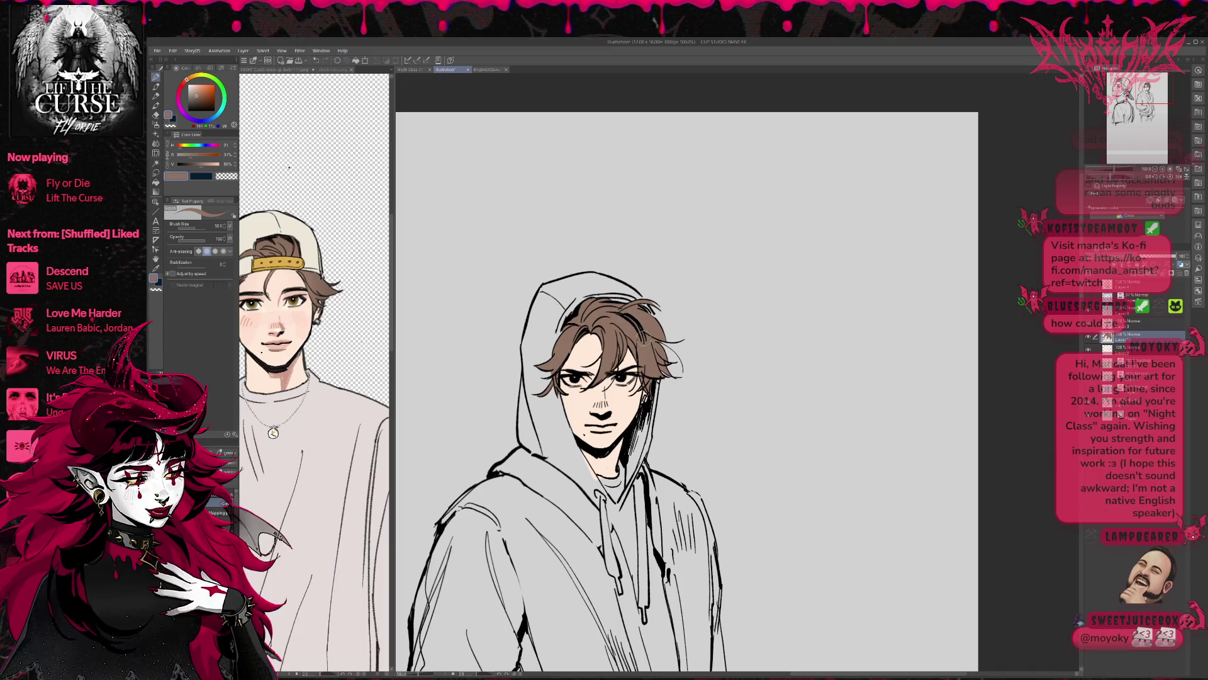
{"action": "key", "text": "e"}
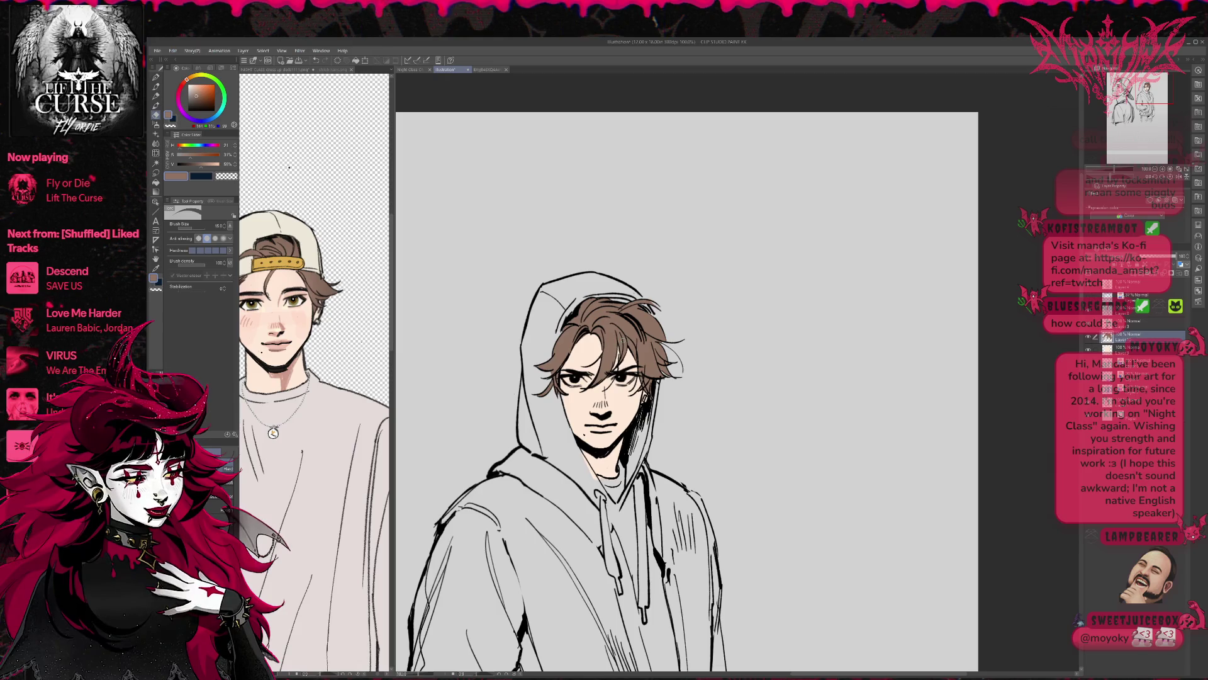
{"action": "key", "text": "p"}
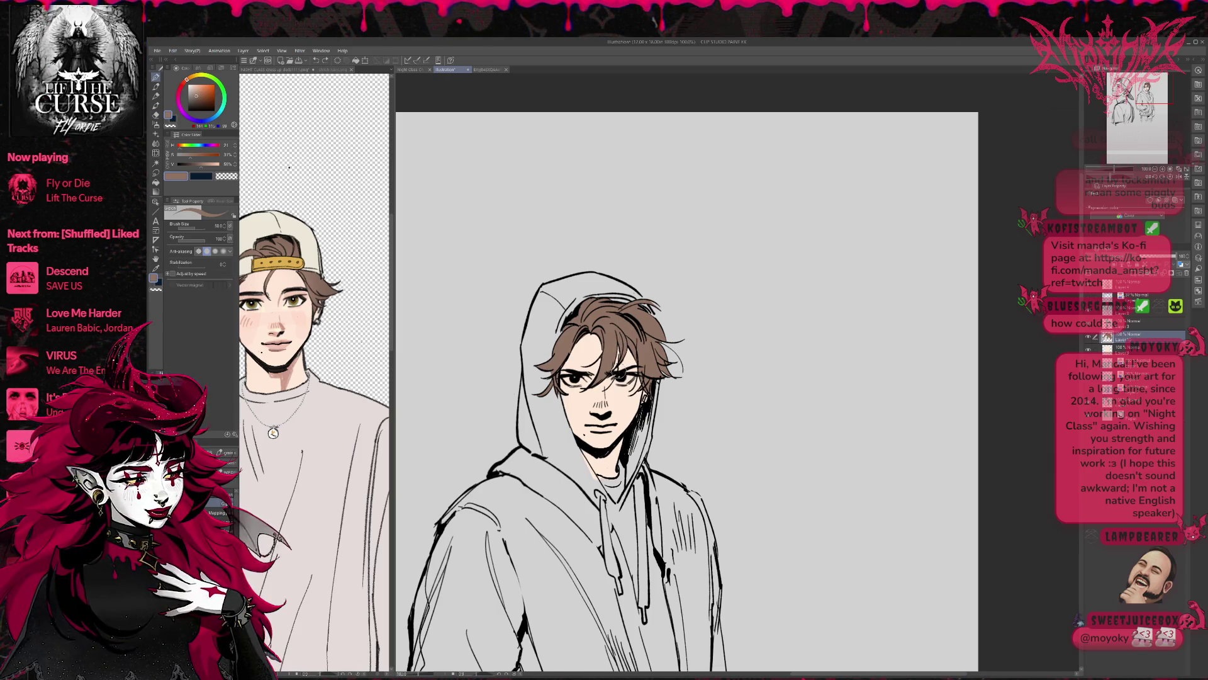
{"action": "key", "text": "e"}
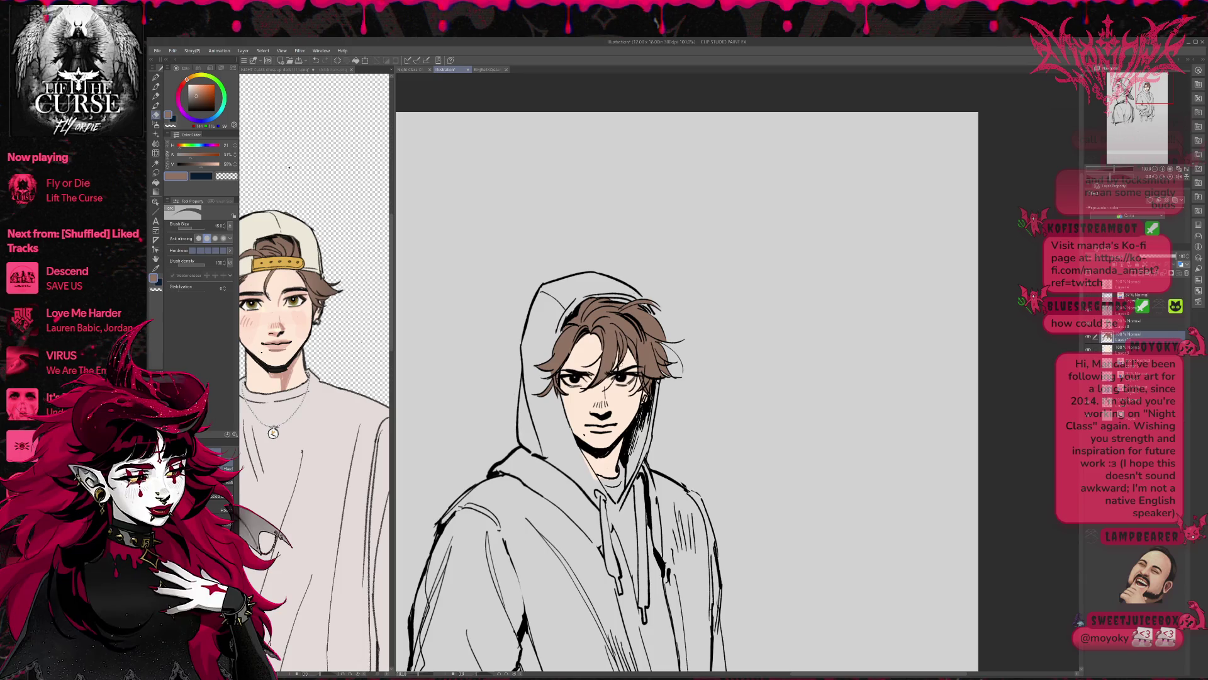
{"action": "key", "text": "p"}
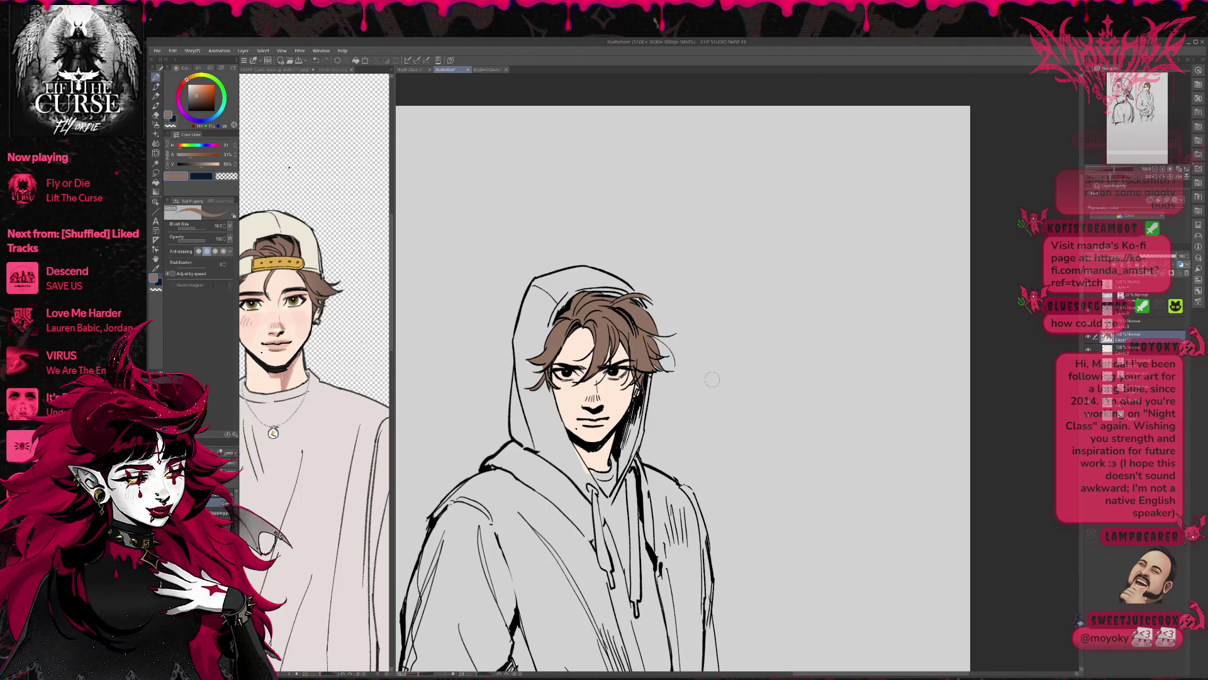
On the layer below, sample the reference skin tone and brush blush across both cheeks
{"action": "left_click", "coordinate": [1127, 348]}
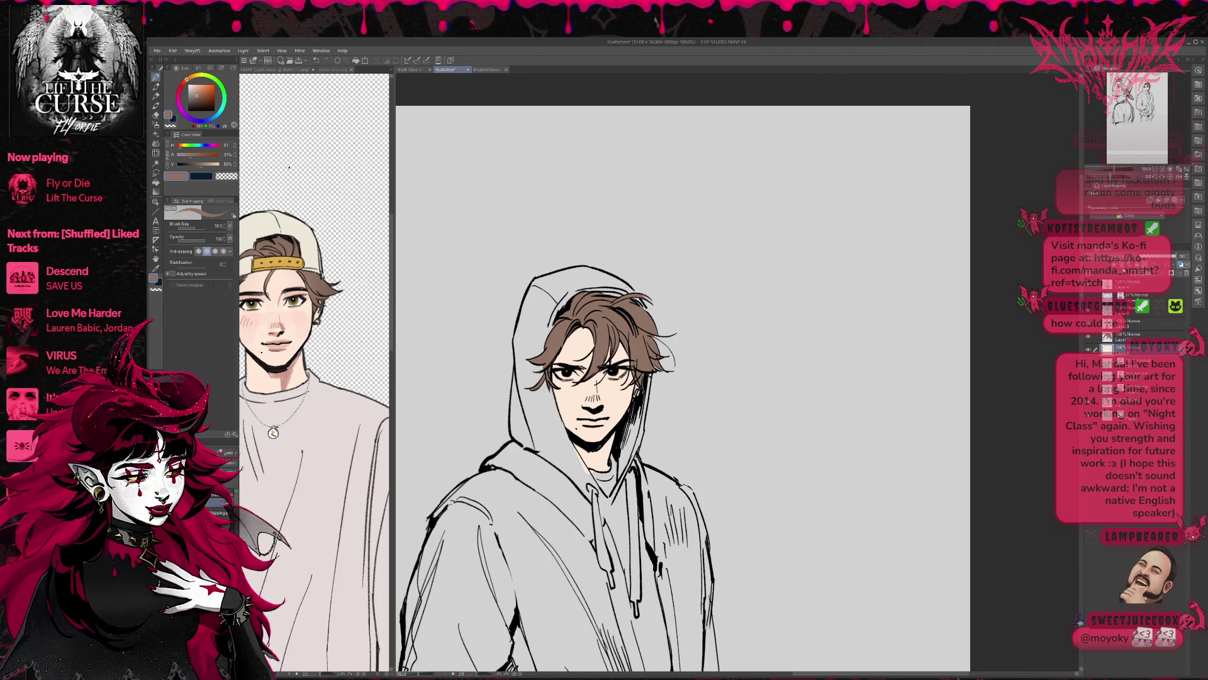
{"action": "left_click", "coordinate": [296, 318], "text": "alt"}
{"action": "mouse_move", "coordinate": [557, 395]}
{"action": "left_mouse_down"}
{"action": "mouse_move", "coordinate": [567, 406]}
{"action": "mouse_move", "coordinate": [628, 398]}
{"action": "left_mouse_up"}
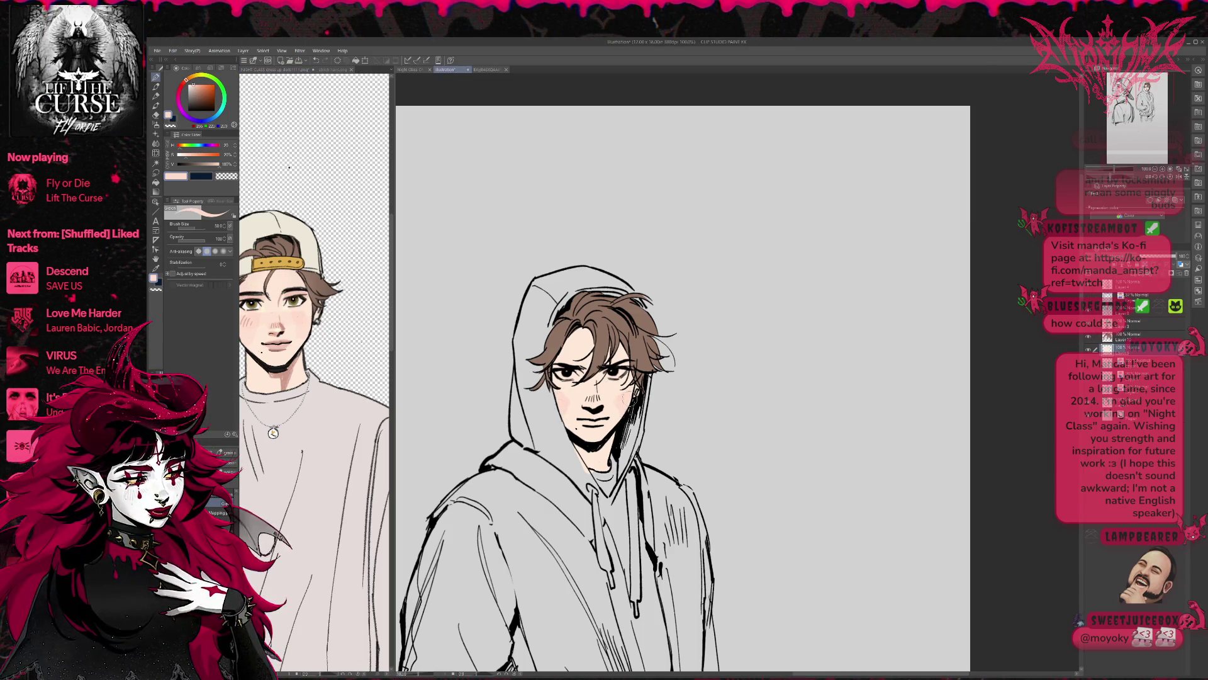
Re-sample skin tones from the reference and add a skin stroke near the eyes
{"action": "left_click", "coordinate": [270, 324]}
{"action": "left_click", "coordinate": [272, 325], "text": "alt"}
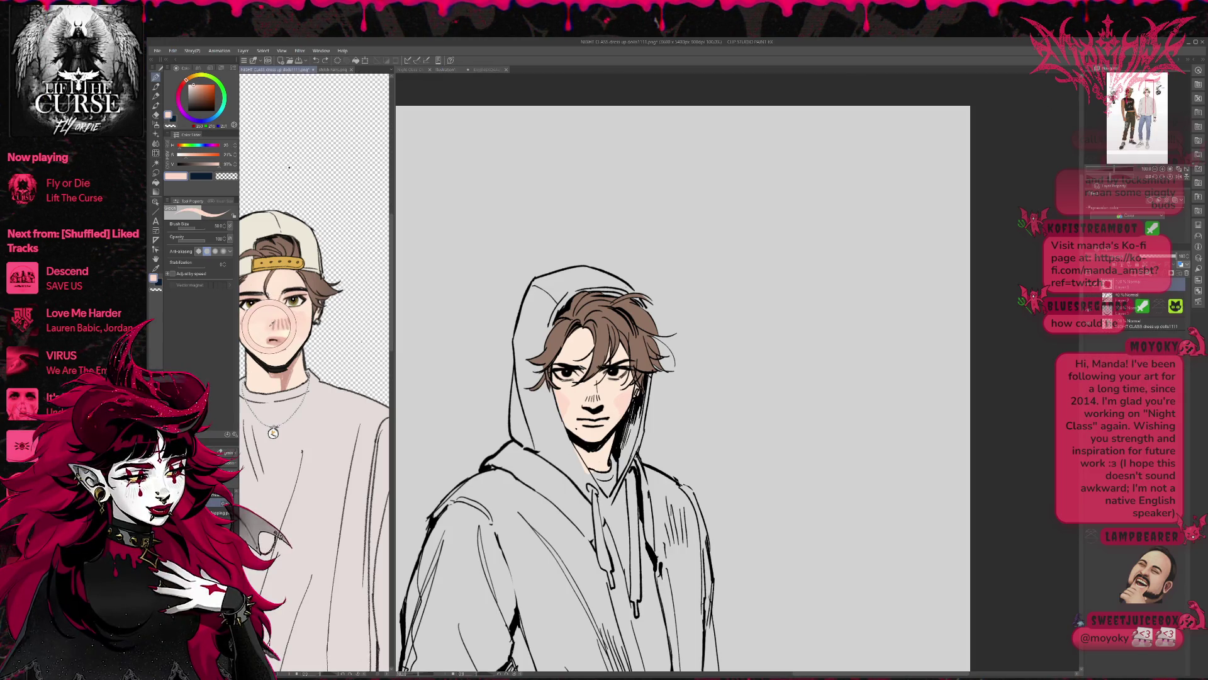
{"action": "left_click", "coordinate": [597, 396]}
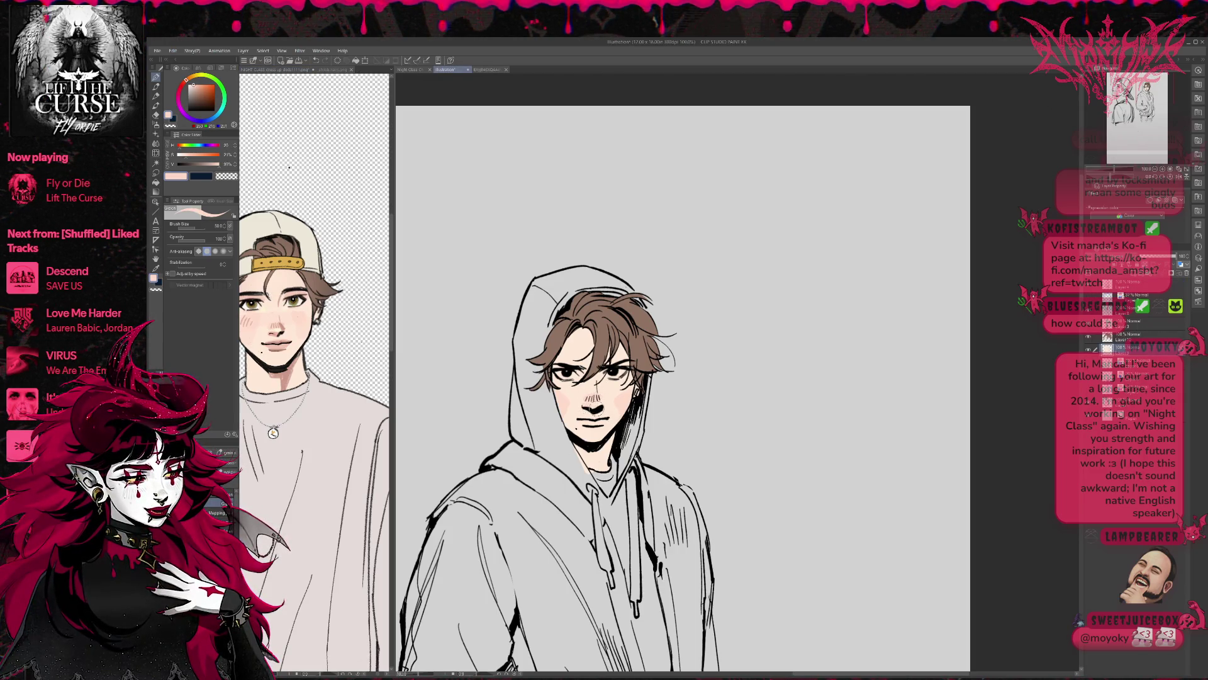
{"action": "left_click", "coordinate": [293, 297], "text": "alt"}
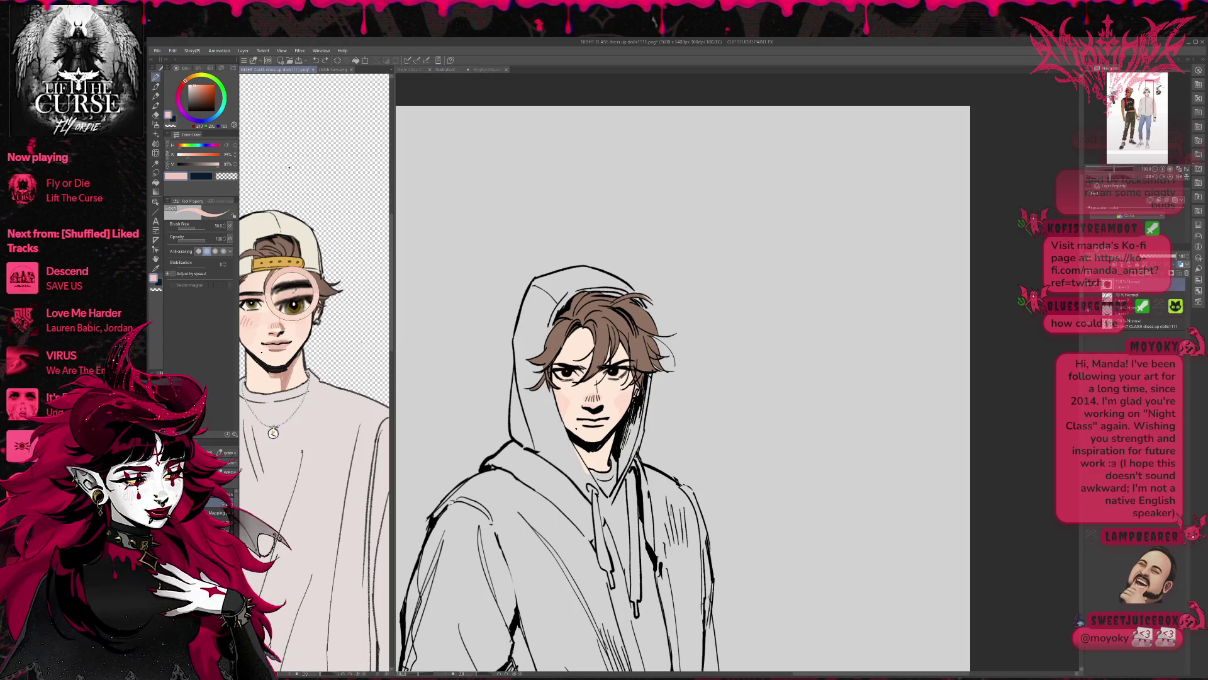
{"action": "left_click_drag", "start_coordinate": [554, 368], "coordinate": [631, 363]}
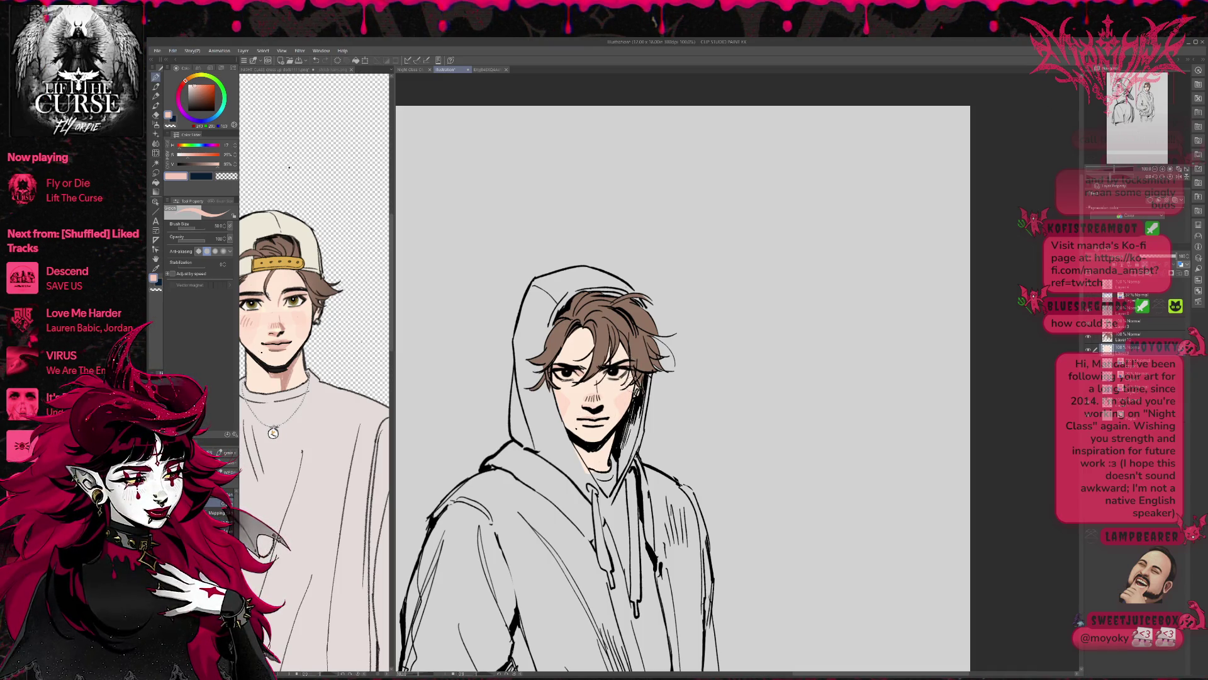
{"action": "left_click", "coordinate": [277, 339], "text": "alt"}
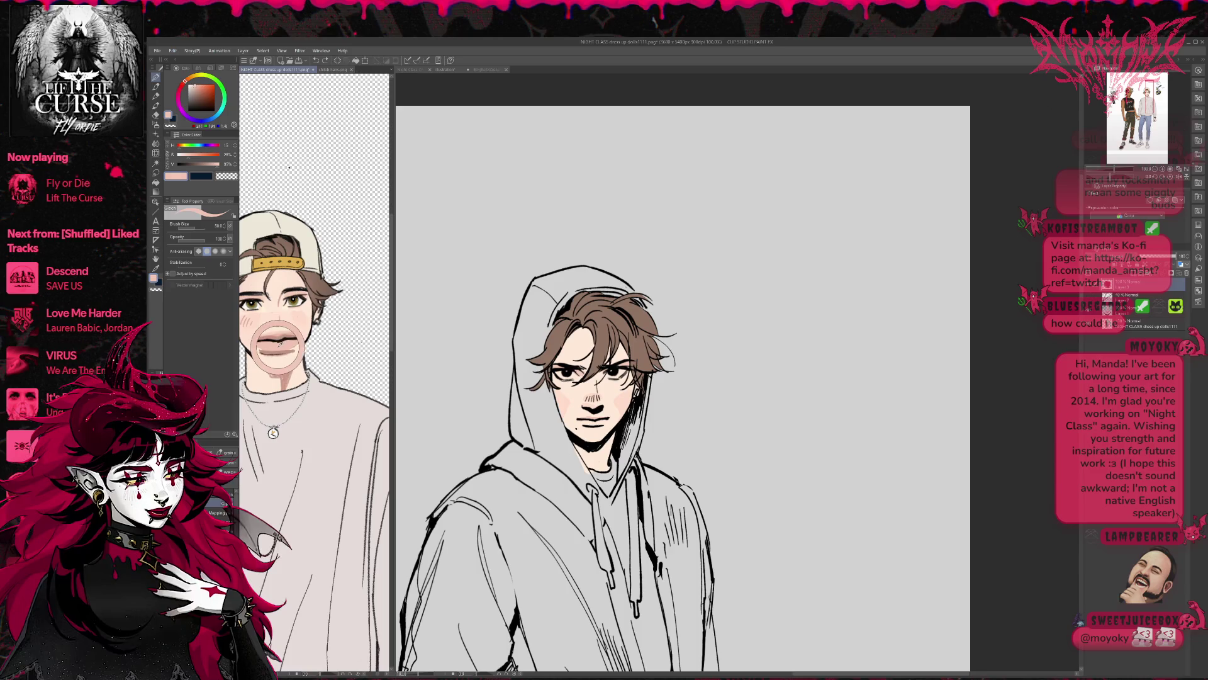
{"action": "left_click", "coordinate": [595, 422], "text": "alt"}
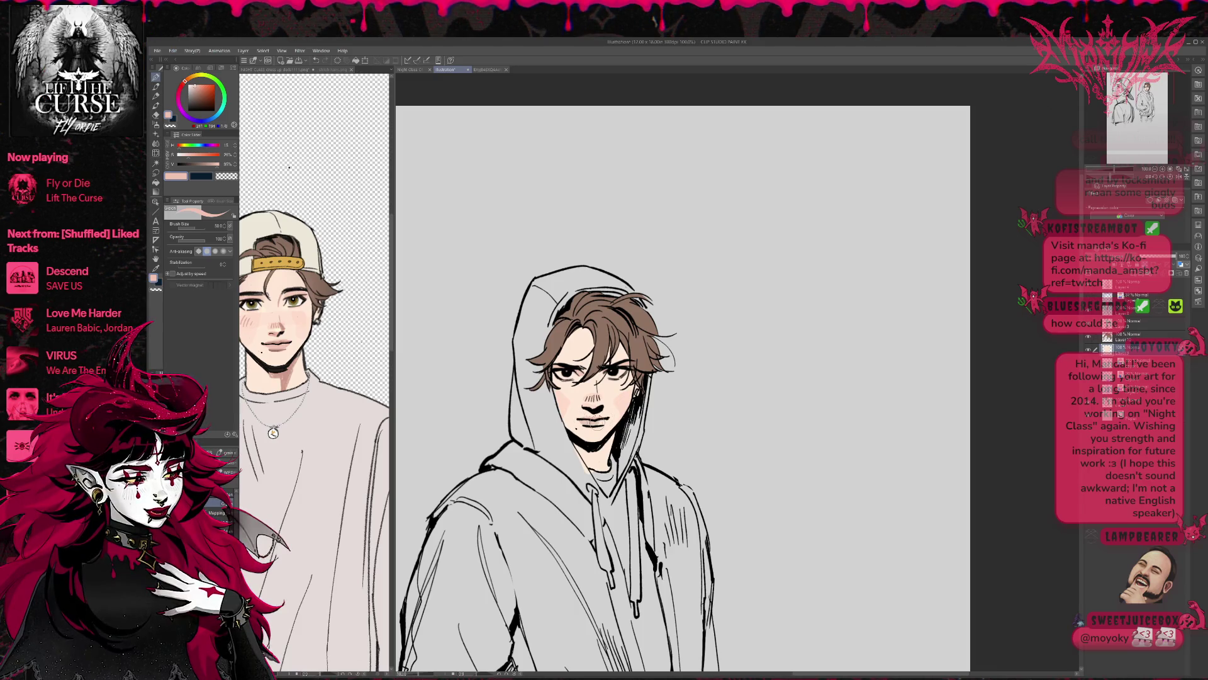
{"action": "left_click_drag", "start_coordinate": [596, 383], "coordinate": [598, 390]}
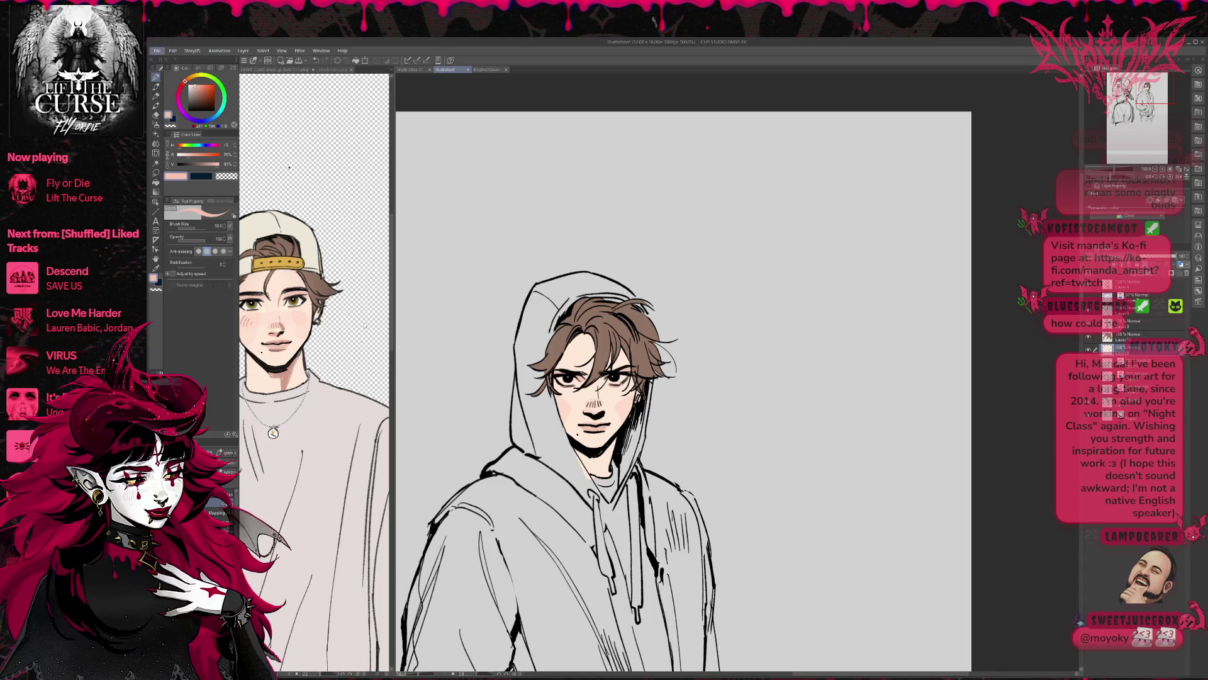
{"action": "left_click", "coordinate": [579, 398], "text": "alt"}
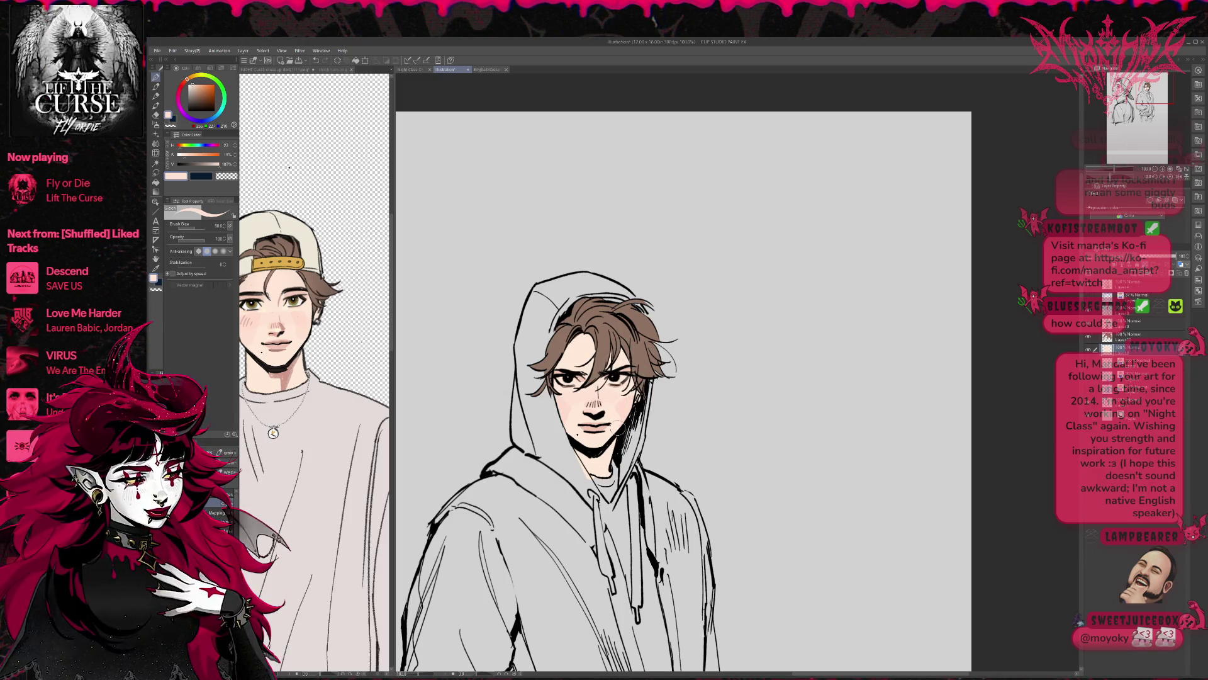
{"action": "left_click", "coordinate": [299, 301], "text": "alt"}
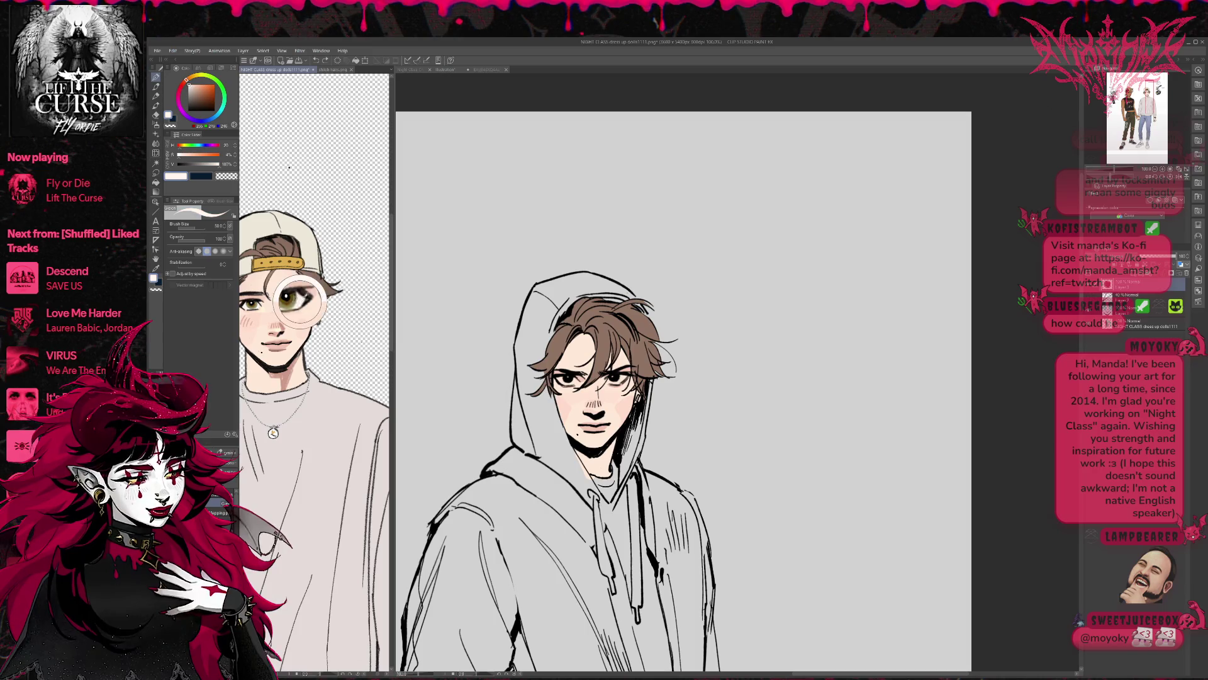
{"action": "left_click", "coordinate": [560, 379]}
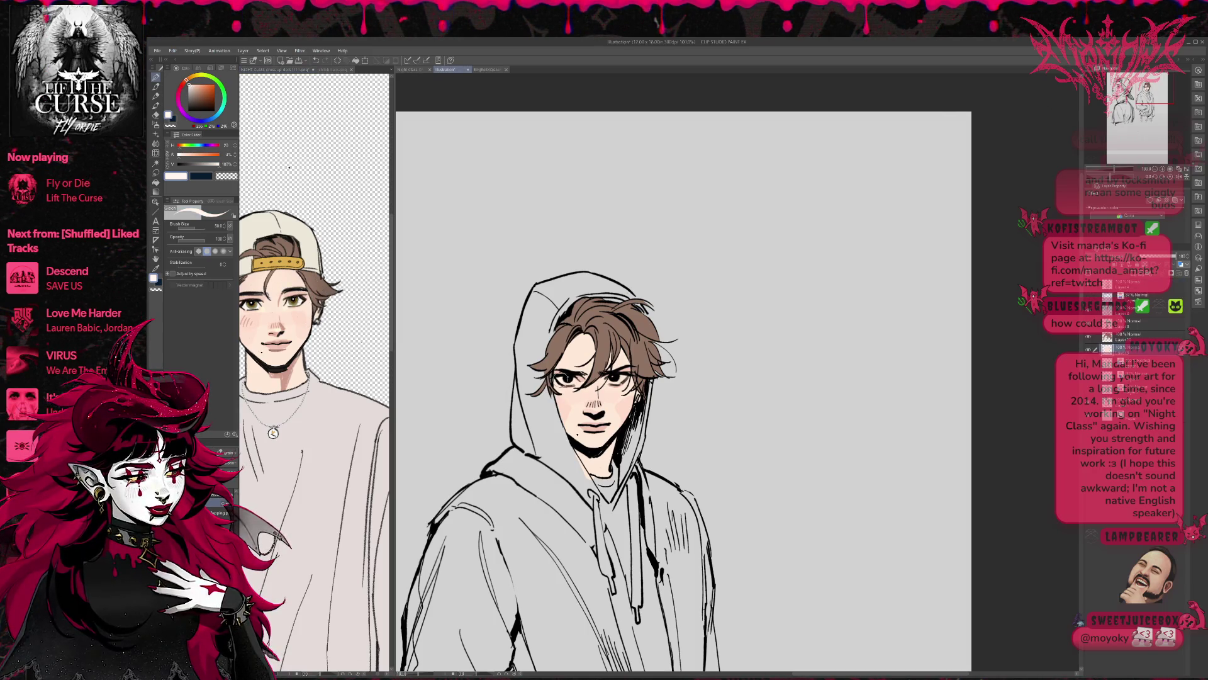
{"action": "scroll", "coordinate": [565, 381], "scroll_direction": "up", "scroll_amount": 3}
Sample a lighter cheek tone and hatch blush lines on the left cheek, redoing them once
{"action": "left_click", "coordinate": [679, 400], "text": "alt"}
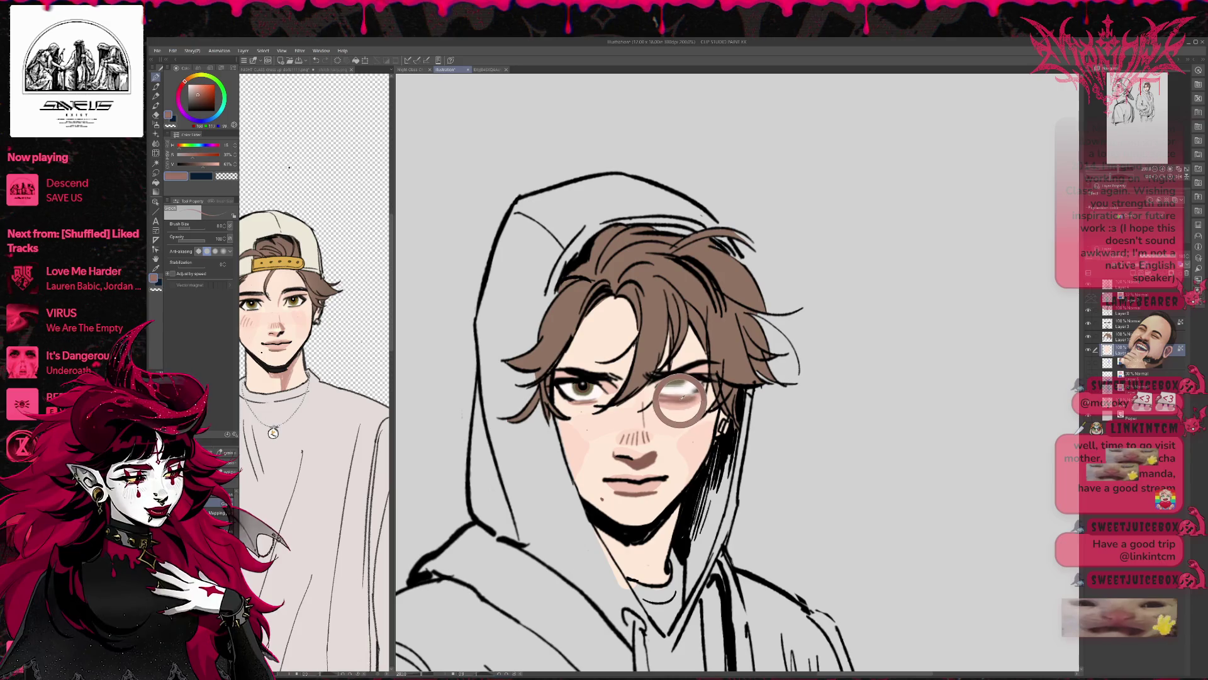
{"action": "left_click", "coordinate": [607, 437], "text": "alt"}
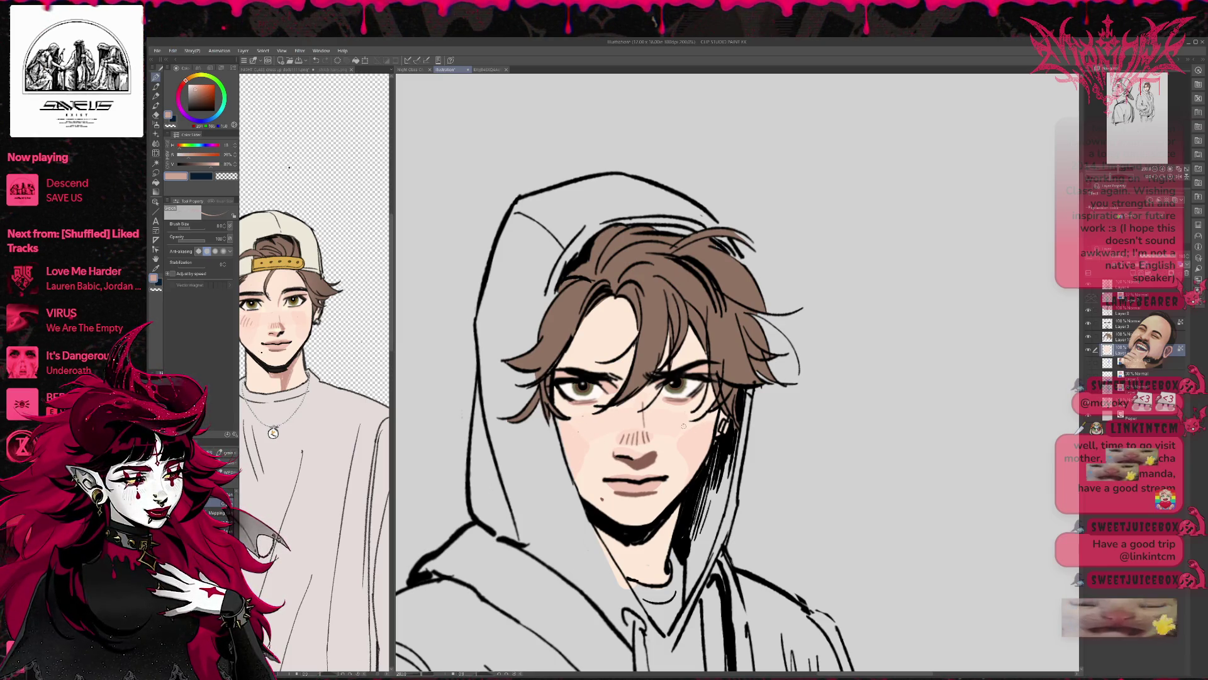
{"action": "left_click_drag", "start_coordinate": [574, 410], "coordinate": [568, 433]}
{"action": "left_click_drag", "start_coordinate": [582, 413], "coordinate": [579, 435]}
{"action": "key", "text": "ctrl+z"}
{"action": "mouse_move", "coordinate": [574, 417]}
{"action": "left_mouse_down"}
{"action": "mouse_move", "coordinate": [570, 433]}
{"action": "mouse_move", "coordinate": [591, 435]}
{"action": "left_mouse_up"}
Hatch blush lines across the right cheek and pick the near-black line colour
{"action": "left_click_drag", "start_coordinate": [678, 417], "coordinate": [676, 431]}
{"action": "left_click_drag", "start_coordinate": [685, 416], "coordinate": [689, 432]}
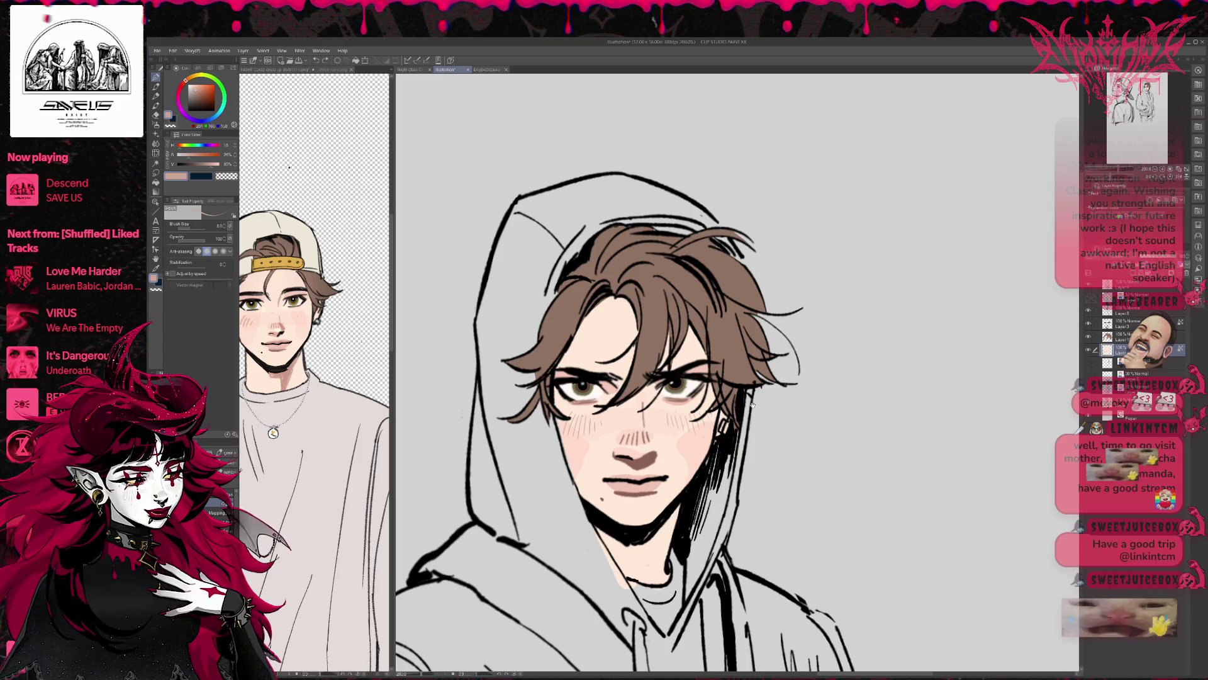
{"action": "left_click", "coordinate": [635, 456], "text": "alt"}
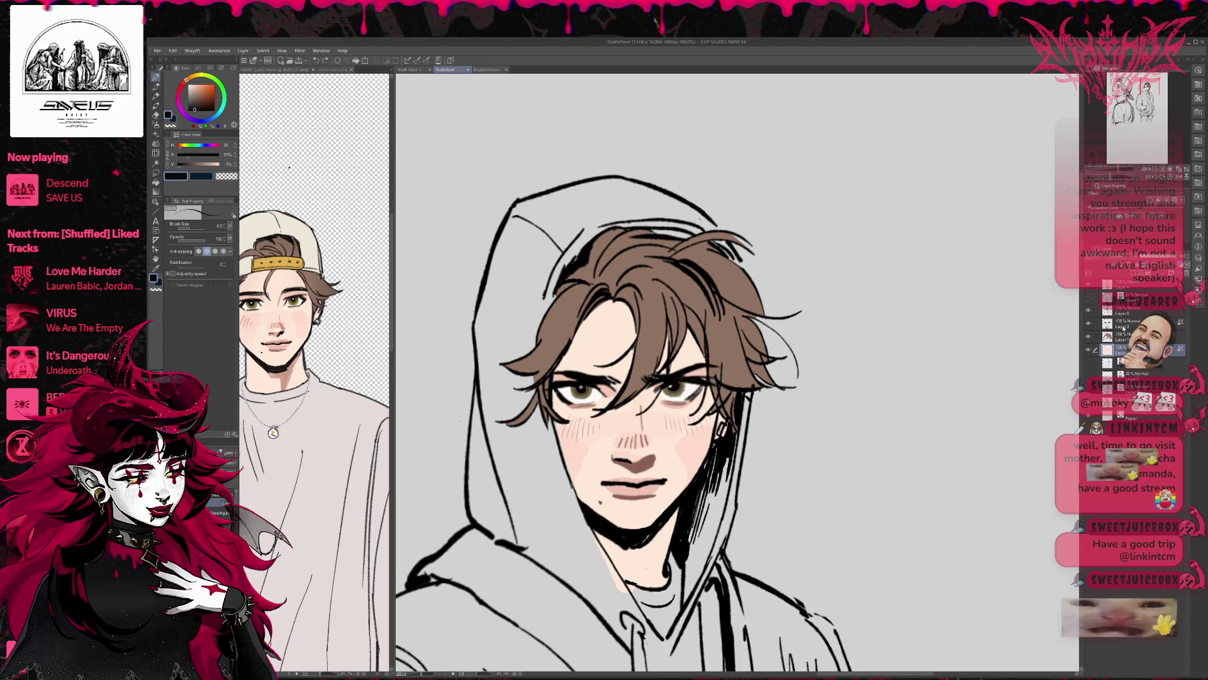
Deepen the nose shadow on Layer 3, then paint both irises darker brown on a new layer
{"action": "left_click", "coordinate": [1105, 325]}
{"action": "mouse_move", "coordinate": [636, 466]}
{"action": "left_mouse_down"}
{"action": "mouse_move", "coordinate": [681, 453]}
{"action": "mouse_move", "coordinate": [653, 482]}
{"action": "left_mouse_up"}
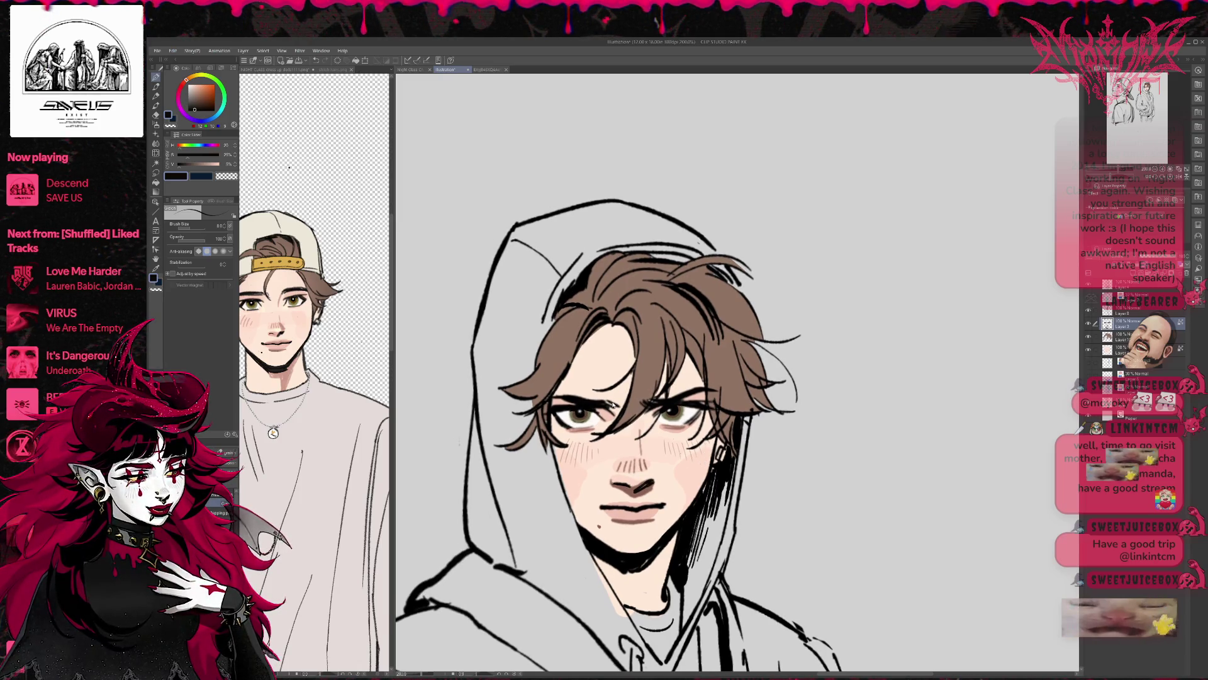
{"action": "key", "text": "ctrl+shift+n"}
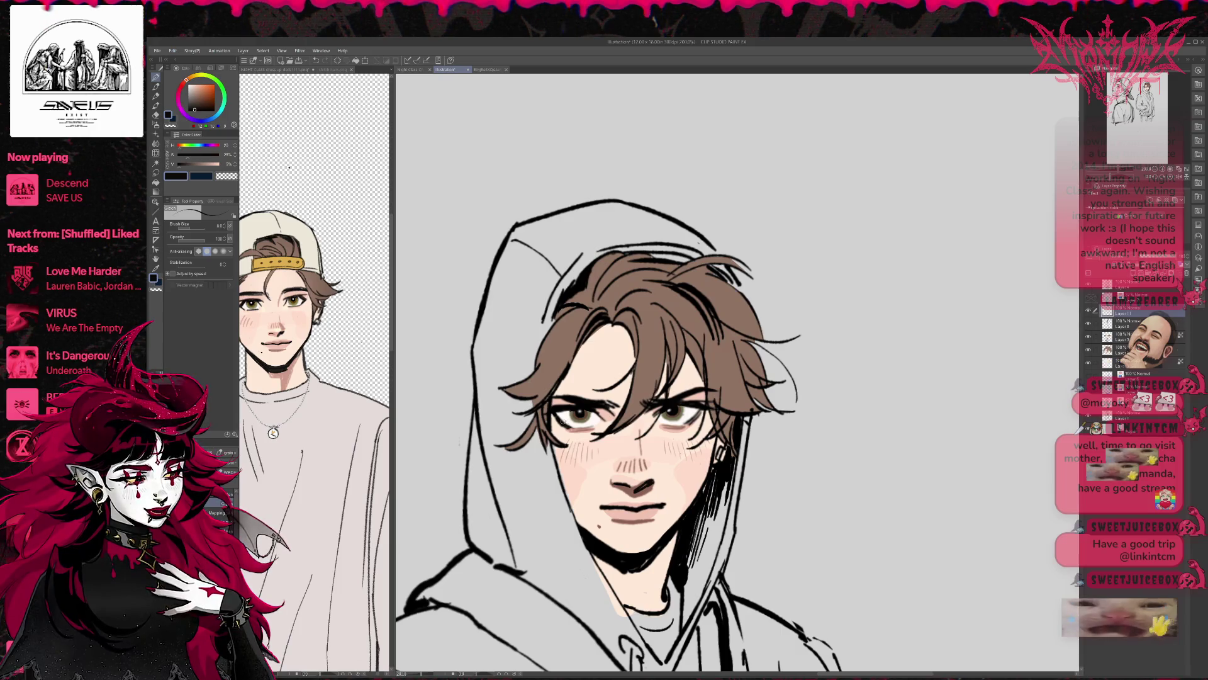
{"action": "left_click_drag", "start_coordinate": [568, 409], "coordinate": [585, 421]}
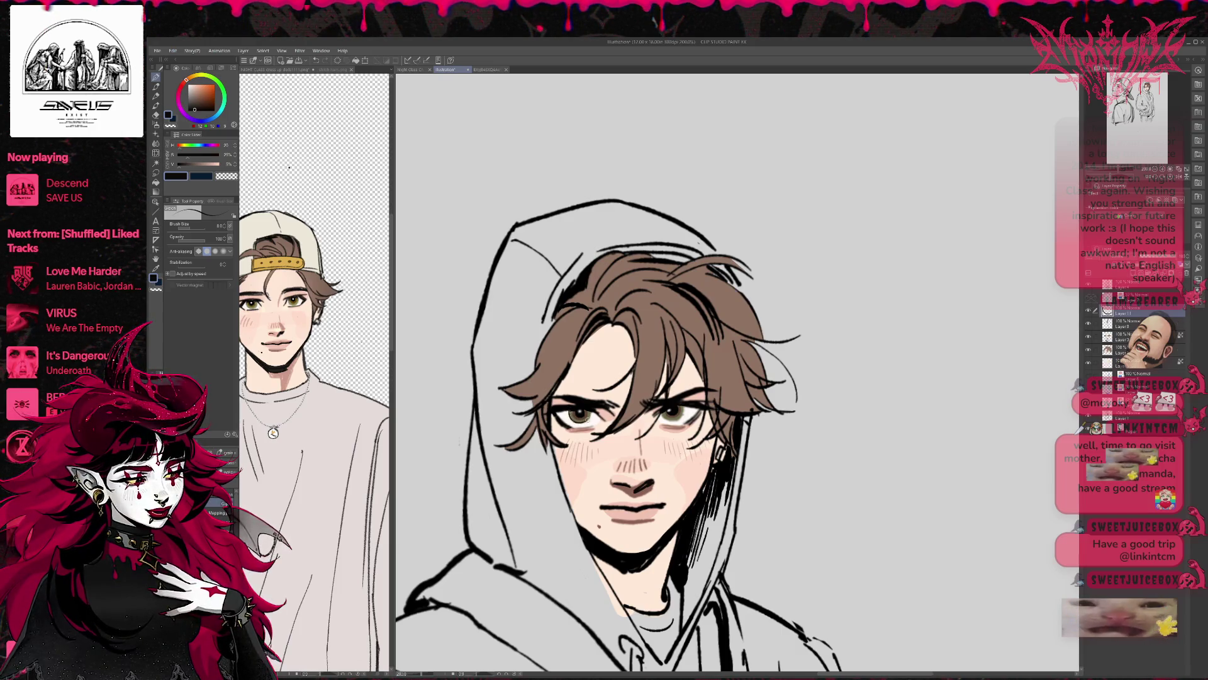
{"action": "left_click_drag", "start_coordinate": [667, 410], "coordinate": [684, 417]}
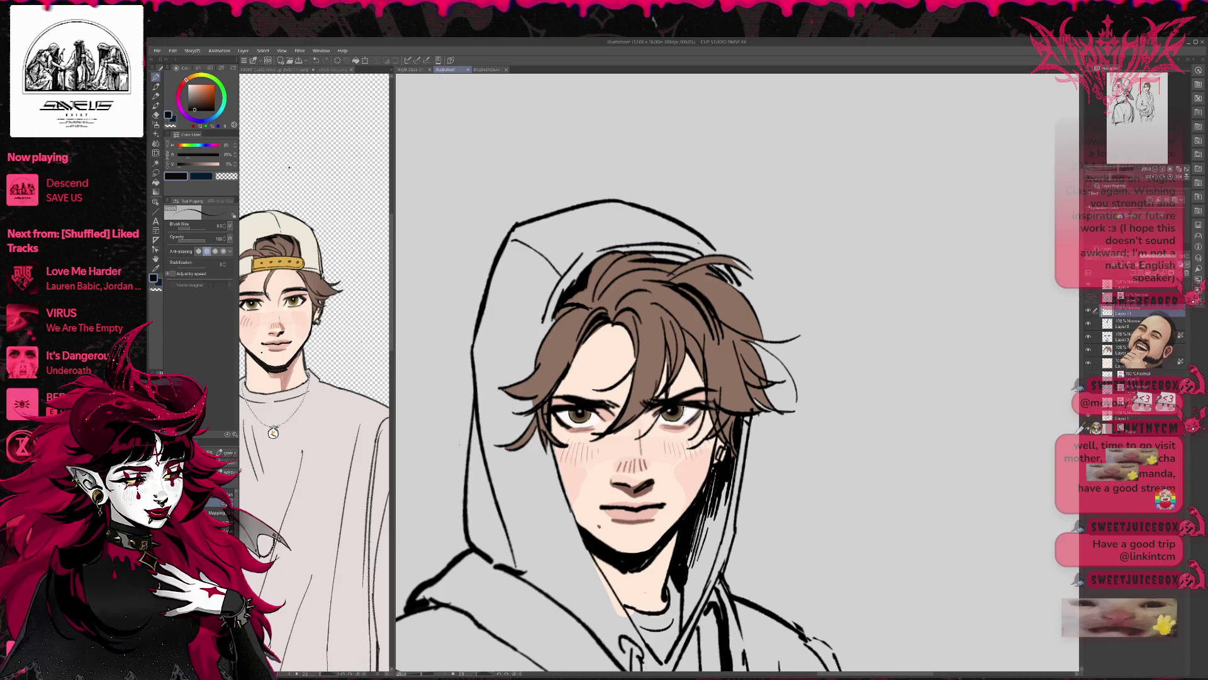
Sample the hair brown and touch up the hair beside the right eye
{"action": "left_click_drag", "start_coordinate": [709, 380], "coordinate": [699, 375]}
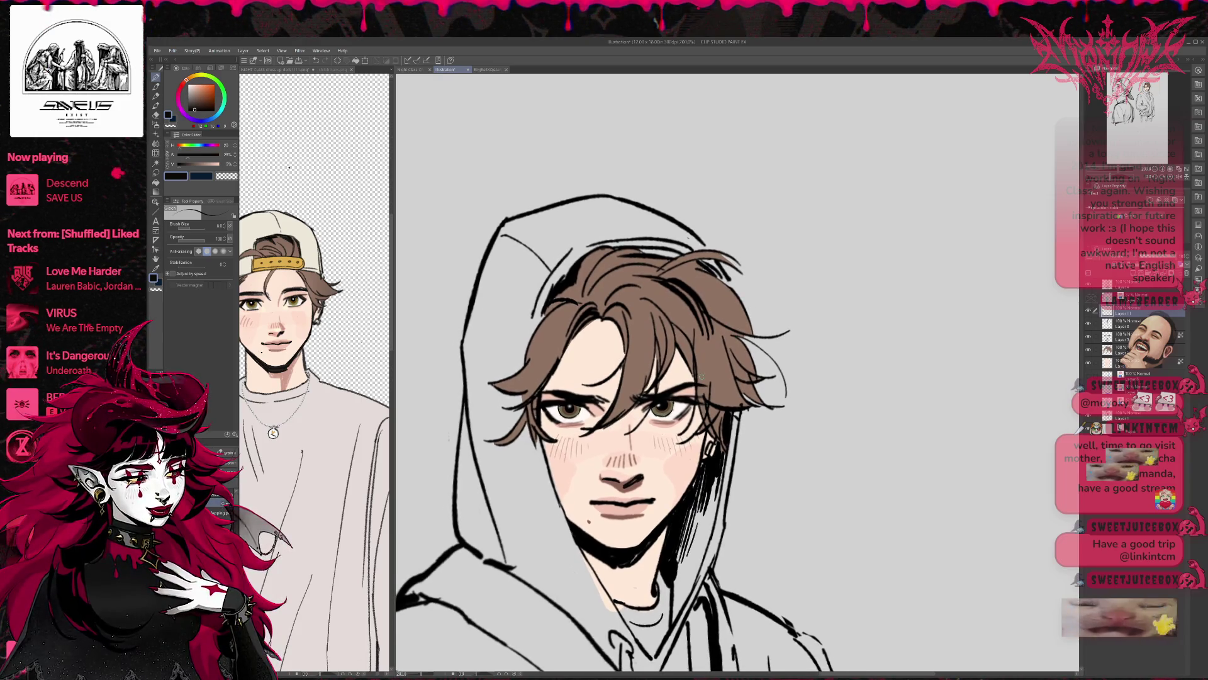
{"action": "key", "text": "x"}
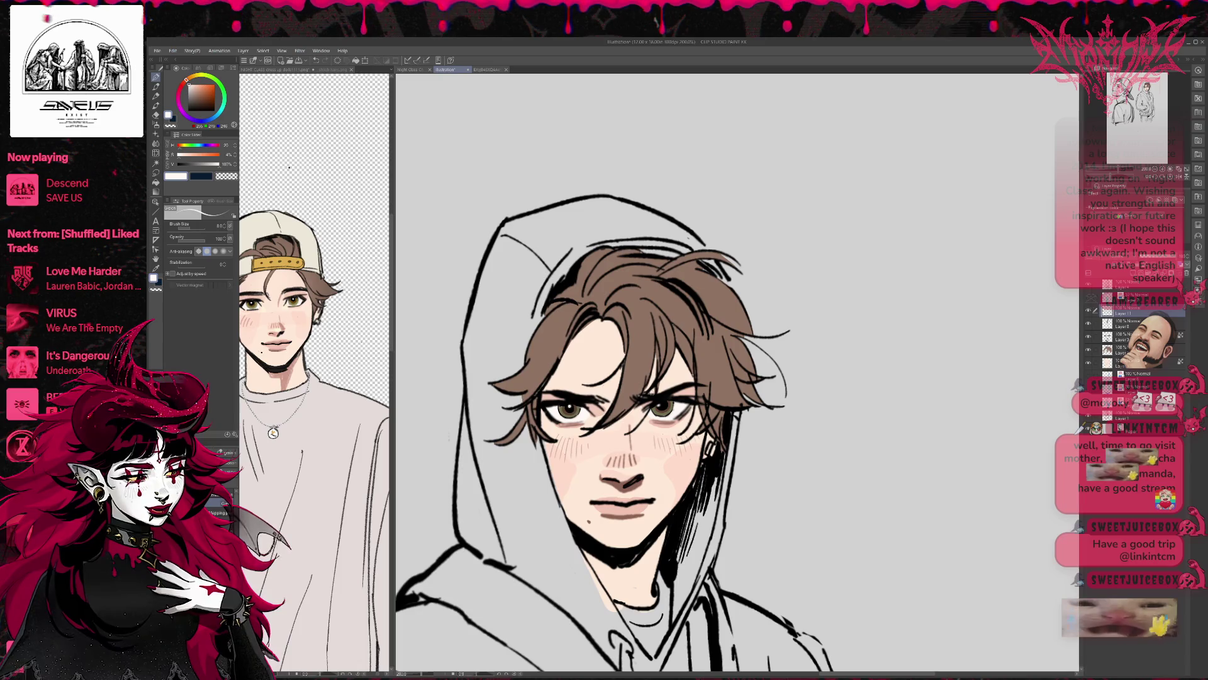
{"action": "key", "text": "x"}
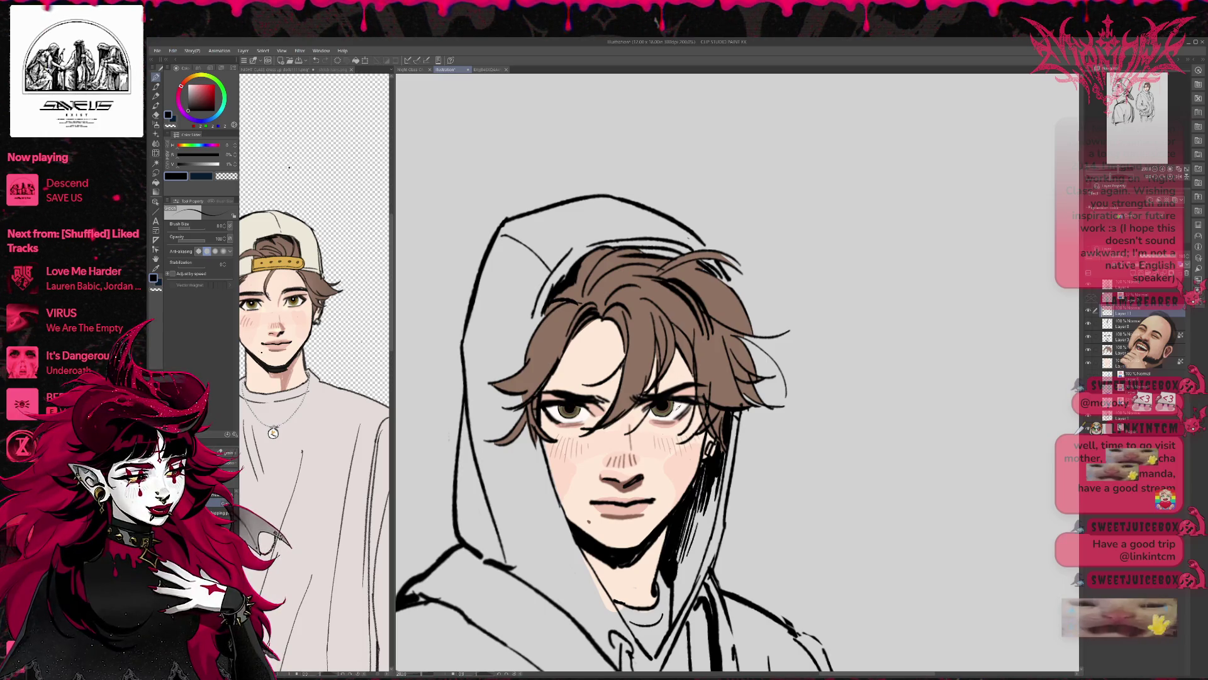
{"action": "key", "text": "x"}
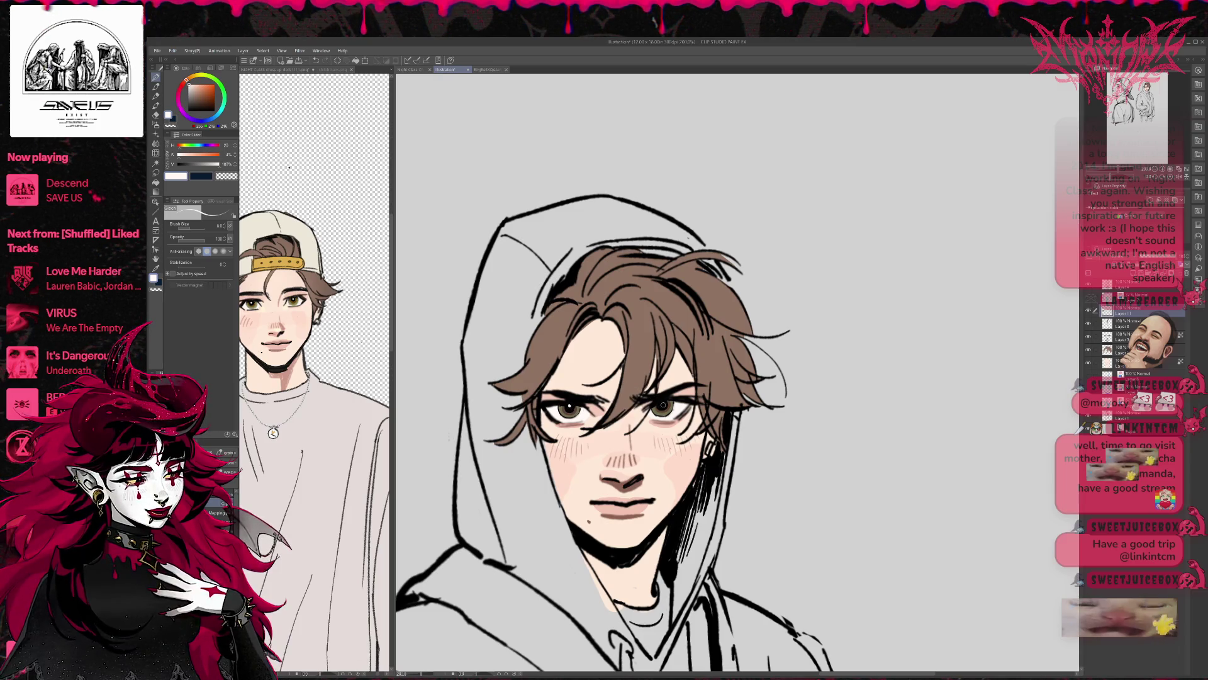
{"action": "left_click", "coordinate": [636, 382], "text": "alt"}
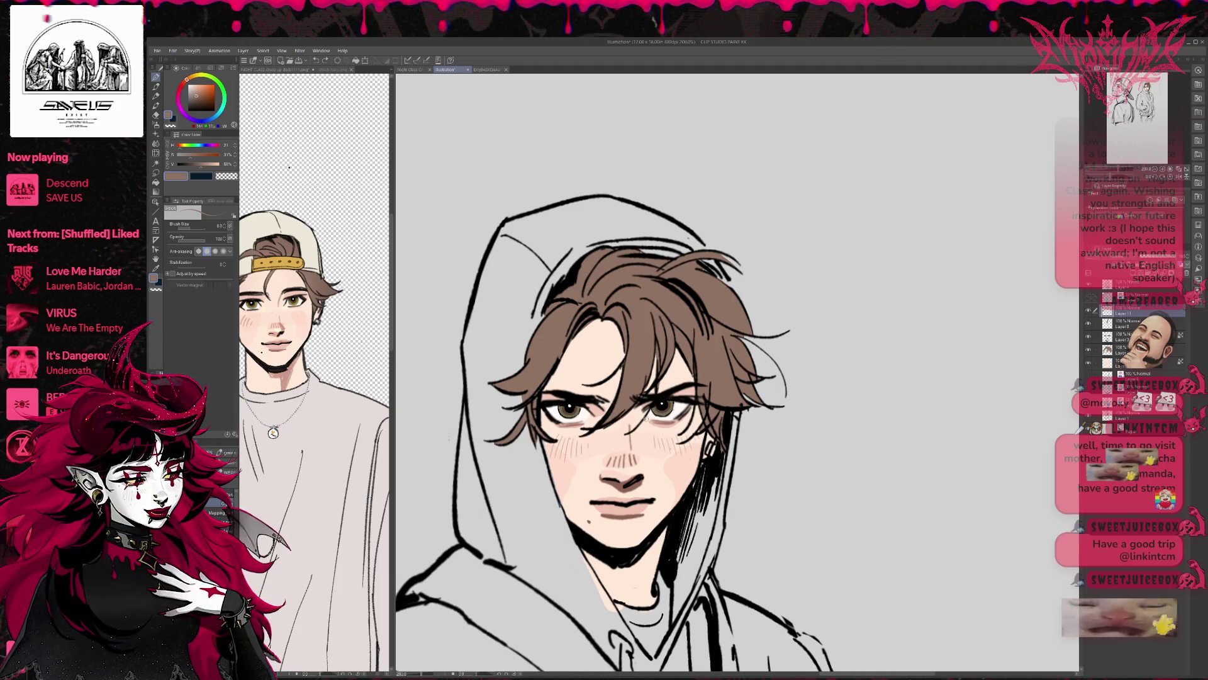
{"action": "left_click_drag", "start_coordinate": [661, 383], "coordinate": [654, 402]}
{"action": "left_click_drag", "start_coordinate": [702, 361], "coordinate": [719, 346]}
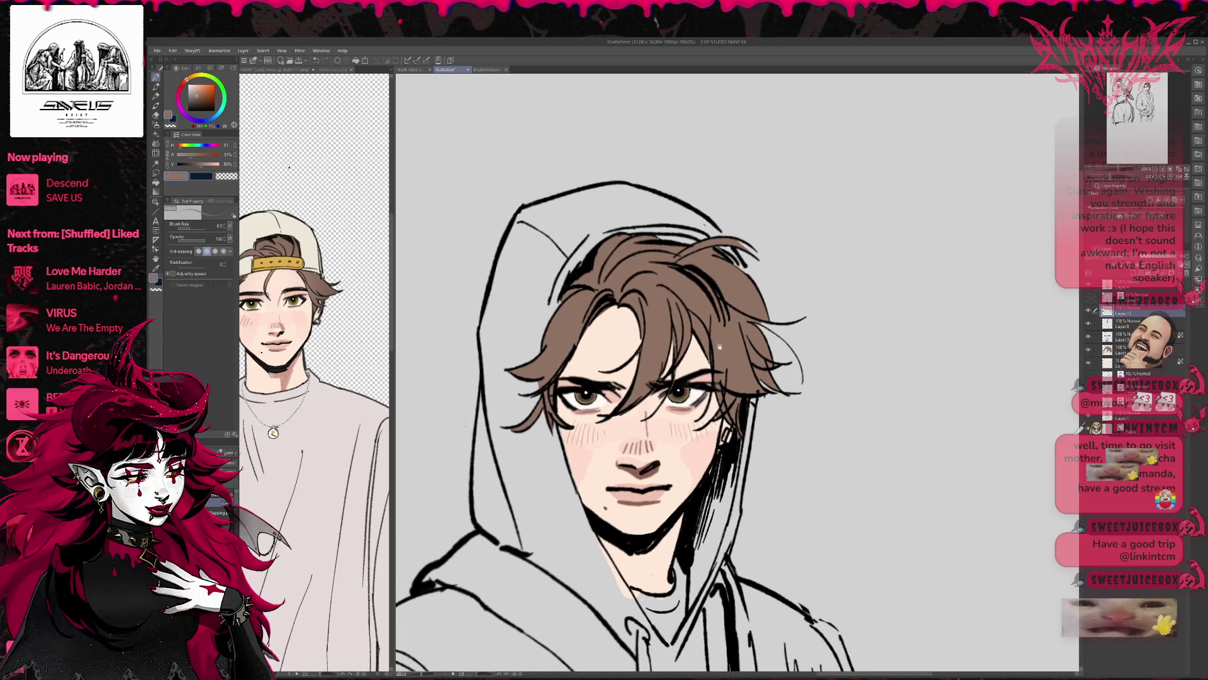
{"action": "scroll", "coordinate": [762, 340], "scroll_direction": "down", "scroll_amount": 2}
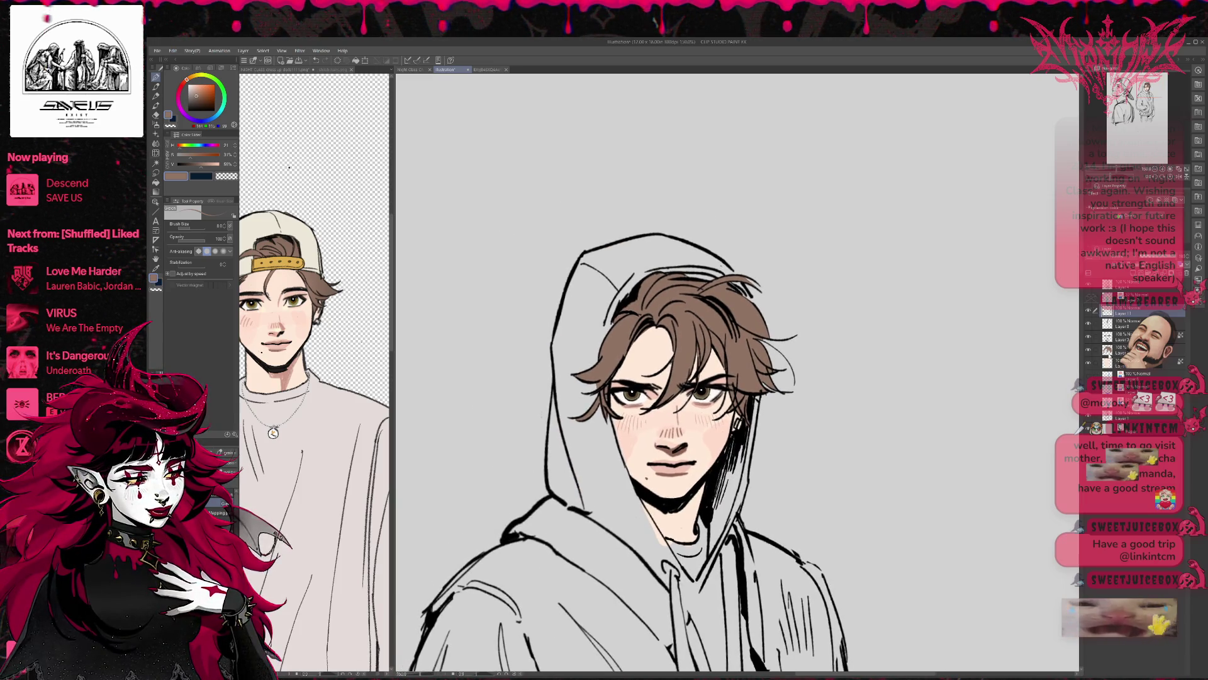
Move to a lower layer, sample a face colour and enlarge the brush to 100
{"action": "left_click", "coordinate": [1108, 349]}
{"action": "left_click", "coordinate": [1108, 362]}
{"action": "key", "text": "b"}
{"action": "left_click", "coordinate": [703, 404], "text": "alt"}
{"action": "key", "text": "bracketright"}
{"action": "key", "text": "bracketright"}
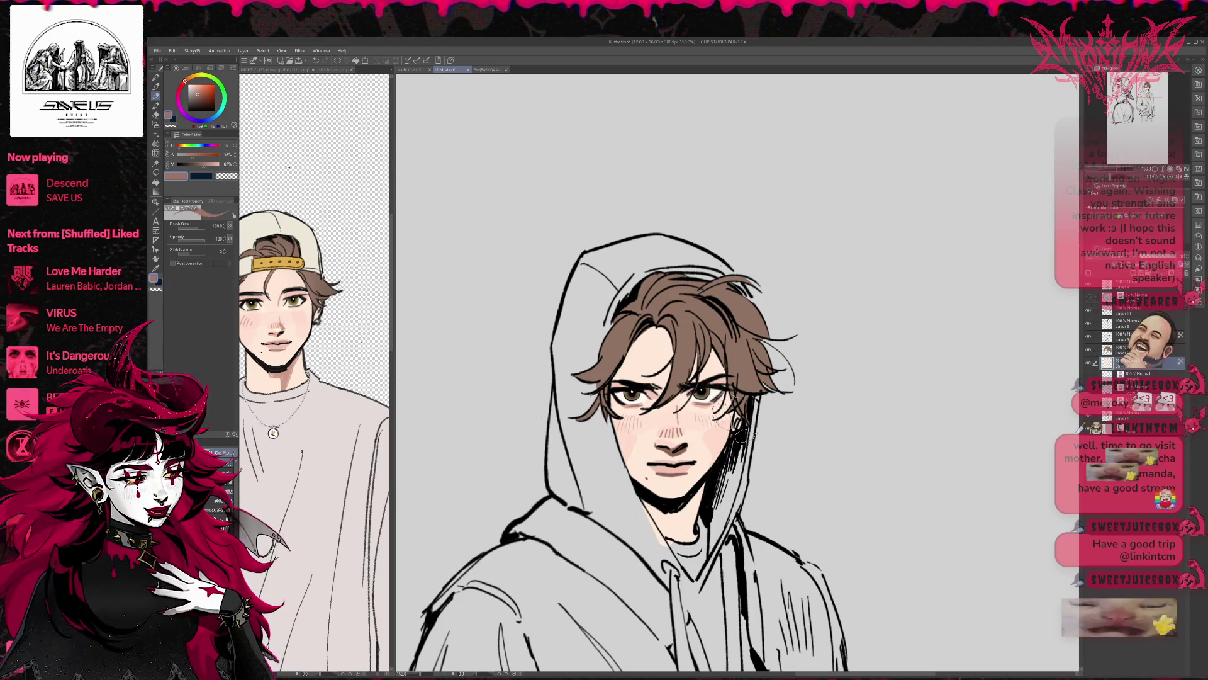
With the pen, add dark marks around the right eye and beside the right ear
{"action": "left_click", "coordinate": [156, 76]}
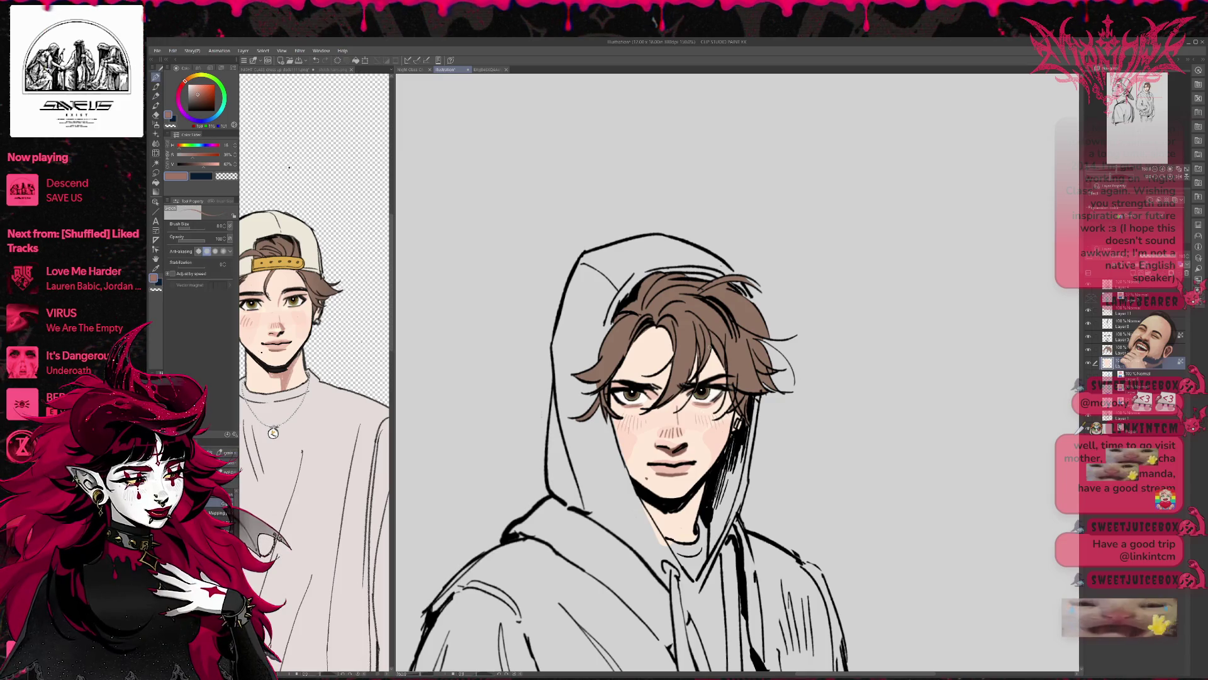
{"action": "key", "text": "ctrl+z"}
{"action": "left_click_drag", "start_coordinate": [700, 380], "coordinate": [702, 397]}
{"action": "key", "text": "ctrl+z"}
{"action": "key", "text": "ctrl+z"}
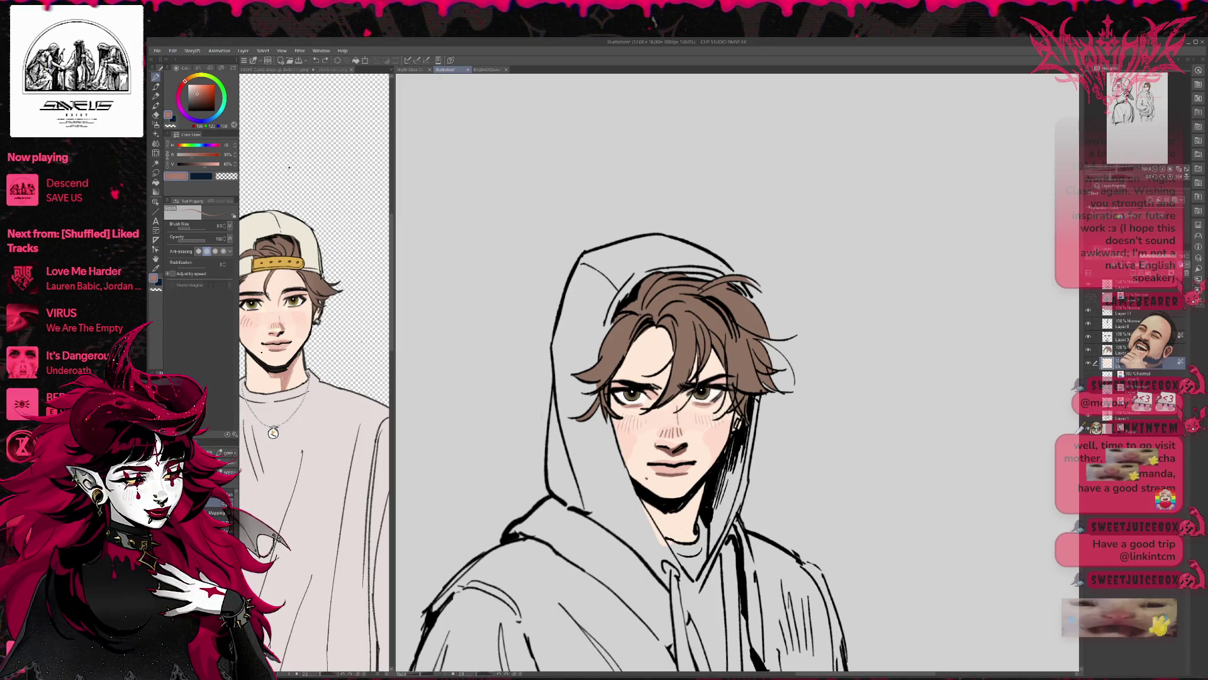
{"action": "left_click_drag", "start_coordinate": [738, 422], "coordinate": [742, 431]}
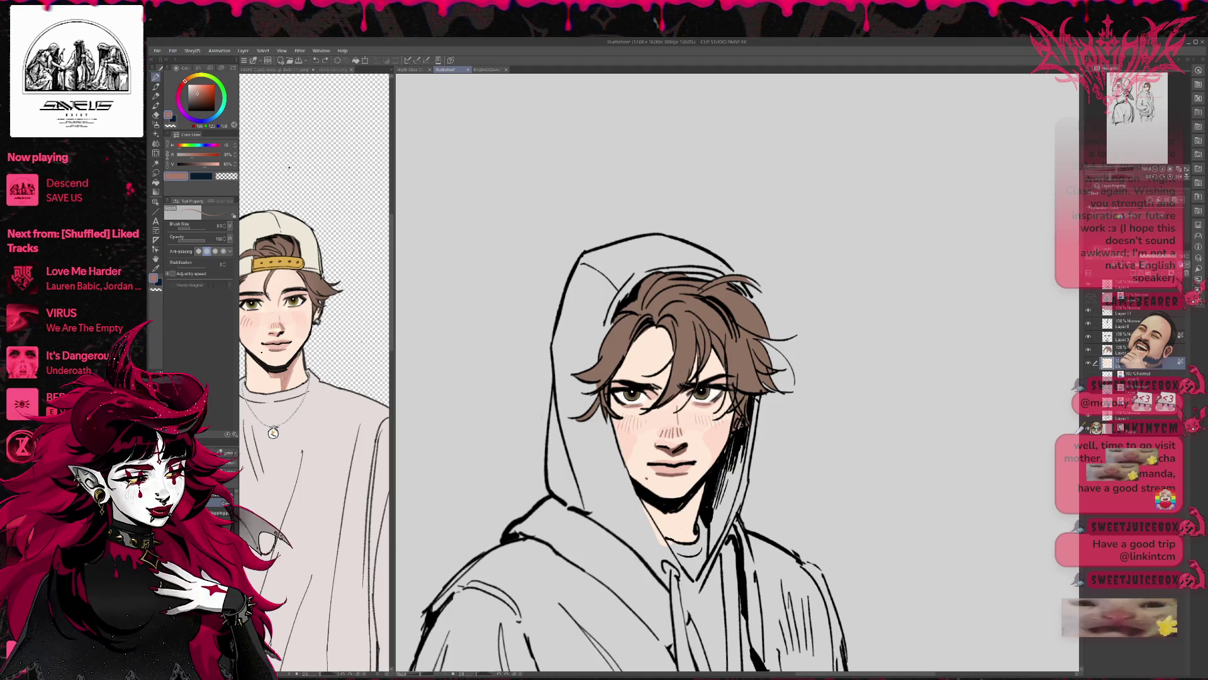
{"action": "left_click", "coordinate": [704, 393], "text": "alt"}
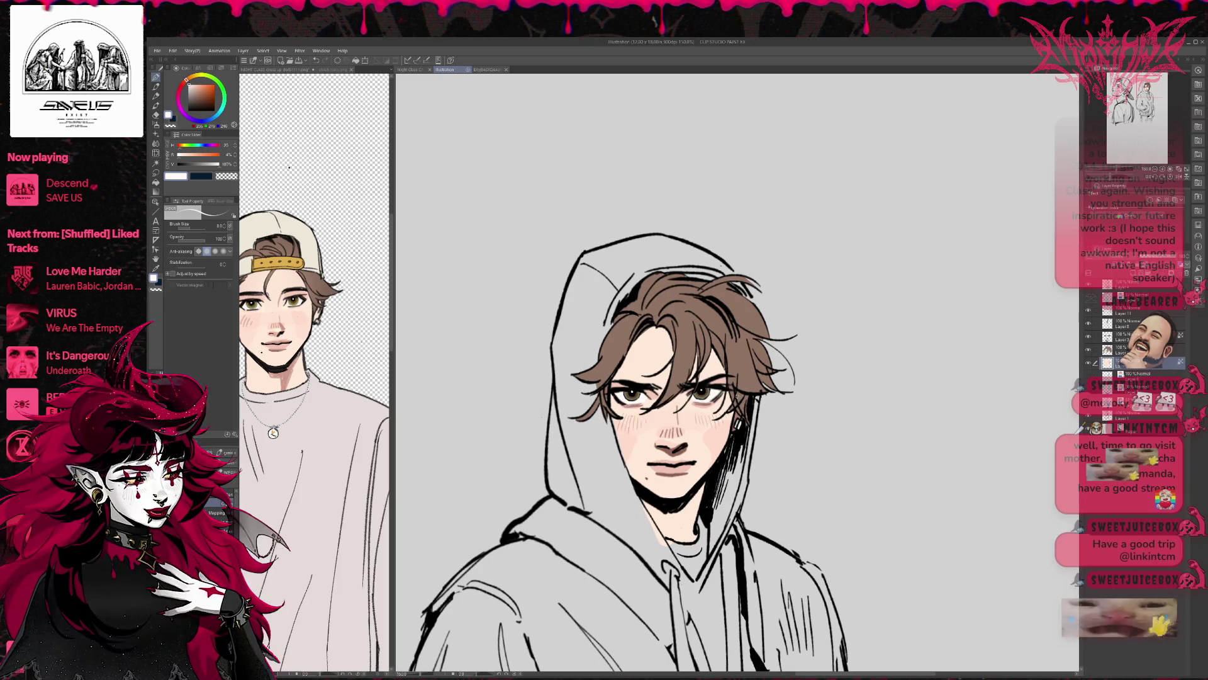
{"action": "key", "text": "e"}
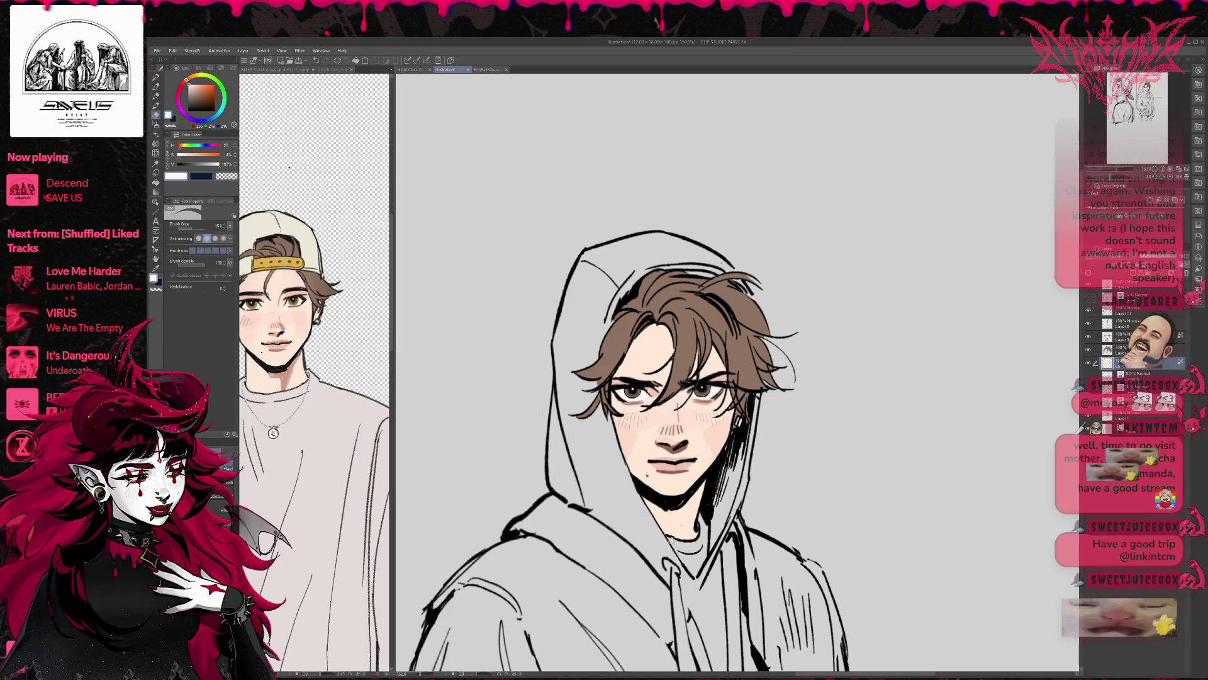
{"action": "key", "text": "p"}
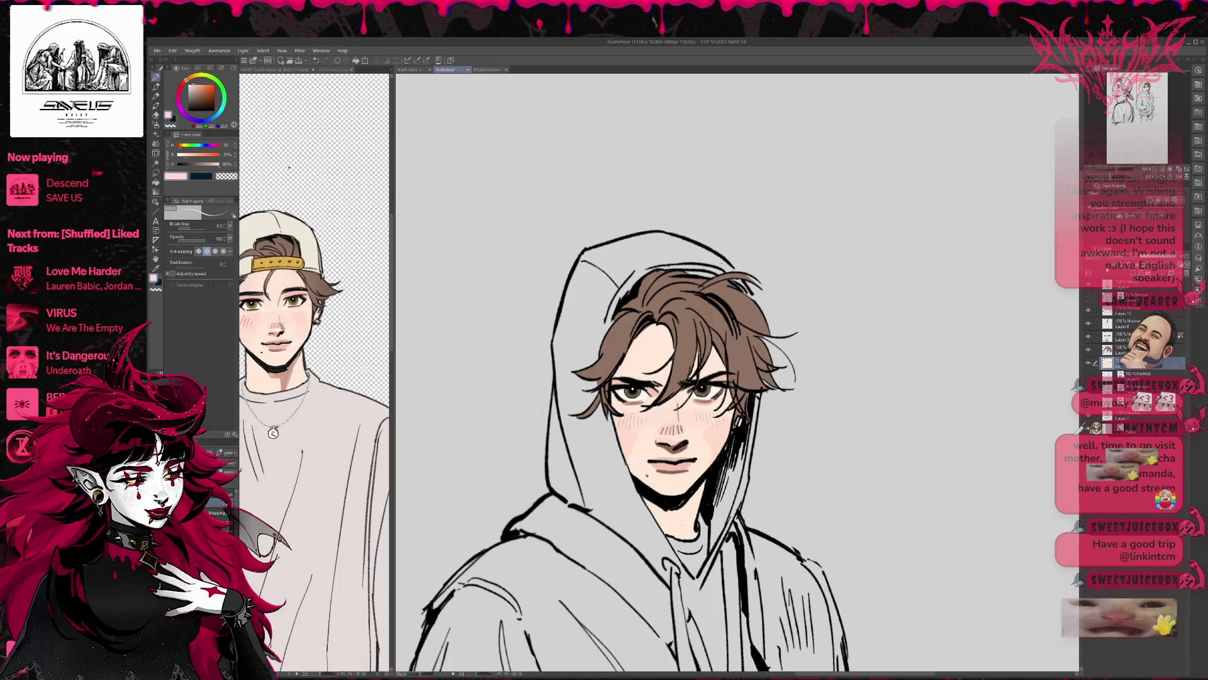
On the hair-colour layer, pick the brown and add dark marks along the top of the hair
{"action": "left_click_drag", "start_coordinate": [692, 377], "coordinate": [677, 375]}
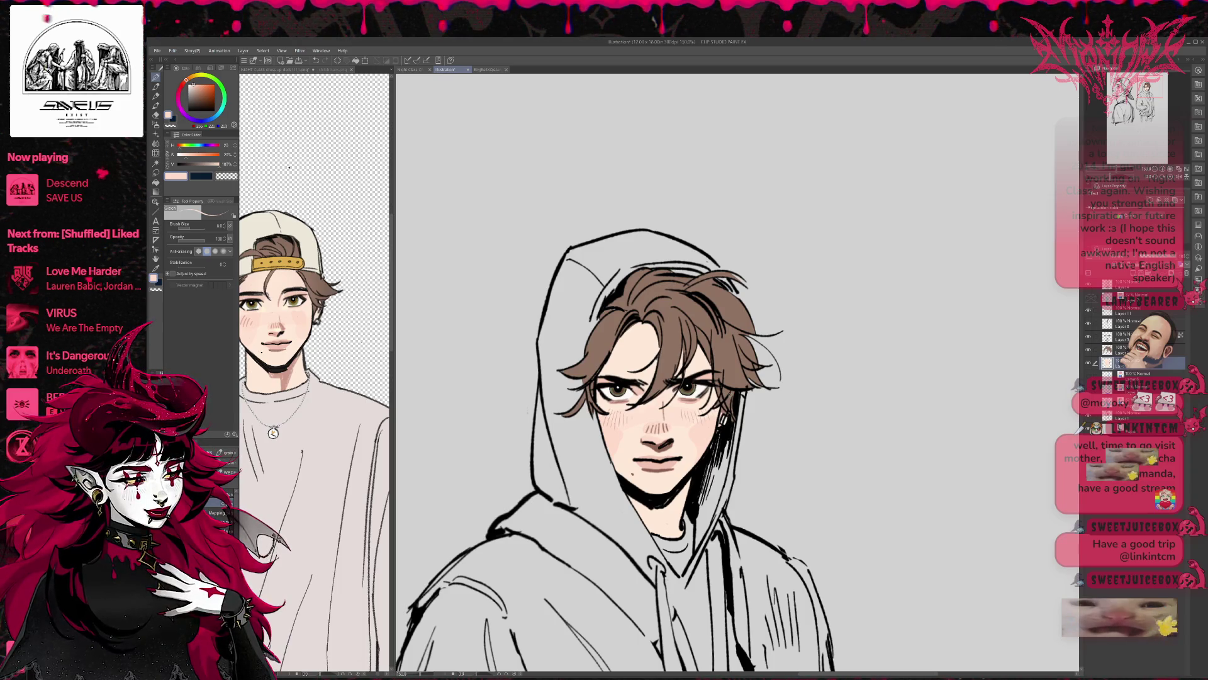
{"action": "key", "text": "alt+bracketright"}
{"action": "left_click", "coordinate": [590, 382], "text": "alt"}
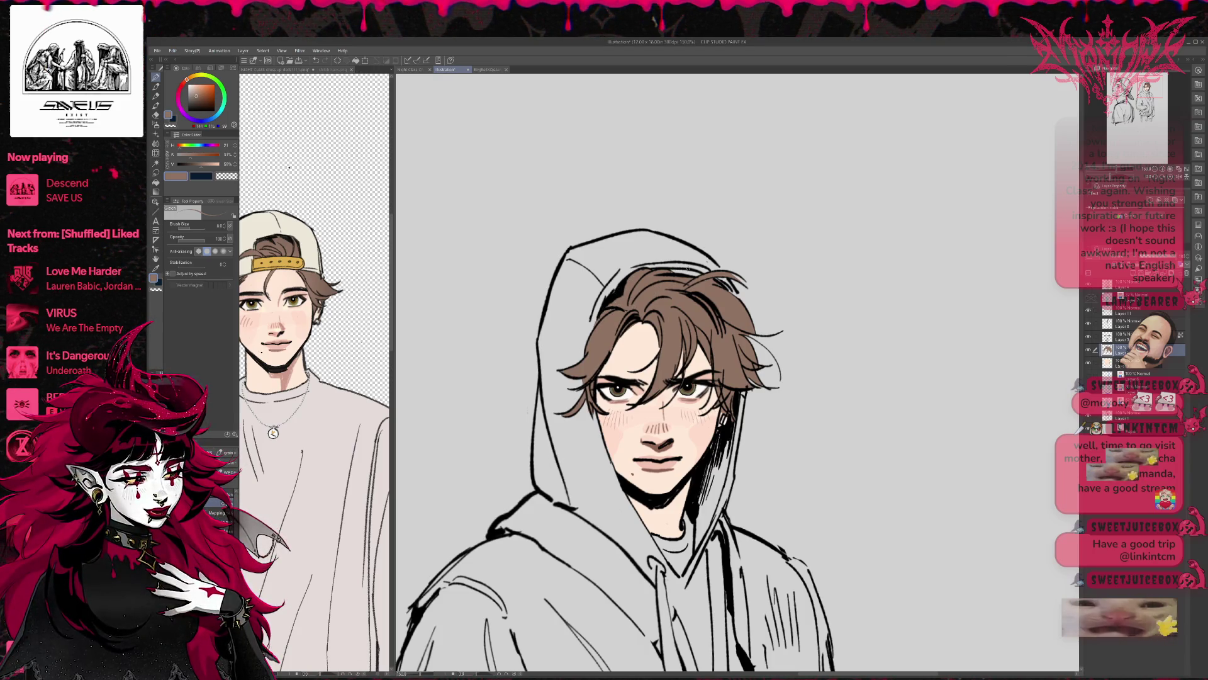
{"action": "left_click_drag", "start_coordinate": [672, 277], "coordinate": [700, 269]}
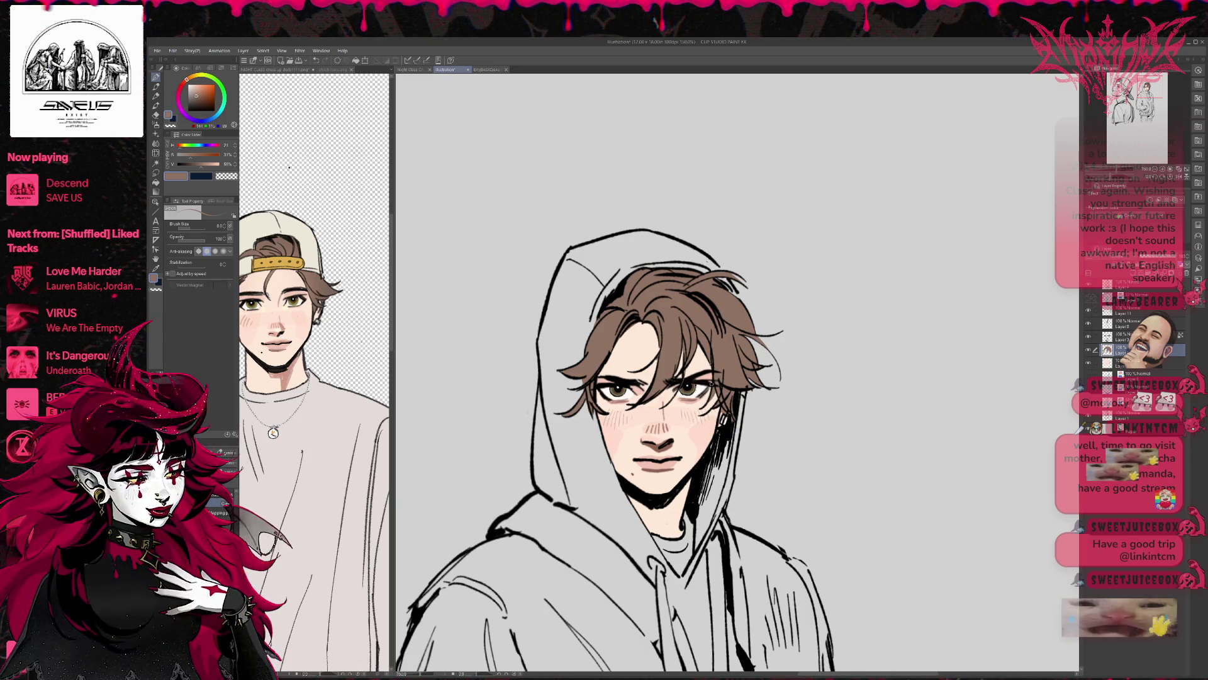
On the layer below, paint the pale skin tone onto the neck under the jaw
{"action": "left_click_drag", "start_coordinate": [692, 340], "coordinate": [695, 337]}
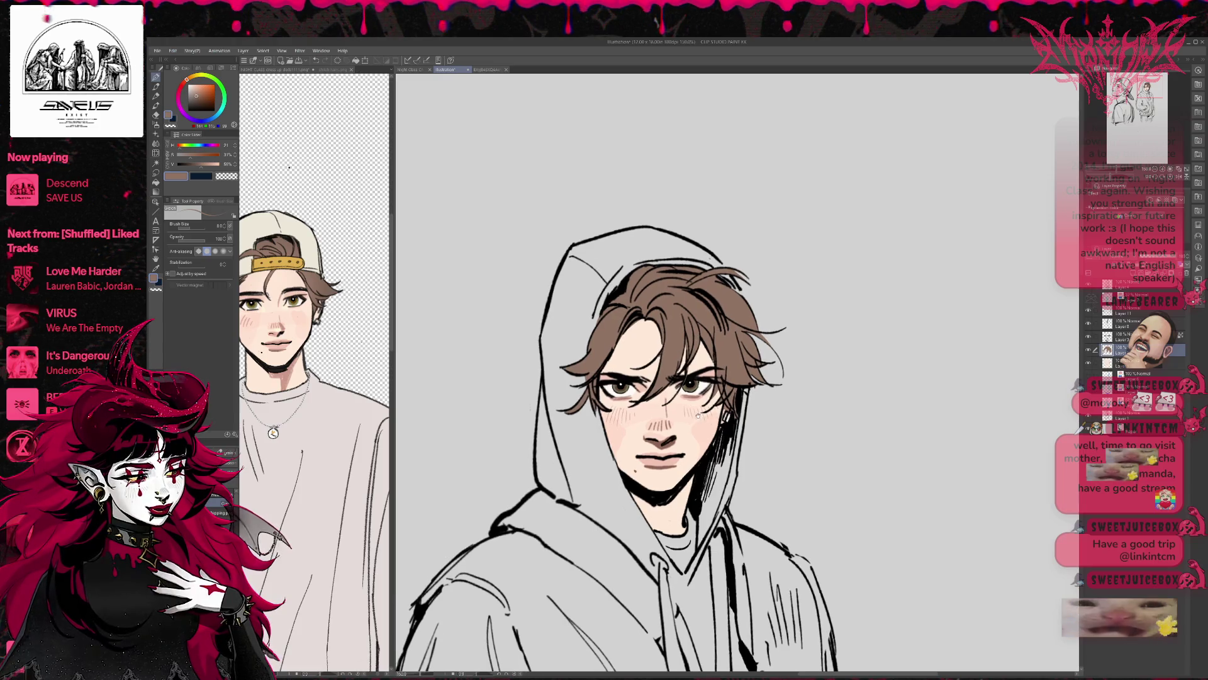
{"action": "key", "text": "alt+bracketleft"}
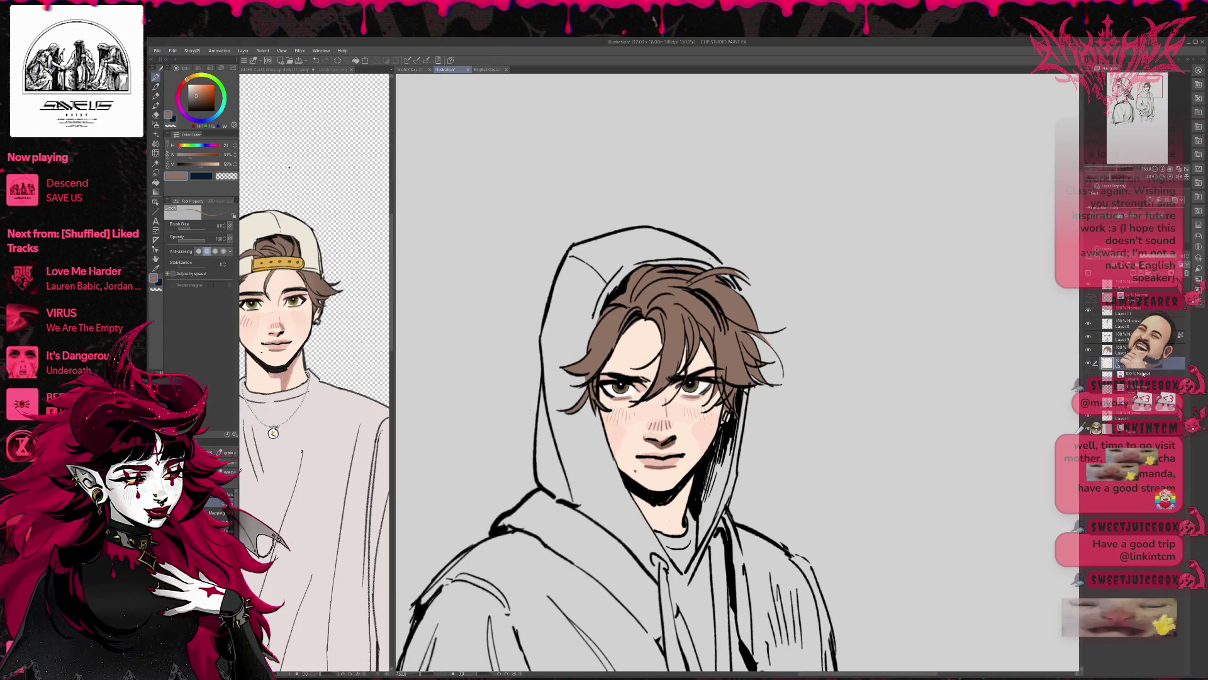
{"action": "left_click", "coordinate": [675, 460], "text": "alt"}
{"action": "mouse_move", "coordinate": [647, 516]}
{"action": "left_mouse_down"}
{"action": "mouse_move", "coordinate": [683, 525]}
{"action": "mouse_move", "coordinate": [658, 516]}
{"action": "mouse_move", "coordinate": [679, 513]}
{"action": "mouse_move", "coordinate": [648, 516]}
{"action": "mouse_move", "coordinate": [677, 530]}
{"action": "left_mouse_up"}
Add dark shading along the jaw and hood edge, then bring up the NIGHT CLASS reference
{"action": "left_click_drag", "start_coordinate": [727, 459], "coordinate": [745, 416]}
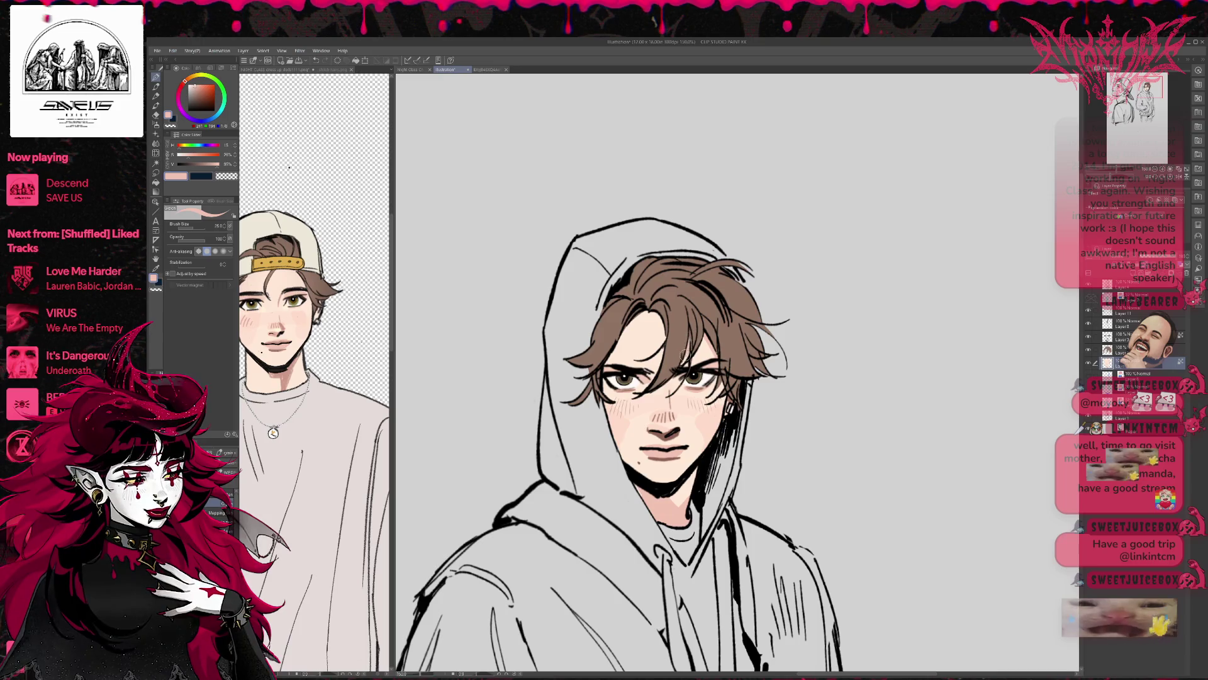
{"action": "mouse_move", "coordinate": [725, 395]}
{"action": "left_mouse_down"}
{"action": "mouse_move", "coordinate": [698, 456]}
{"action": "mouse_move", "coordinate": [707, 447]}
{"action": "left_mouse_up"}
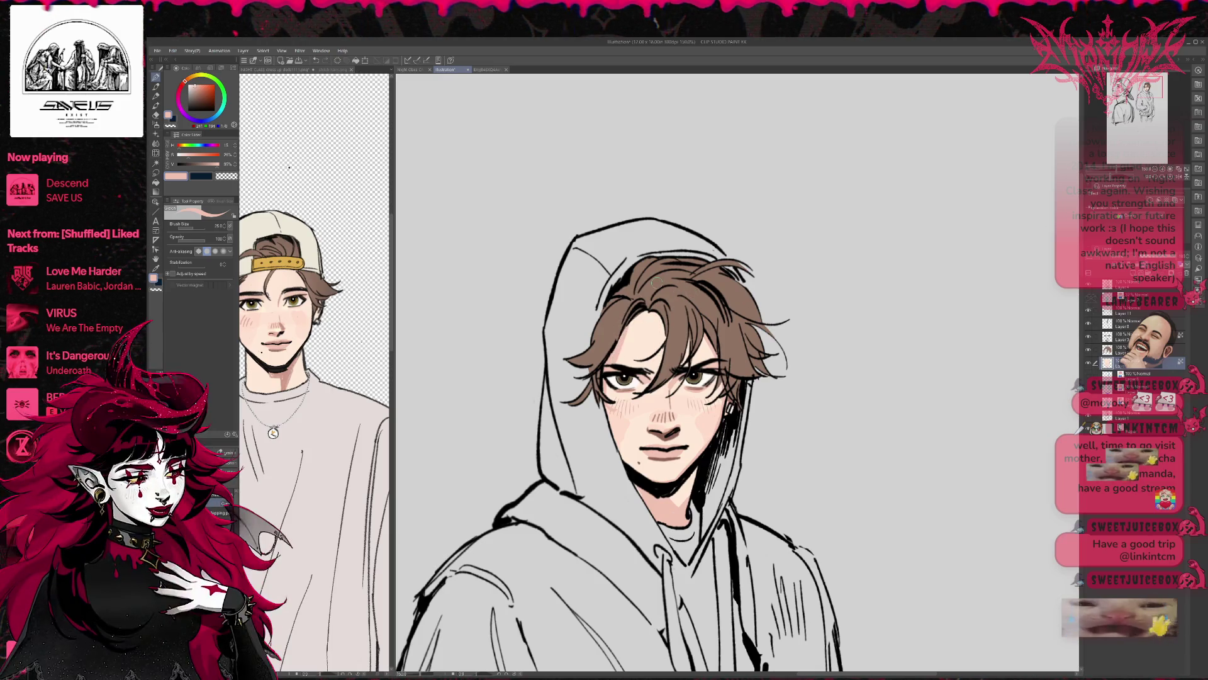
{"action": "left_click_drag", "start_coordinate": [637, 325], "coordinate": [645, 328]}
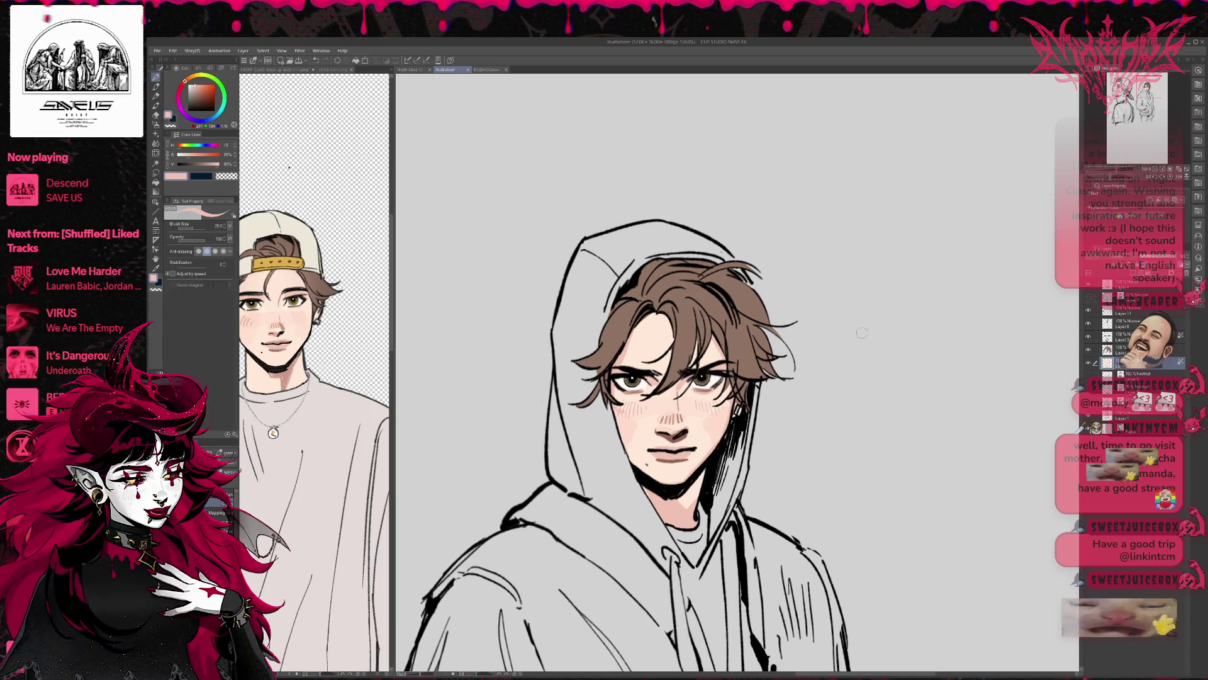
{"action": "left_click", "coordinate": [299, 296], "text": "alt"}
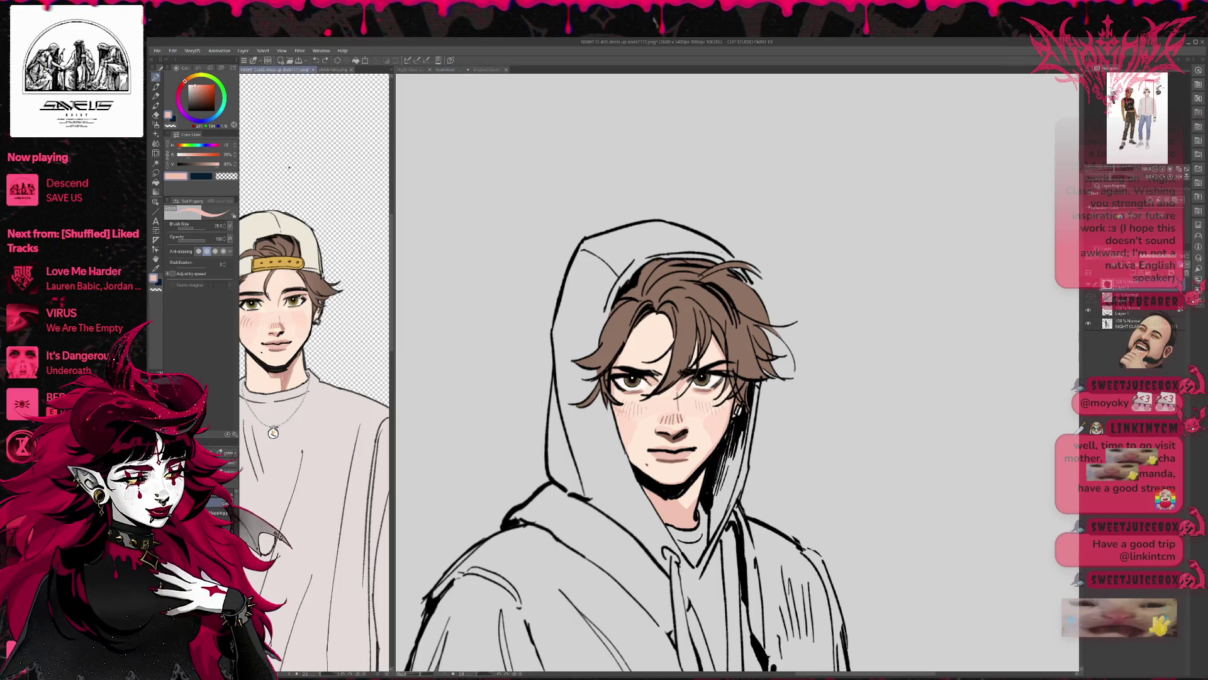
Adjust the current colour on the colour wheel toward a lighter blue-purple
{"action": "left_click", "coordinate": [619, 380]}
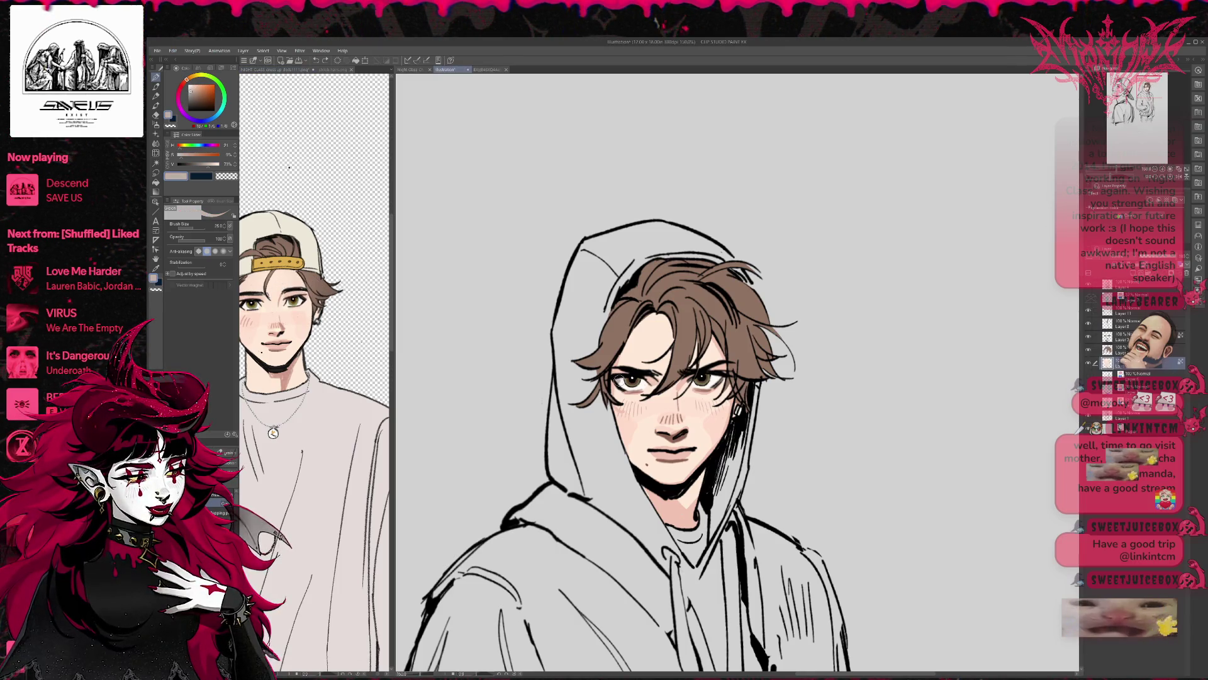
{"action": "left_click", "coordinate": [200, 120]}
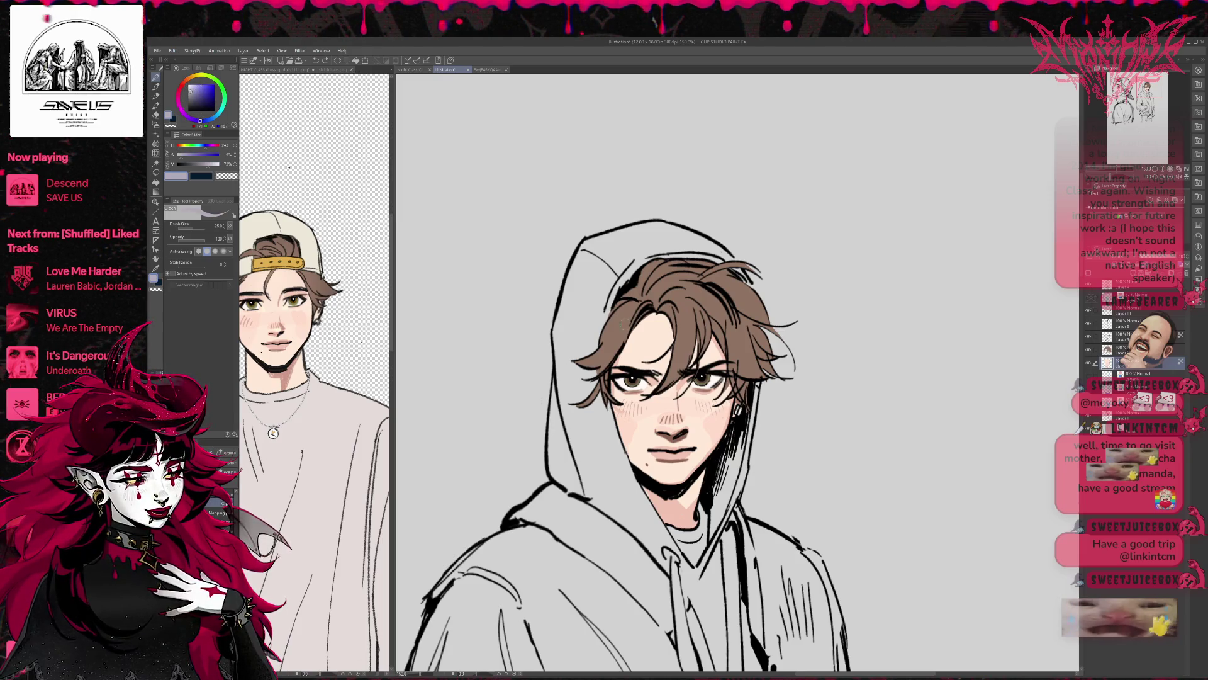
{"action": "left_click", "coordinate": [192, 86]}
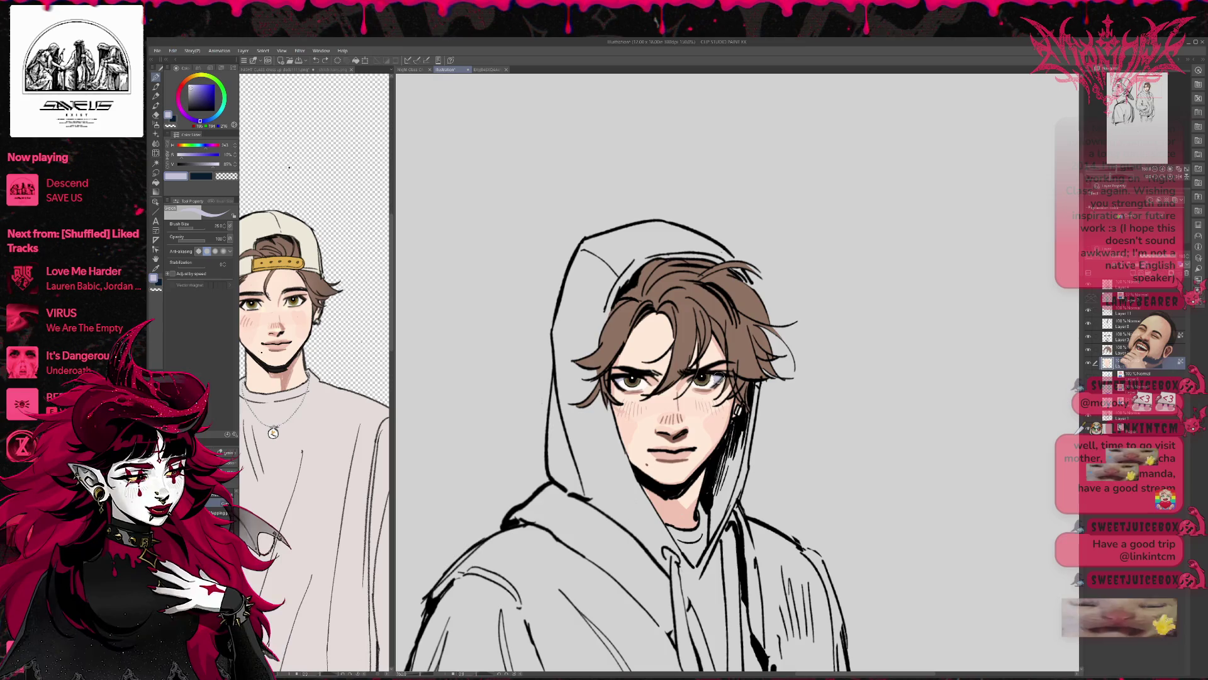
{"action": "left_click", "coordinate": [723, 308], "text": "alt"}
{"action": "left_click", "coordinate": [192, 87]}
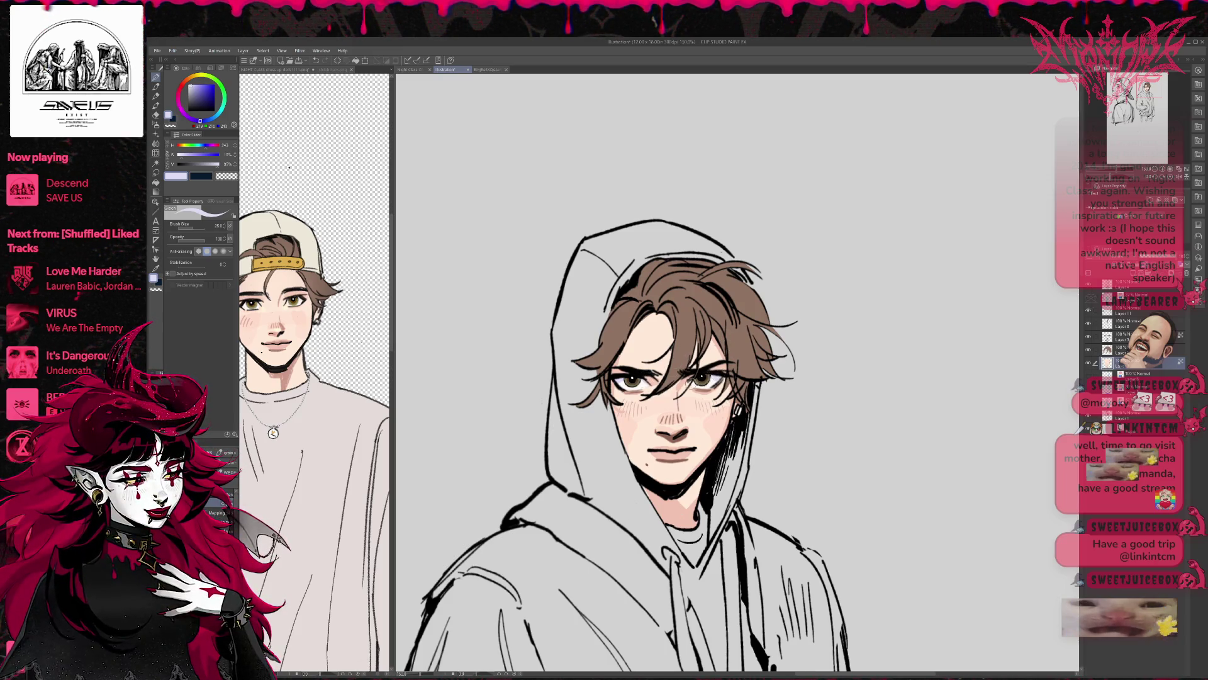
Sample near-white from the eye and dab highlights at the right eye's outer corner
{"action": "left_click_drag", "start_coordinate": [692, 382], "coordinate": [601, 364]}
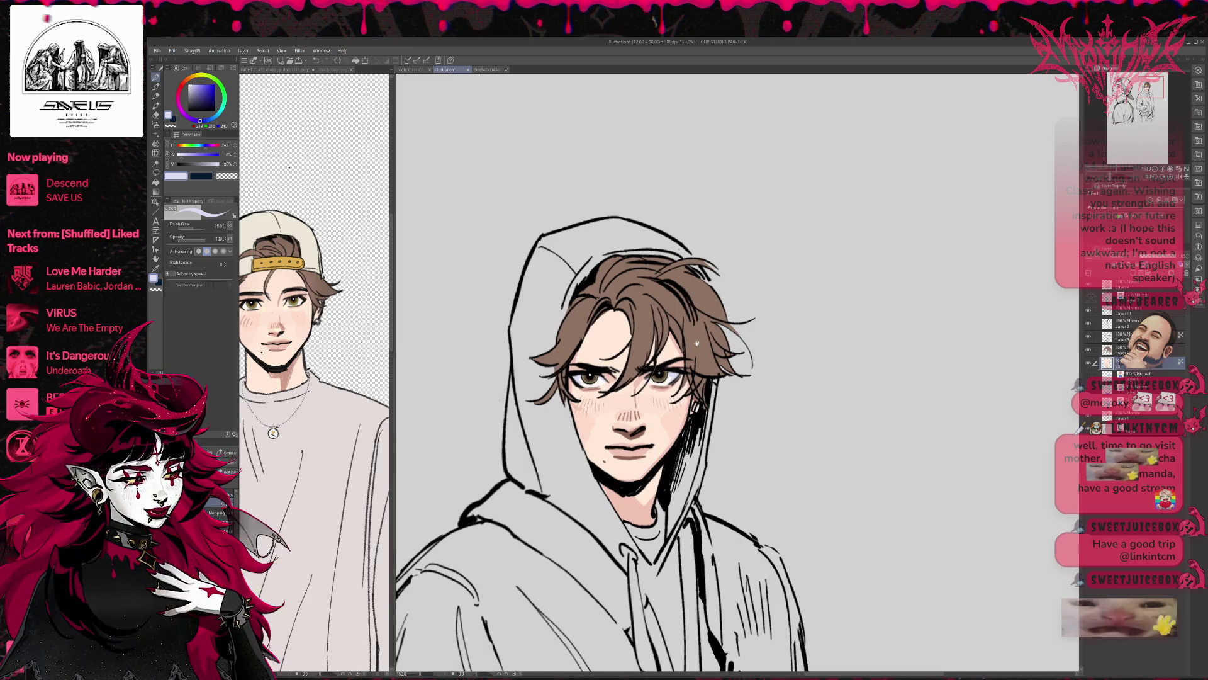
{"action": "left_click_drag", "start_coordinate": [697, 343], "coordinate": [704, 339]}
{"action": "left_click", "coordinate": [673, 378], "text": "alt"}
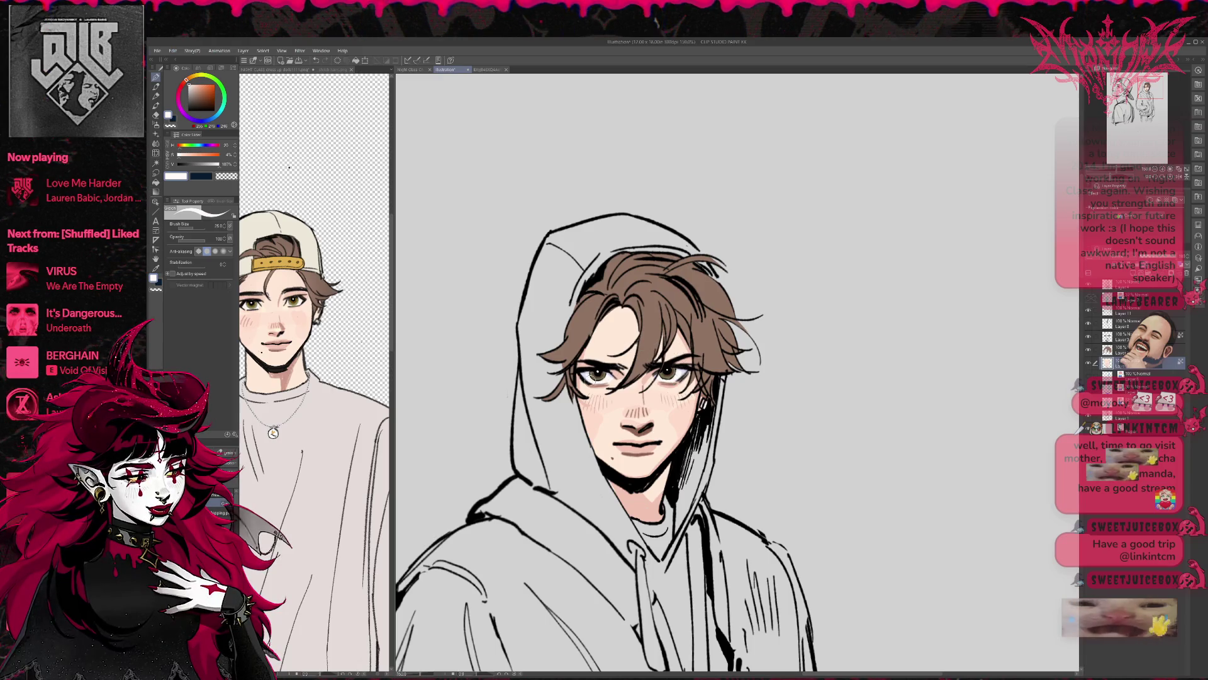
{"action": "left_click", "coordinate": [689, 368]}
{"action": "left_click", "coordinate": [689, 368]}
{"action": "left_click", "coordinate": [685, 371], "text": "alt"}
{"action": "mouse_move", "coordinate": [696, 339]}
{"action": "left_mouse_down"}
{"action": "mouse_move", "coordinate": [685, 332]}
{"action": "mouse_move", "coordinate": [704, 337]}
{"action": "left_mouse_up"}
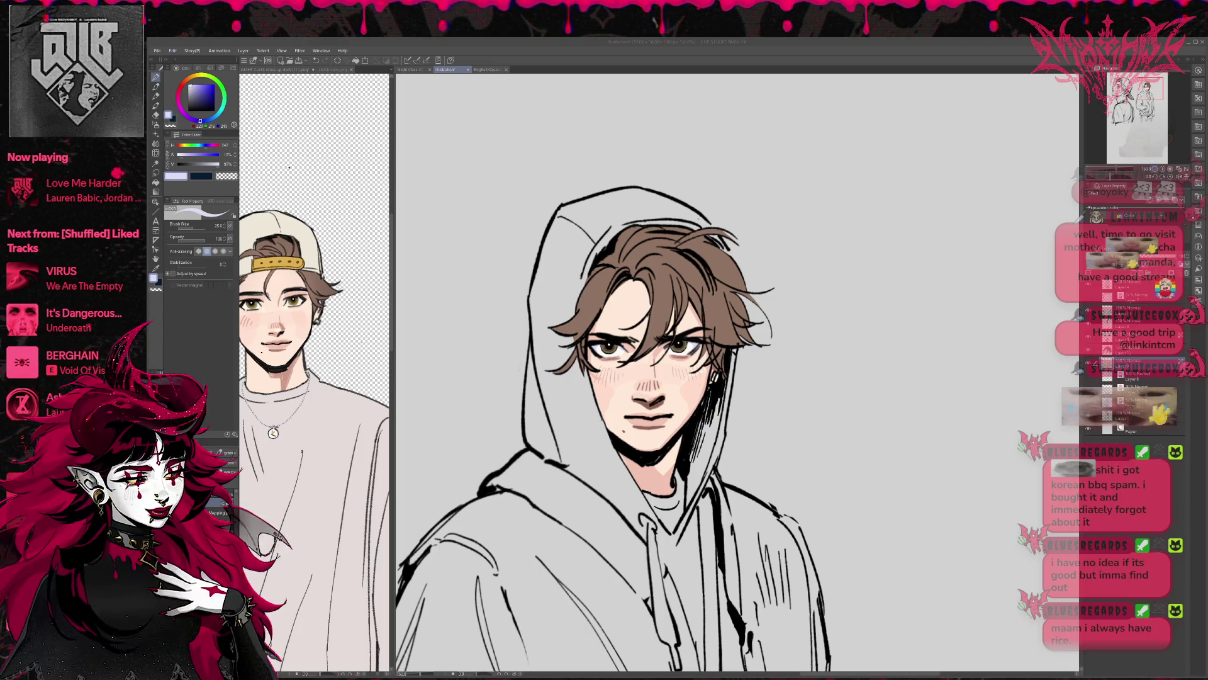
Zoom out, mirror the view, and consult the NIGHT CLASS and stitch hairs references
{"action": "left_click", "coordinate": [1155, 170]}
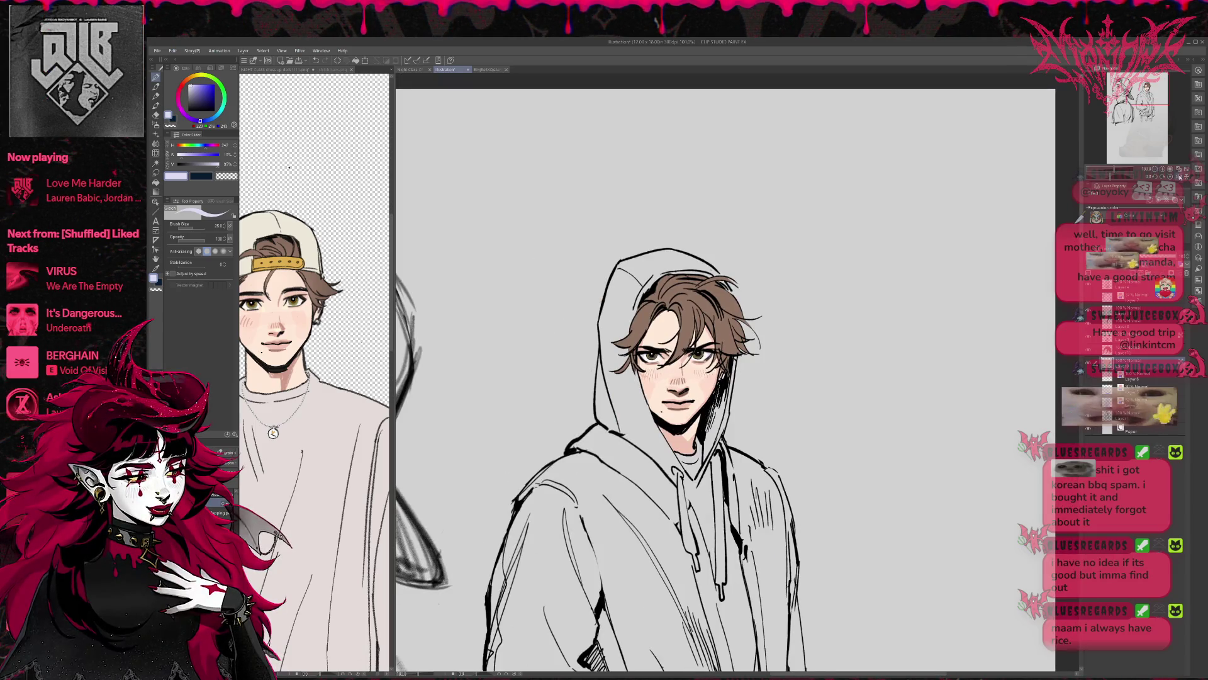
{"action": "left_click", "coordinate": [1180, 177]}
{"action": "left_click", "coordinate": [1179, 177]}
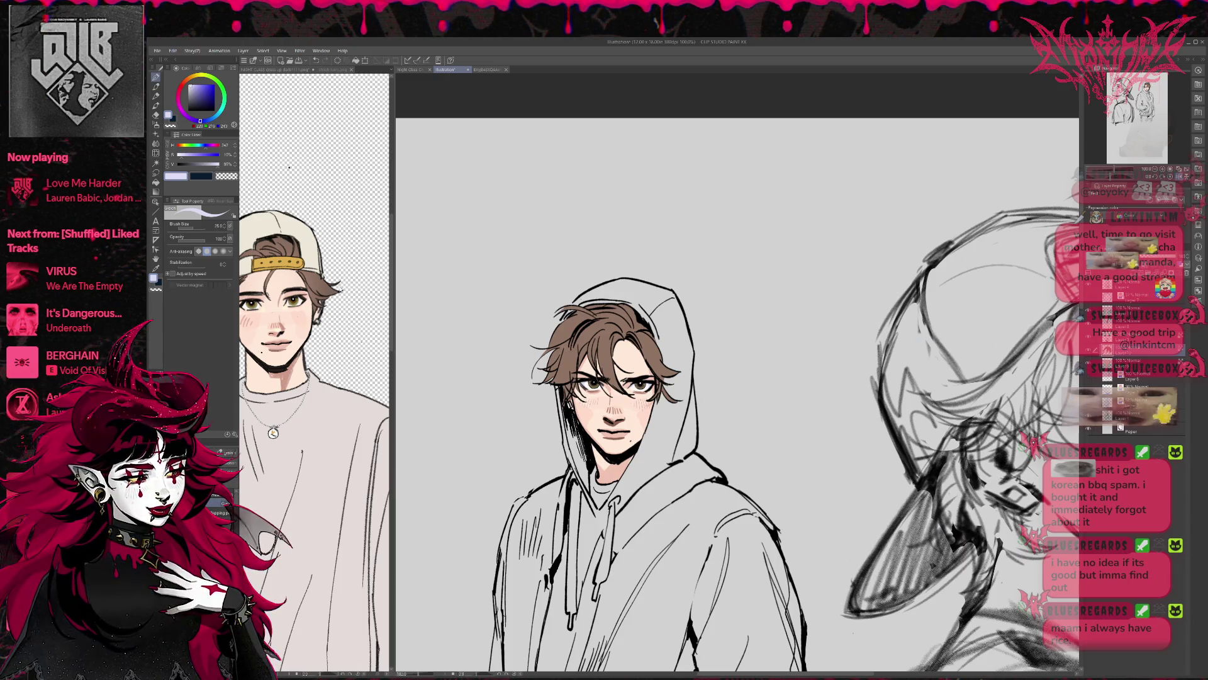
{"action": "left_click", "coordinate": [327, 293]}
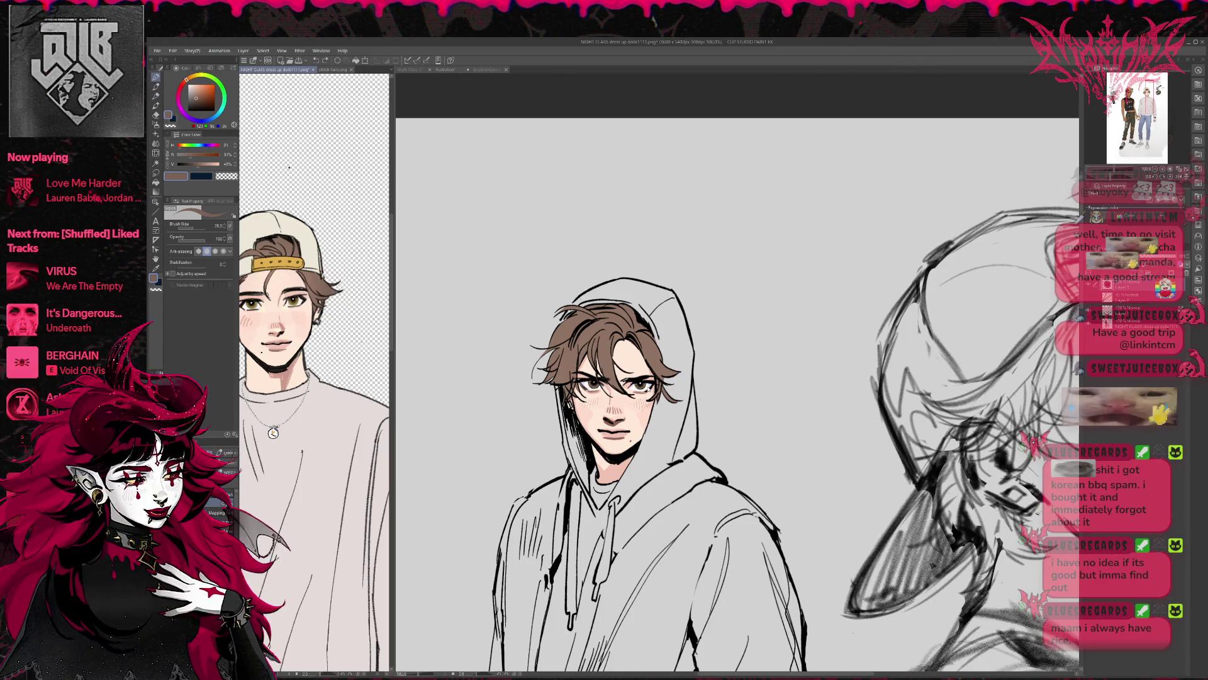
{"action": "left_click", "coordinate": [654, 378]}
{"action": "mouse_move", "coordinate": [657, 375]}
{"action": "left_mouse_down"}
{"action": "mouse_move", "coordinate": [654, 402]}
{"action": "mouse_move", "coordinate": [650, 388]}
{"action": "left_mouse_up"}
{"action": "left_click", "coordinate": [327, 70]}
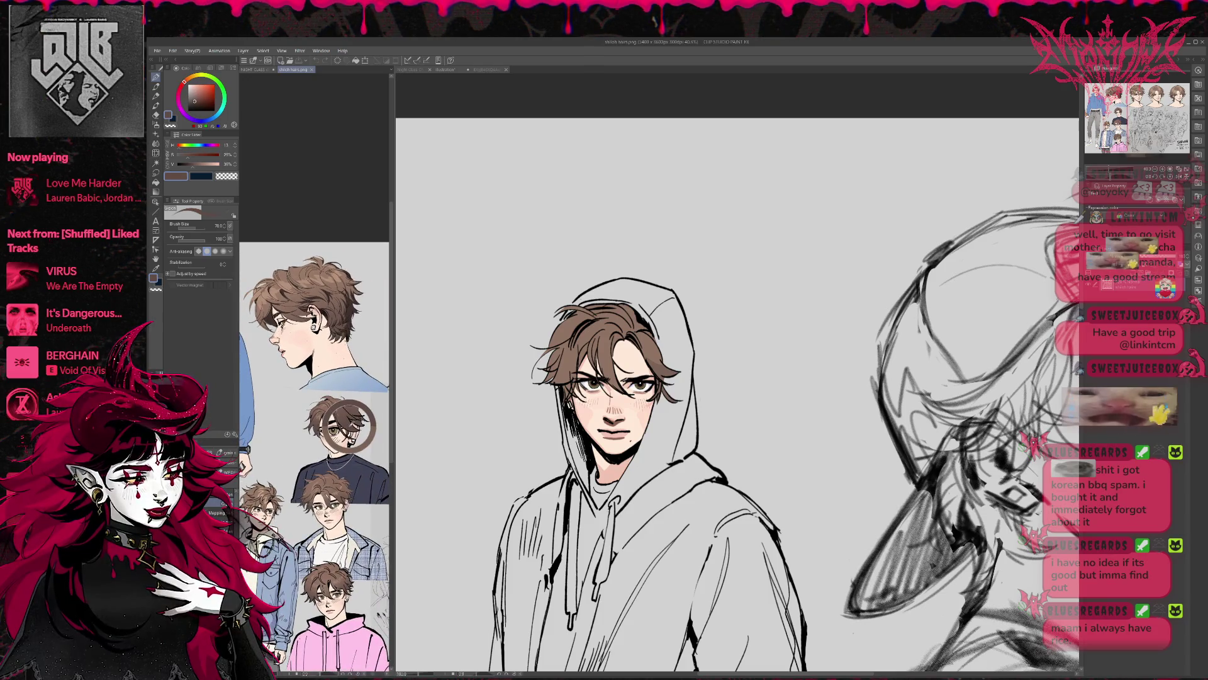
{"action": "key", "text": "ctrl+Tab"}
Draw dark strands by the right temple, along the hair's left side and across the top
{"action": "left_click_drag", "start_coordinate": [667, 380], "coordinate": [653, 396]}
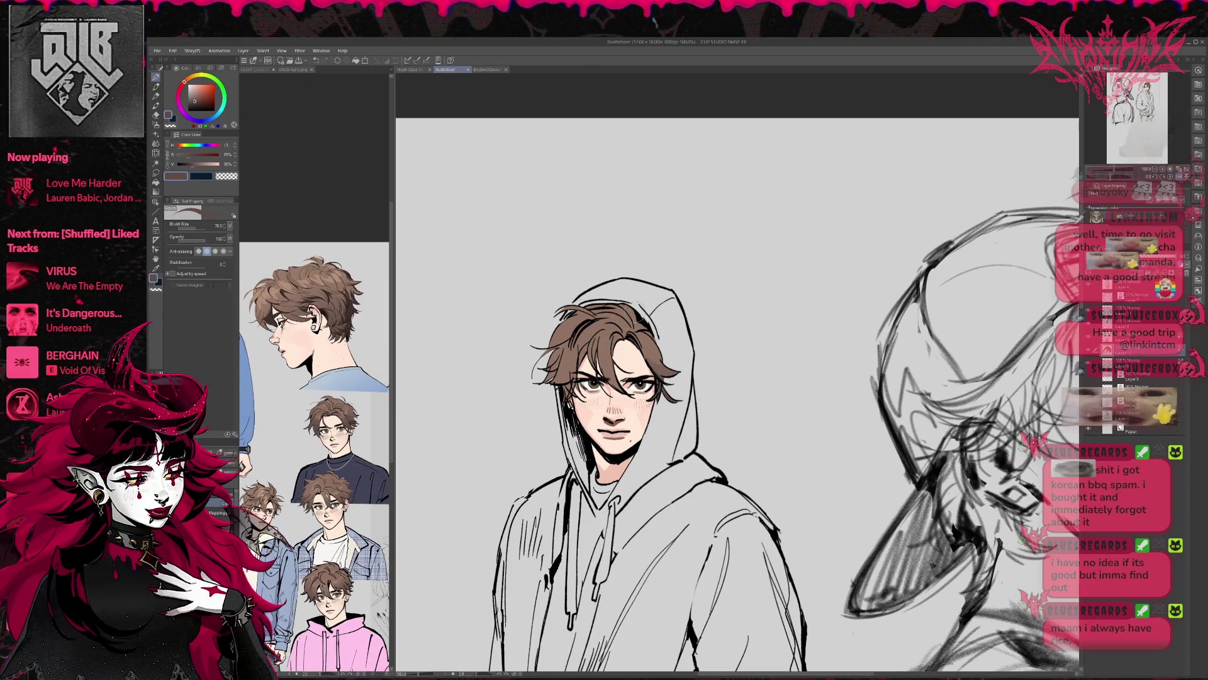
{"action": "mouse_move", "coordinate": [545, 381]}
{"action": "left_mouse_down"}
{"action": "mouse_move", "coordinate": [572, 320]}
{"action": "mouse_move", "coordinate": [596, 305]}
{"action": "left_mouse_up"}
{"action": "mouse_move", "coordinate": [579, 371]}
{"action": "left_mouse_down"}
{"action": "mouse_move", "coordinate": [566, 412]}
{"action": "mouse_move", "coordinate": [578, 403]}
{"action": "left_mouse_up"}
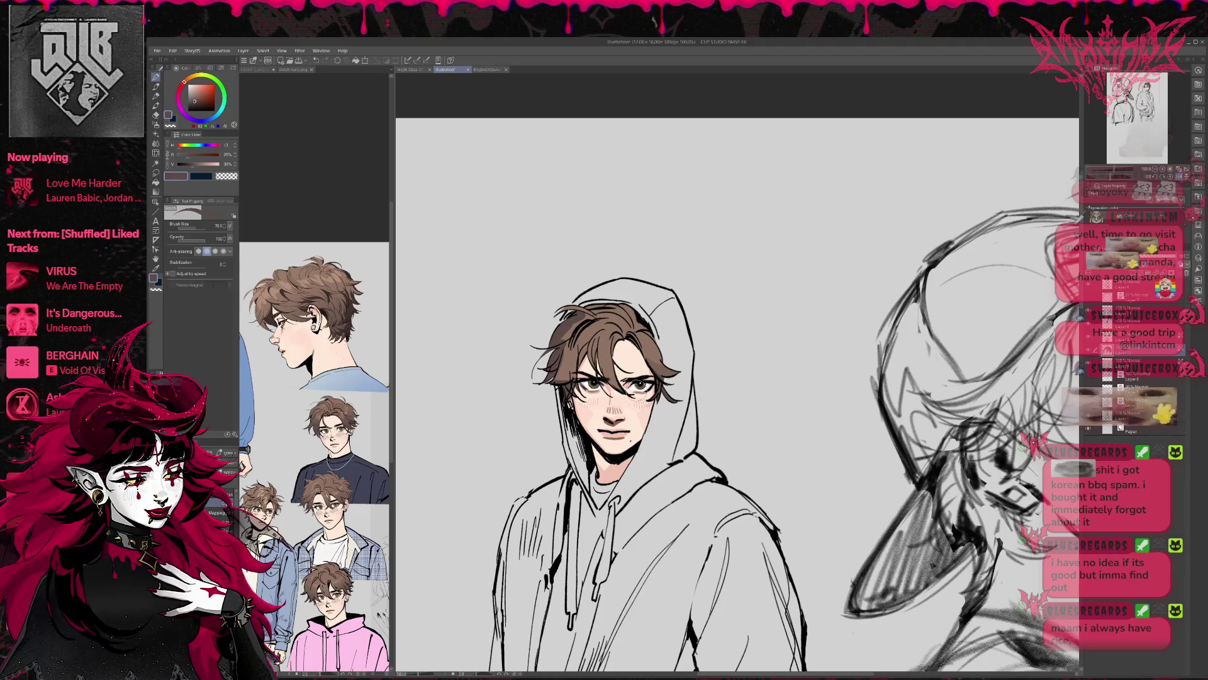
{"action": "left_click_drag", "start_coordinate": [592, 349], "coordinate": [574, 364]}
{"action": "mouse_move", "coordinate": [601, 301]}
{"action": "left_mouse_down"}
{"action": "mouse_move", "coordinate": [582, 315]}
{"action": "mouse_move", "coordinate": [648, 334]}
{"action": "left_mouse_up"}
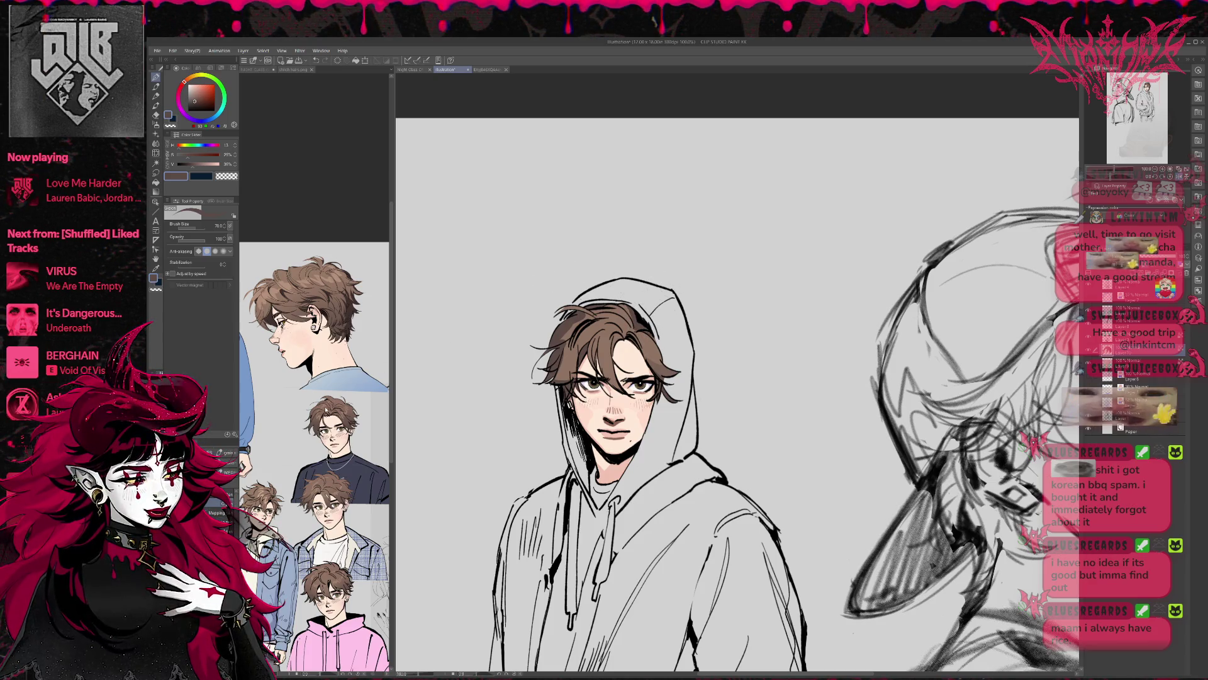
Paint mid-brown strands into the left-side hair and pick a light tan from the reference
{"action": "left_click", "coordinate": [575, 324], "text": "alt"}
{"action": "mouse_move", "coordinate": [574, 324]}
{"action": "left_mouse_down"}
{"action": "mouse_move", "coordinate": [560, 384]}
{"action": "mouse_move", "coordinate": [582, 327]}
{"action": "mouse_move", "coordinate": [622, 380]}
{"action": "mouse_move", "coordinate": [614, 356]}
{"action": "mouse_move", "coordinate": [651, 356]}
{"action": "mouse_move", "coordinate": [623, 321]}
{"action": "mouse_move", "coordinate": [647, 336]}
{"action": "mouse_move", "coordinate": [641, 322]}
{"action": "mouse_move", "coordinate": [580, 308]}
{"action": "mouse_move", "coordinate": [616, 305]}
{"action": "mouse_move", "coordinate": [605, 317]}
{"action": "left_mouse_up"}
{"action": "left_click_drag", "start_coordinate": [658, 271], "coordinate": [631, 264]}
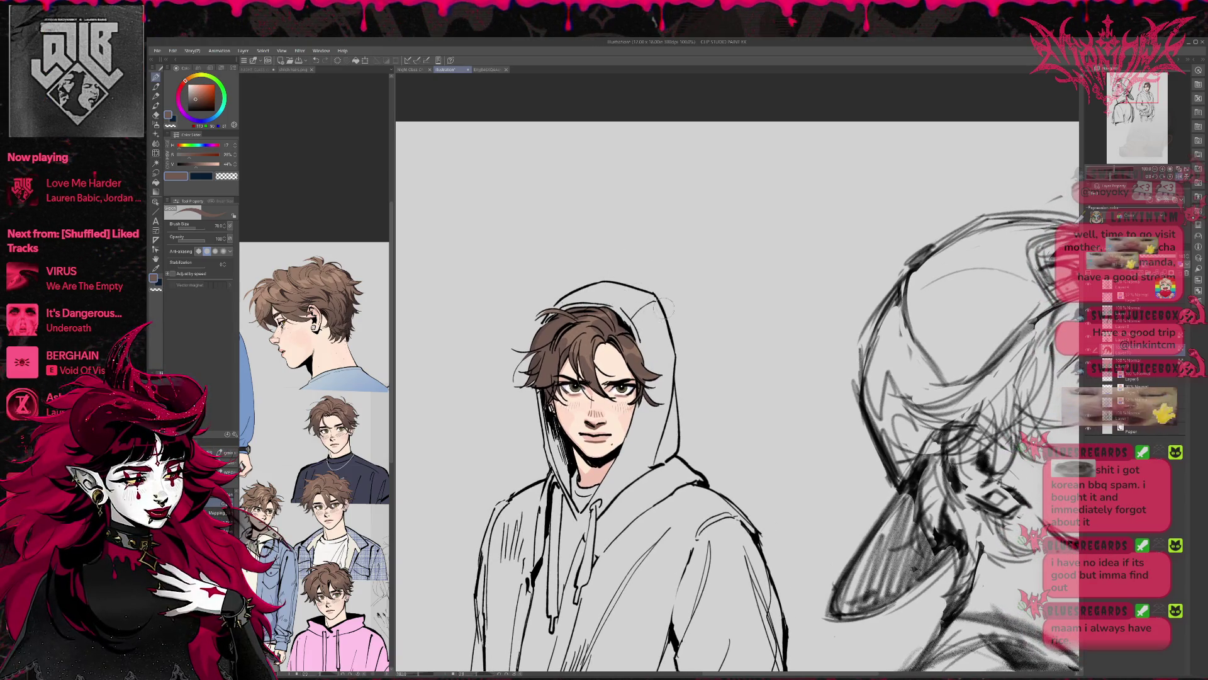
{"action": "left_click", "coordinate": [343, 327]}
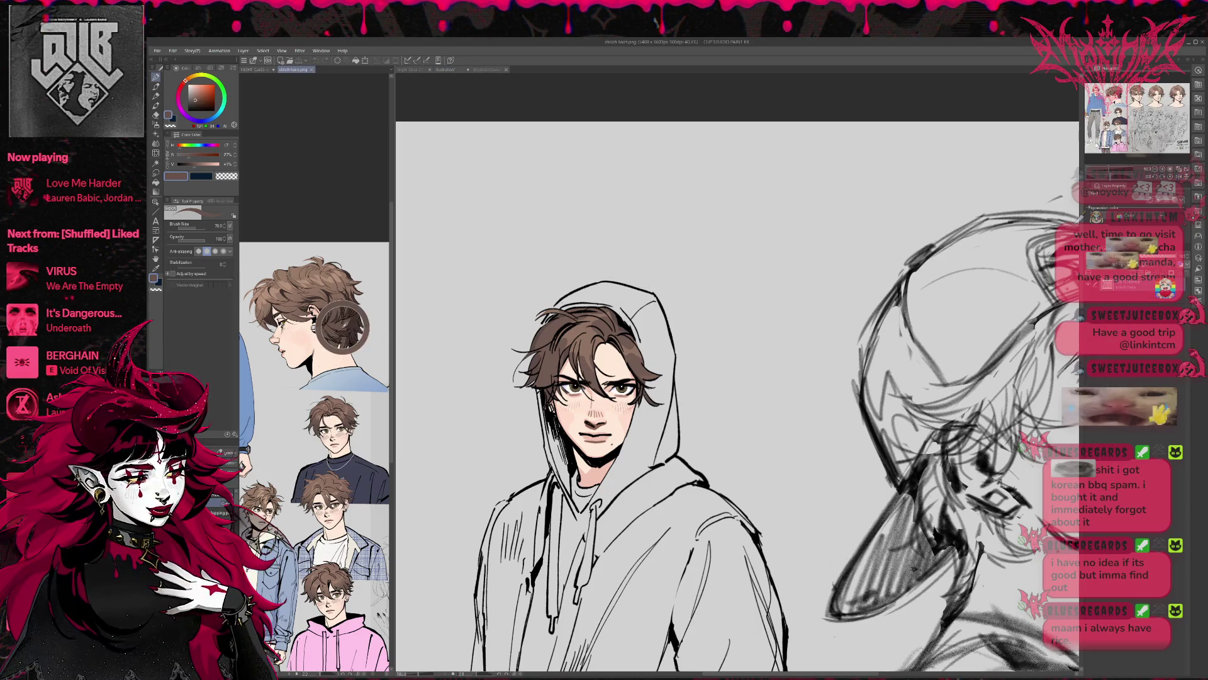
{"action": "left_click", "coordinate": [536, 377]}
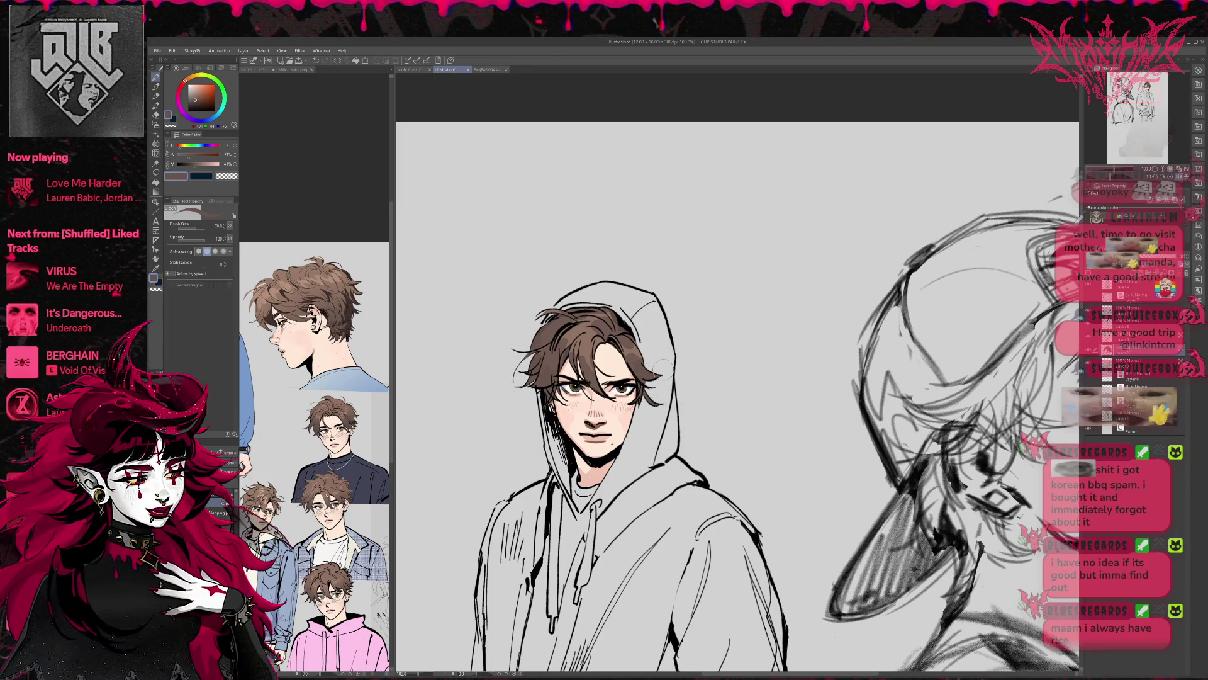
{"action": "scroll", "coordinate": [263, 303], "scroll_direction": "up", "scroll_amount": 1}
{"action": "left_click", "coordinate": [264, 304], "text": "alt"}
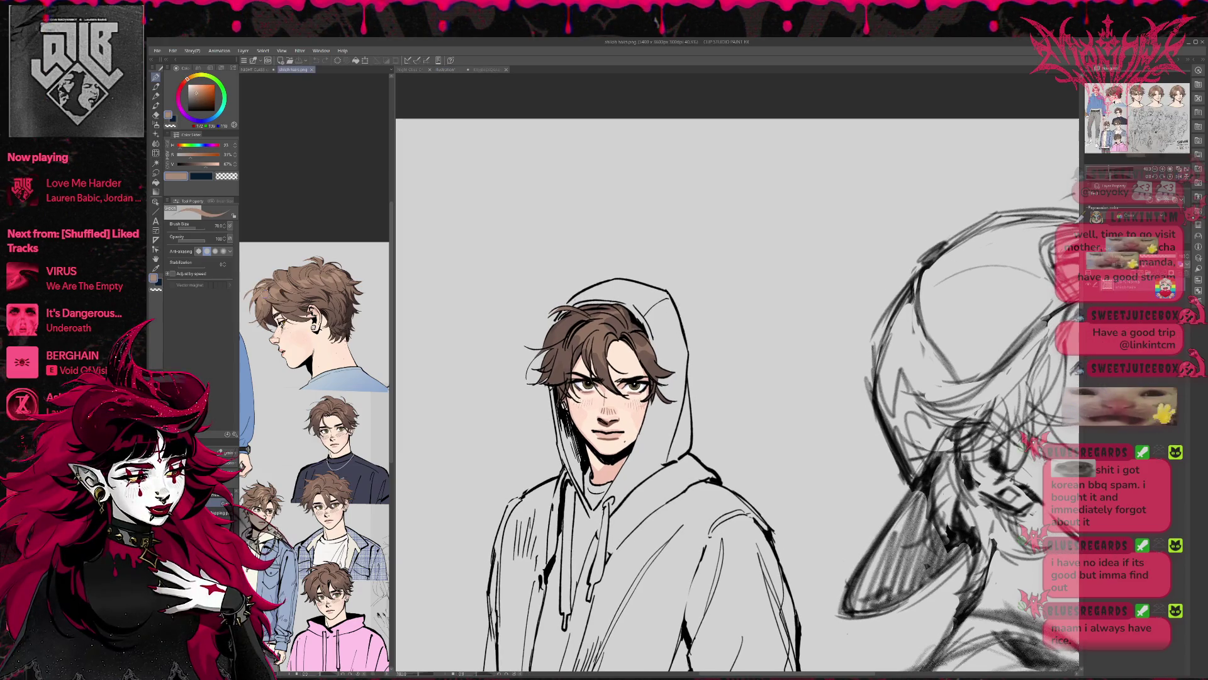
Try lightening the hair near the forehead with a size-100 soft airbrush, then undo it
{"action": "left_click", "coordinate": [155, 125]}
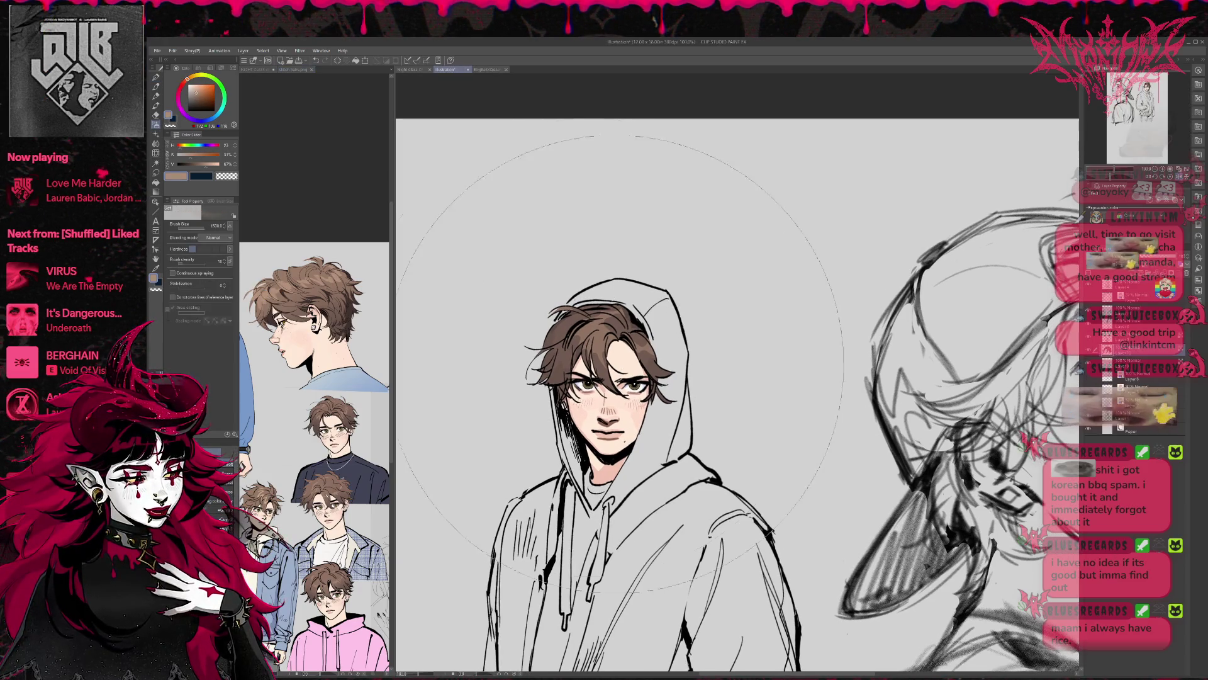
{"action": "key", "text": "bracketleft"}
{"action": "key", "text": "bracketleft"}
{"action": "key", "text": "bracketleft"}
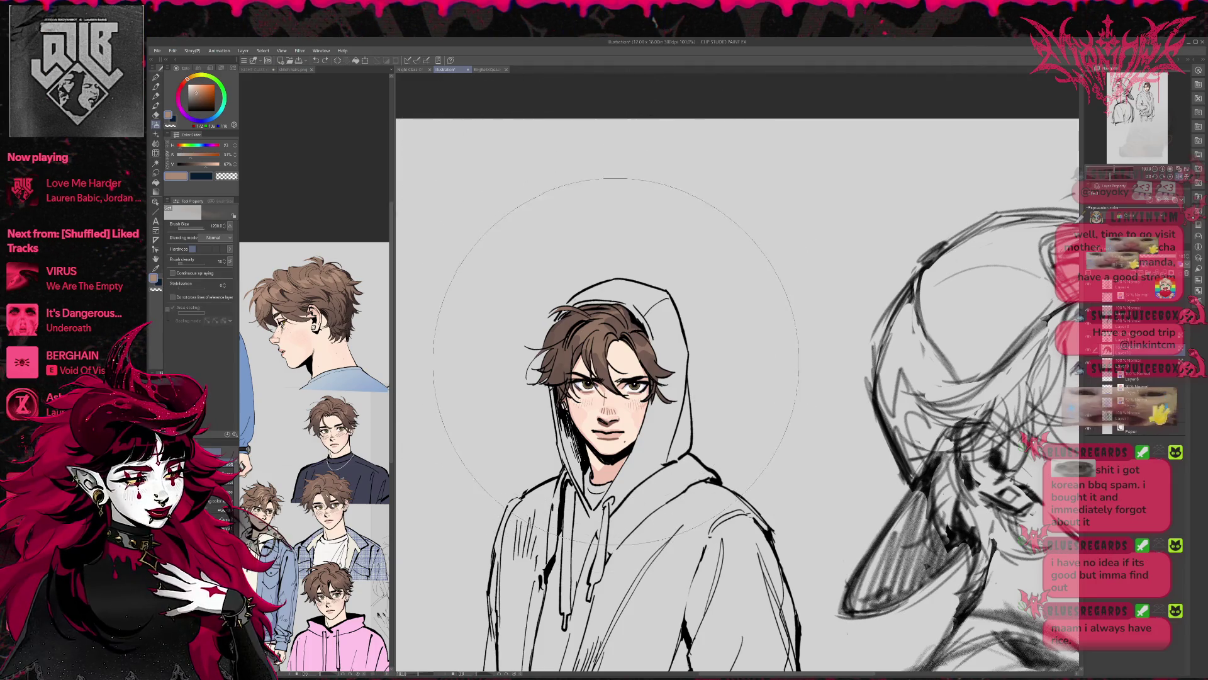
{"action": "mouse_move", "coordinate": [613, 355]}
{"action": "left_mouse_down"}
{"action": "mouse_move", "coordinate": [573, 349]}
{"action": "mouse_move", "coordinate": [645, 356]}
{"action": "mouse_move", "coordinate": [557, 328]}
{"action": "mouse_move", "coordinate": [566, 353]}
{"action": "left_mouse_up"}
{"action": "key", "text": "ctrl+z"}
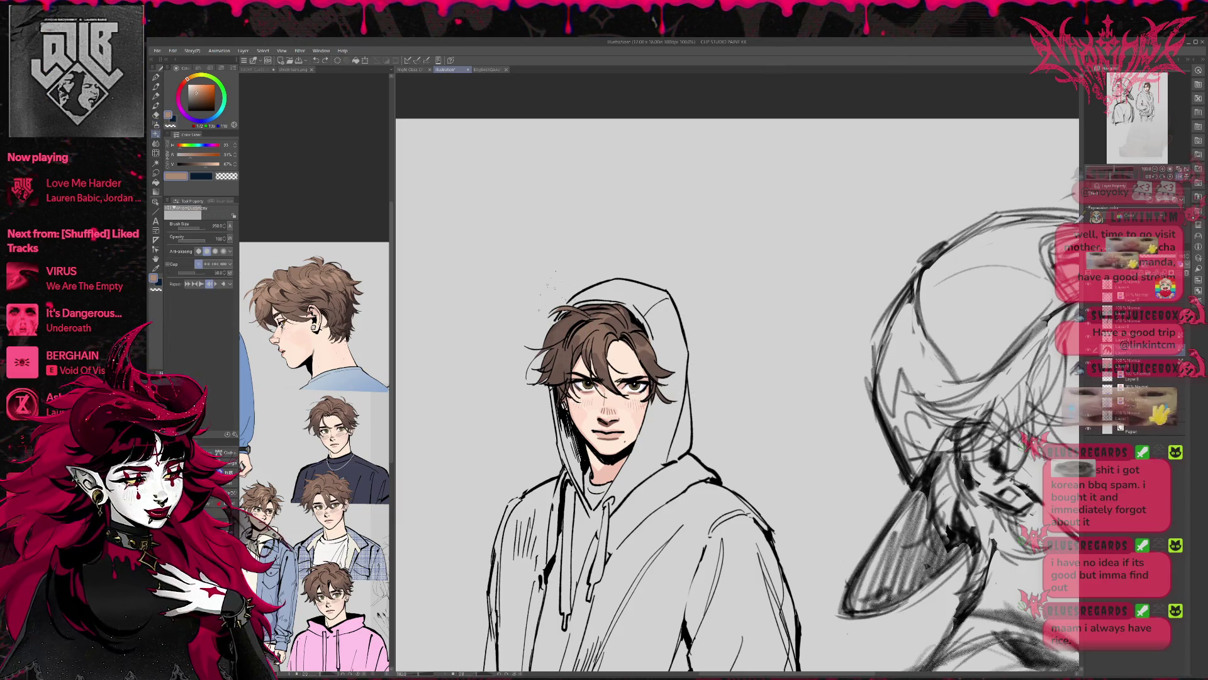
Paint strands into the hair with a size-30 pen, then flip the canvas view horizontally
{"action": "left_click", "coordinate": [156, 78]}
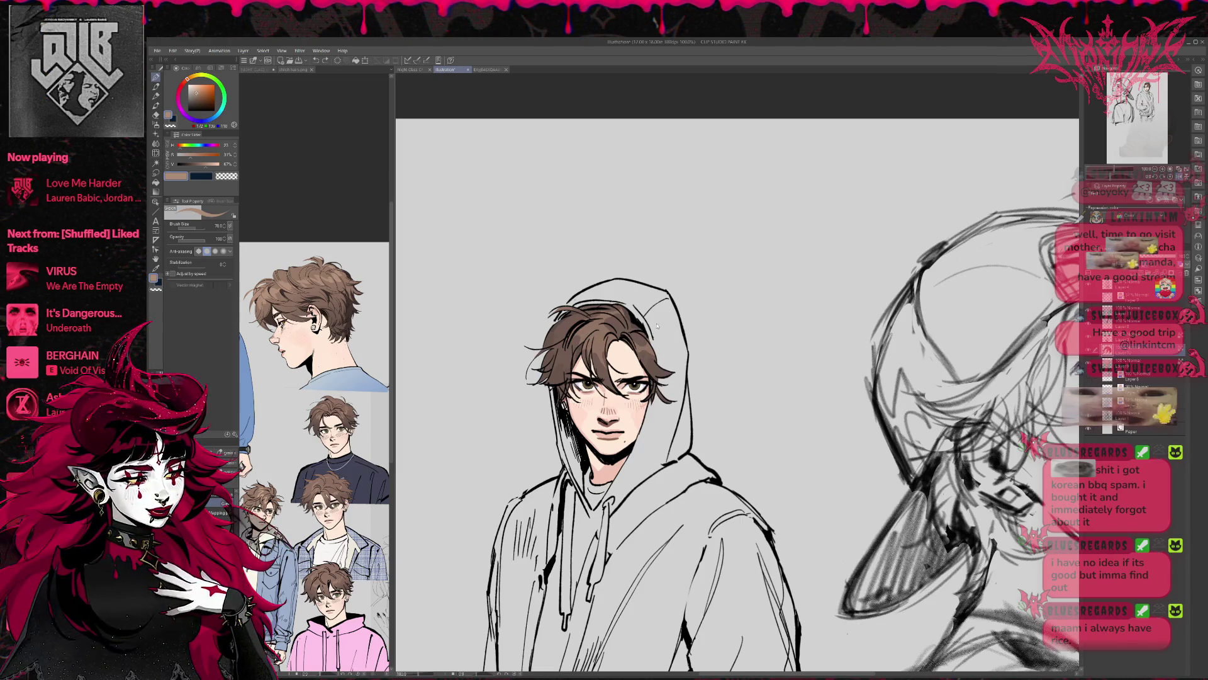
{"action": "key", "text": "bracketleft"}
{"action": "mouse_move", "coordinate": [555, 333]}
{"action": "left_mouse_down"}
{"action": "mouse_move", "coordinate": [563, 349]}
{"action": "mouse_move", "coordinate": [594, 333]}
{"action": "mouse_move", "coordinate": [649, 351]}
{"action": "mouse_move", "coordinate": [633, 346]}
{"action": "left_mouse_up"}
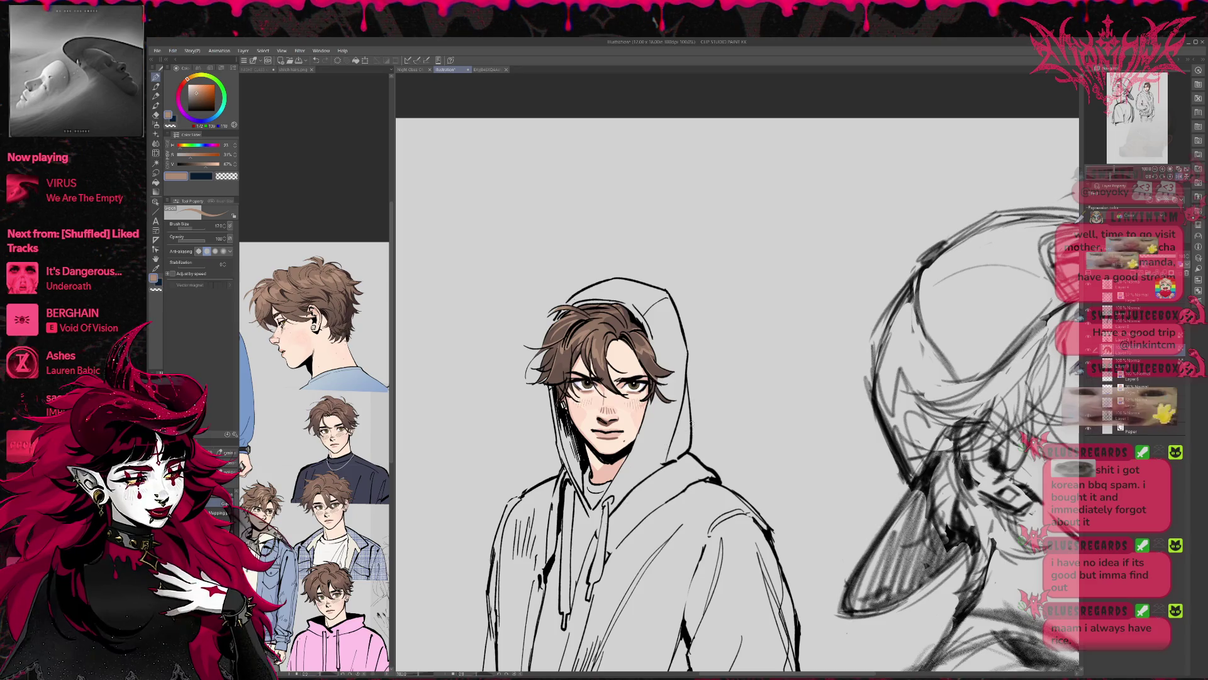
{"action": "left_click", "coordinate": [1170, 168]}
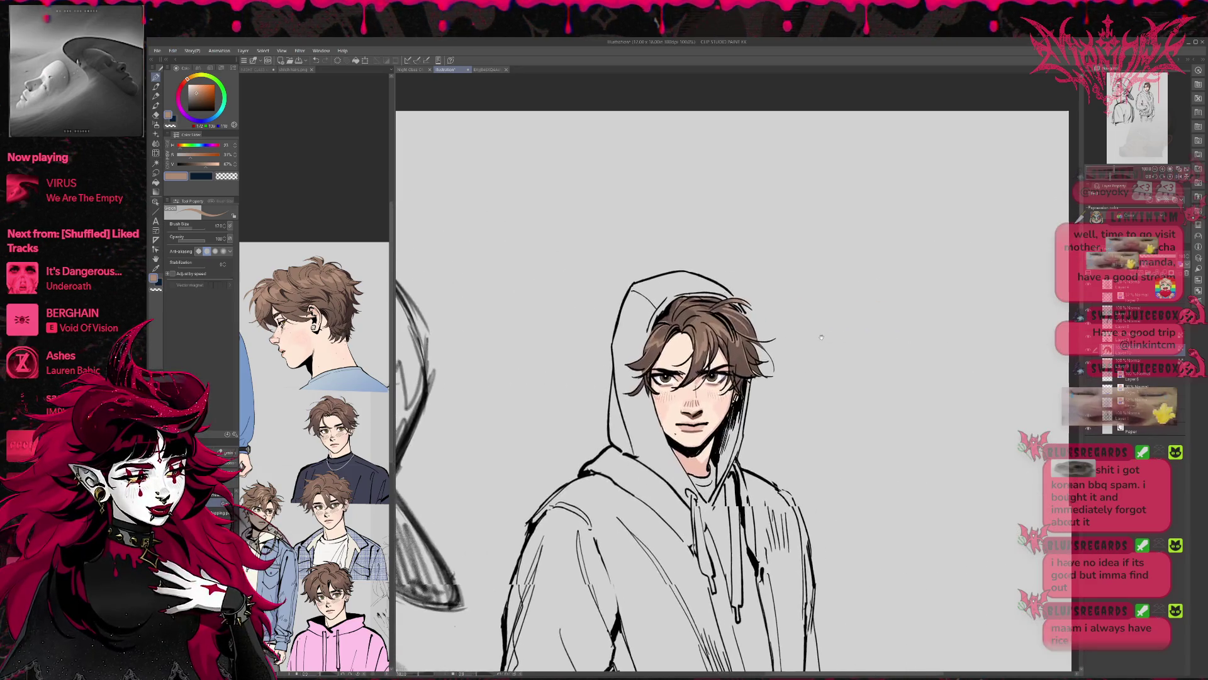